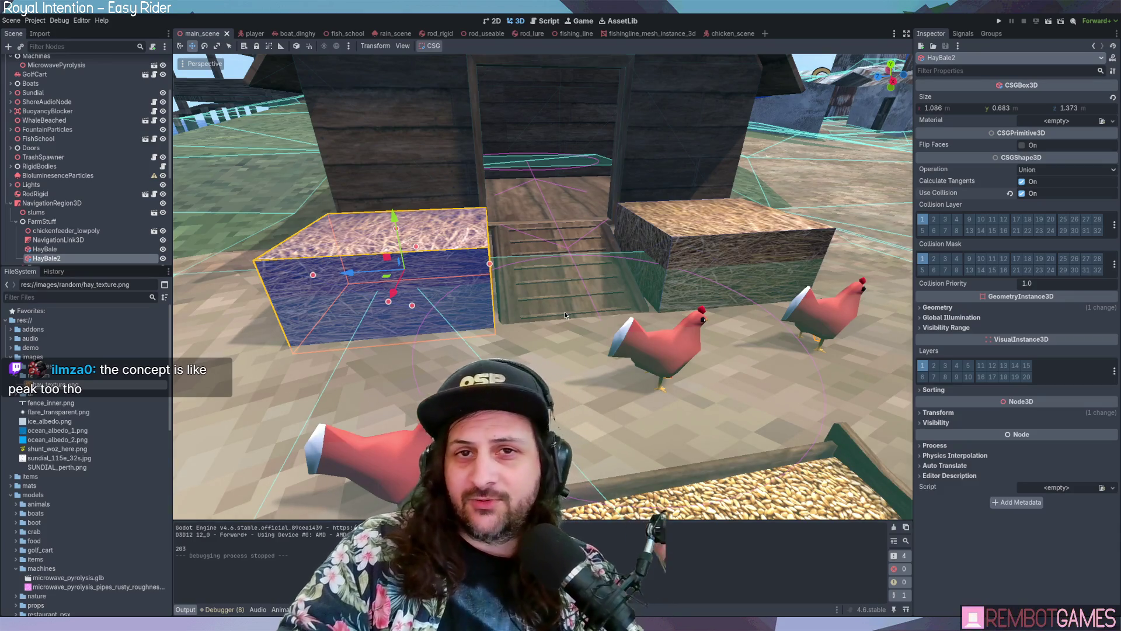
Step: Select the left hay bale, try stretching it taller, then undo the stretch
mouse_move(565, 316)
middle_mouse_down()
mouse_move(459, 280)
mouse_move(450, 262)
middle_mouse_up()
left_click(460, 280)
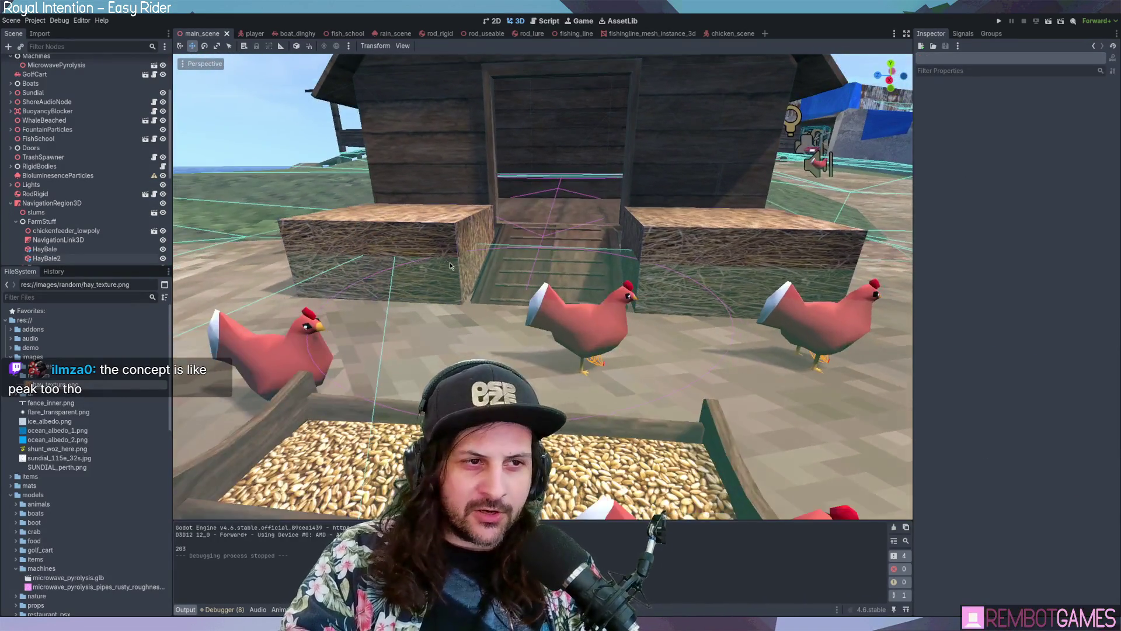
left_click(399, 247)
left_click_drag(412, 285, 418, 318)
key("ctrl+z")
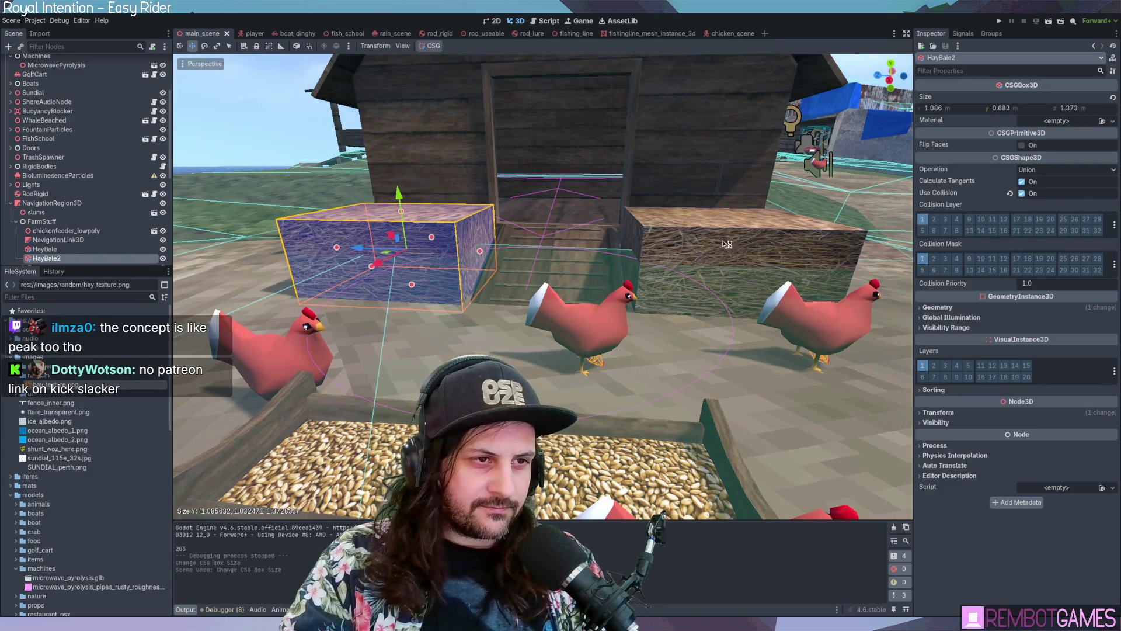
Step: Set Size Y to 1 on the right hay bale and then the left one
left_click(685, 292, "shift")
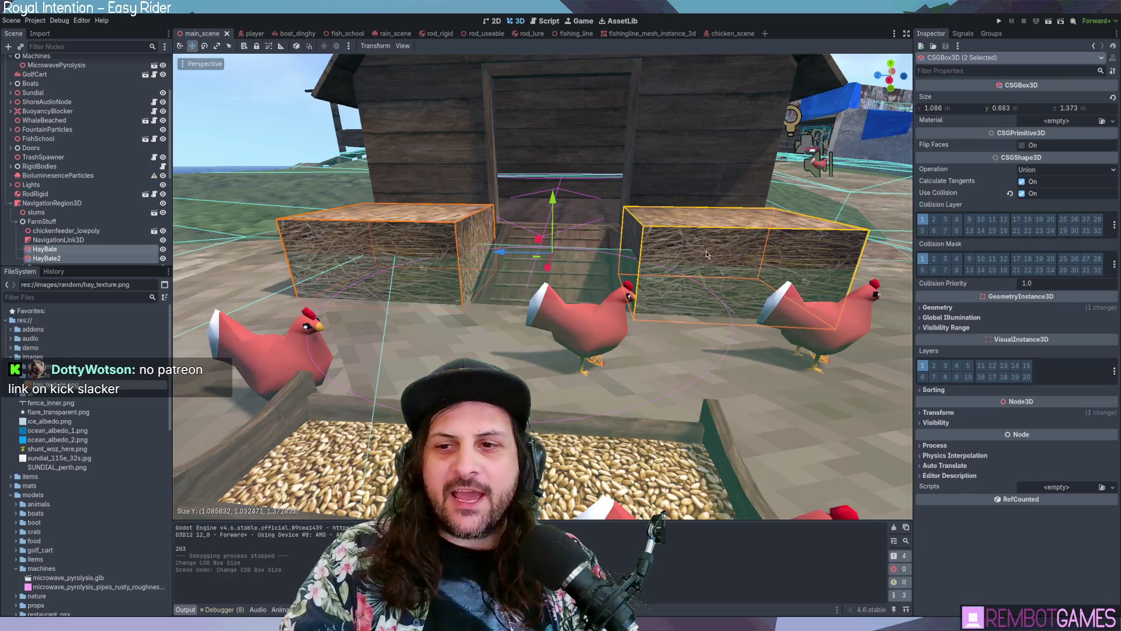
left_click(776, 230)
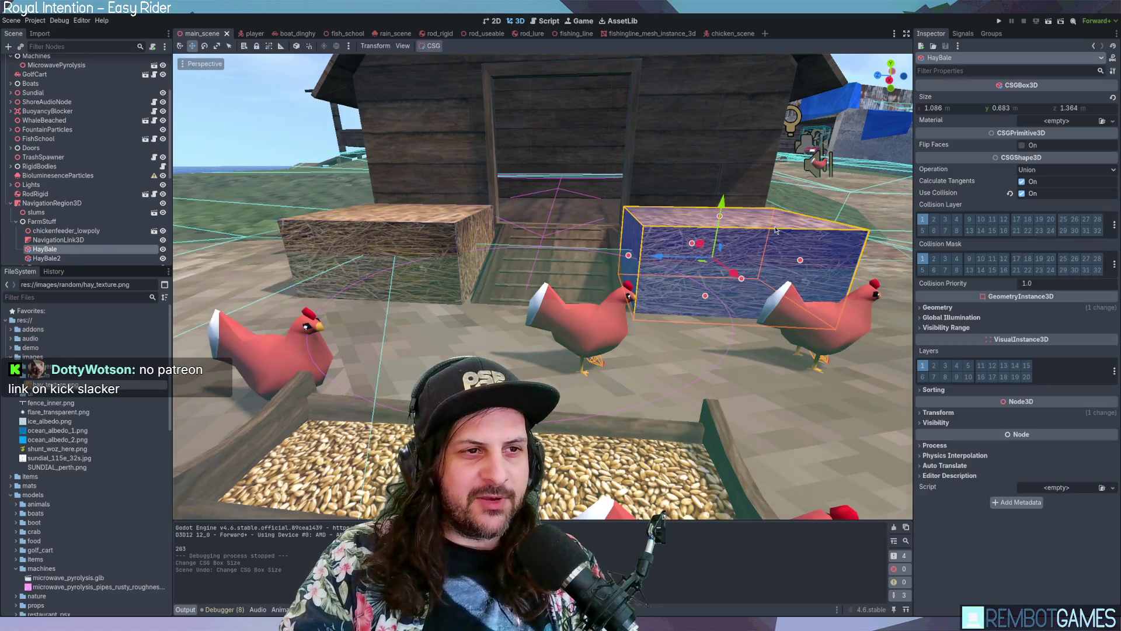
left_click(1012, 107)
type("1")
key("Return")
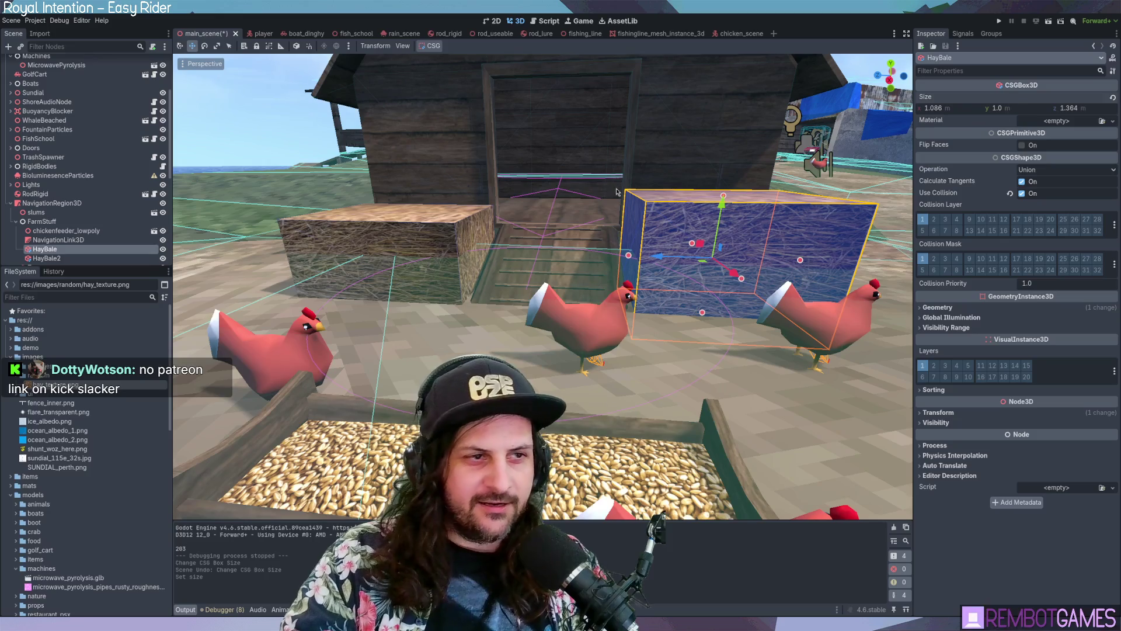
left_click(386, 245)
left_click(1012, 108)
type("1")
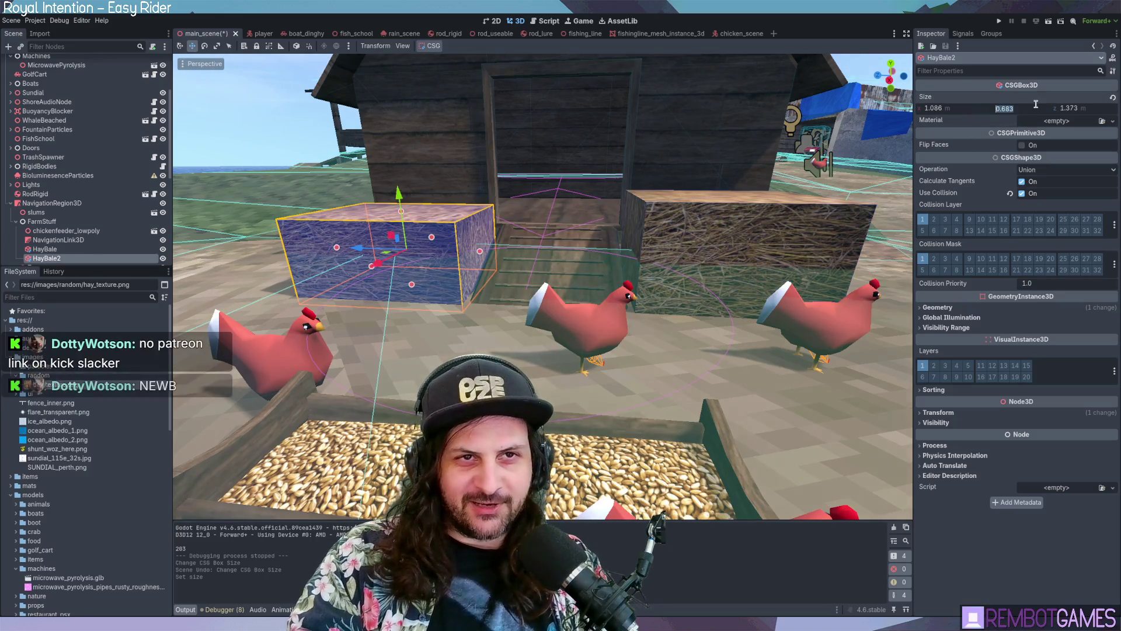
key("Return")
Step: Lower both hay bales together into the ground and save main_scene
left_click(768, 221, "shift")
left_click_drag(552, 202, 552, 227)
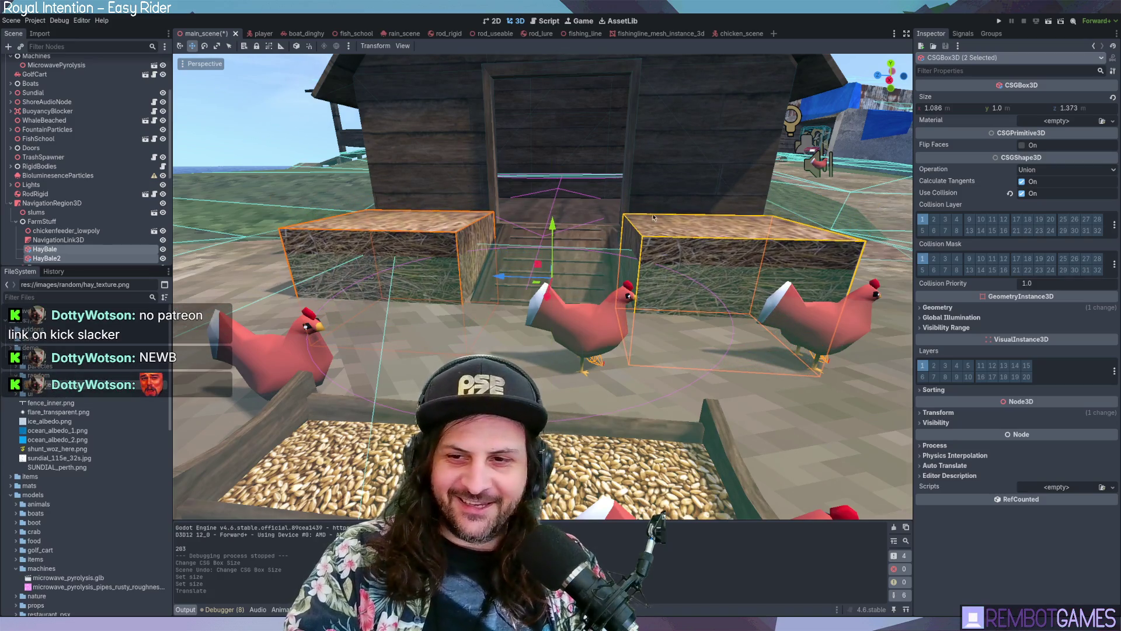
scroll(653, 217, "up", 2)
key("Escape")
scroll(635, 229, "up", 2)
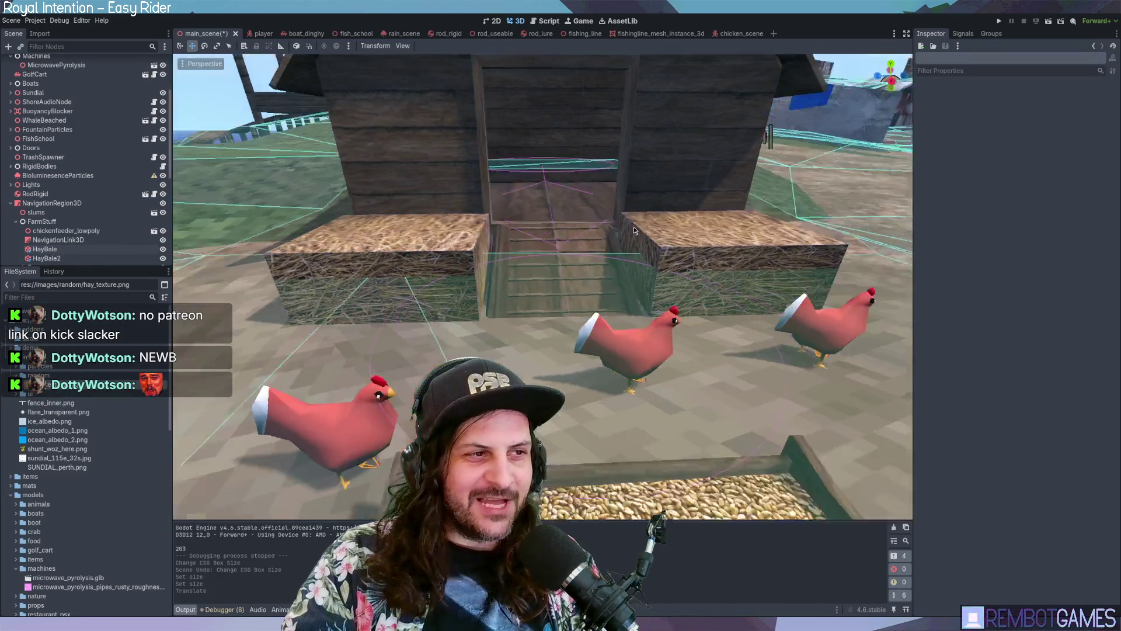
scroll(635, 230, "down", 2)
key("ctrl+s")
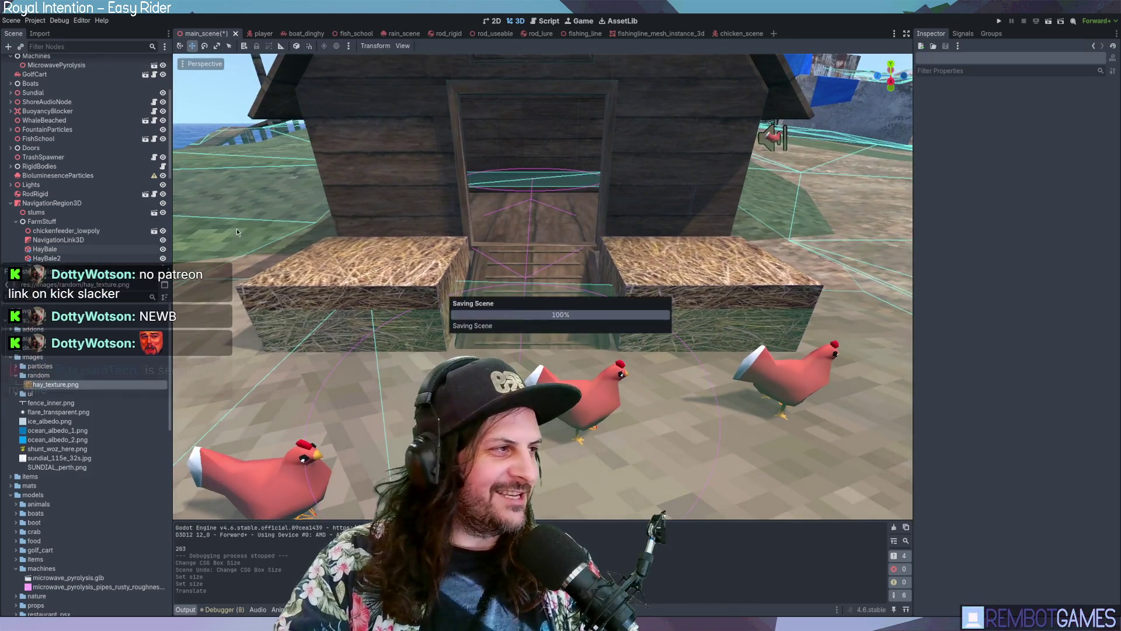
scroll(66, 147, "up", 3)
scroll(65, 146, "up", 3)
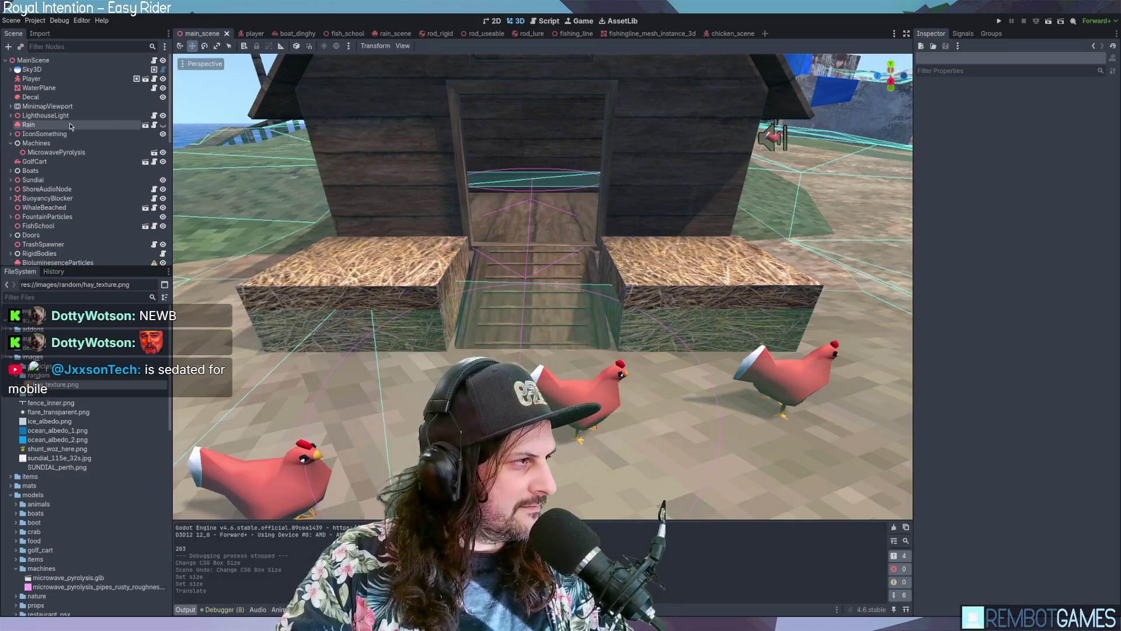
scroll(66, 138, "down", 1)
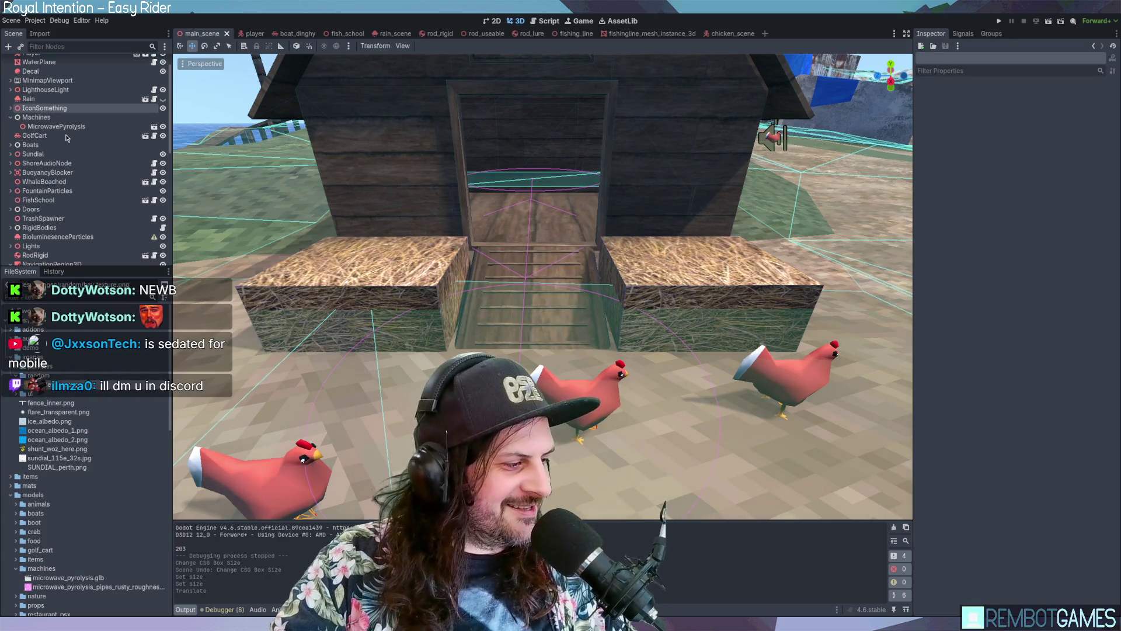
scroll(68, 137, "down", 1)
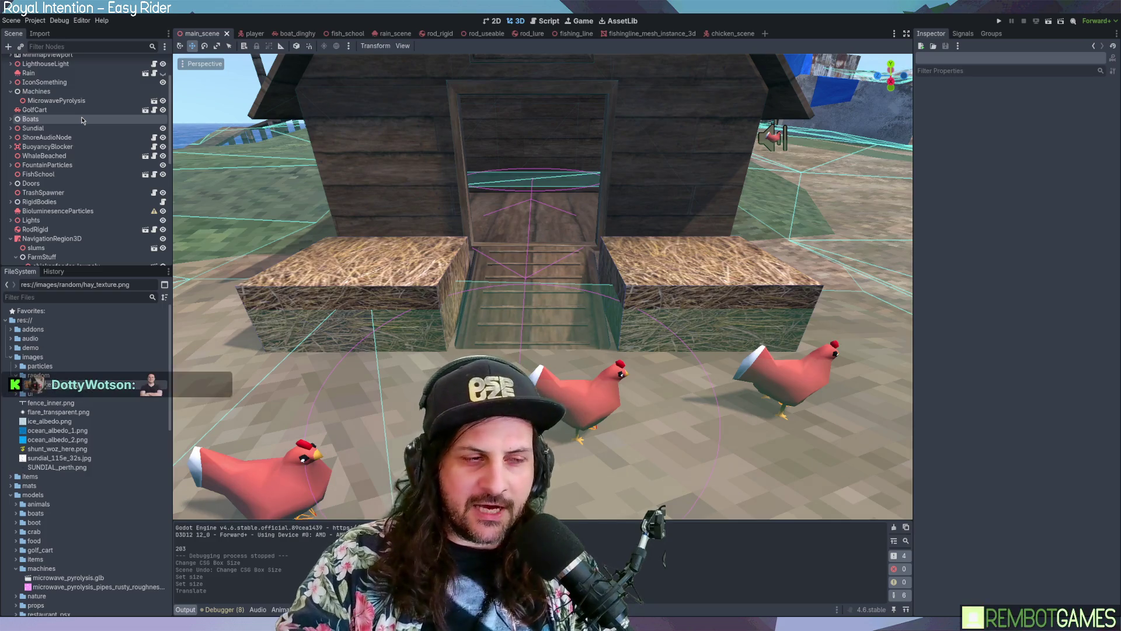
middle_click_drag(304, 146, 467, 153)
Step: Select HayBale2 and HayBale, nudge both along the X axis, and save with Ctrl+S
left_click(601, 274)
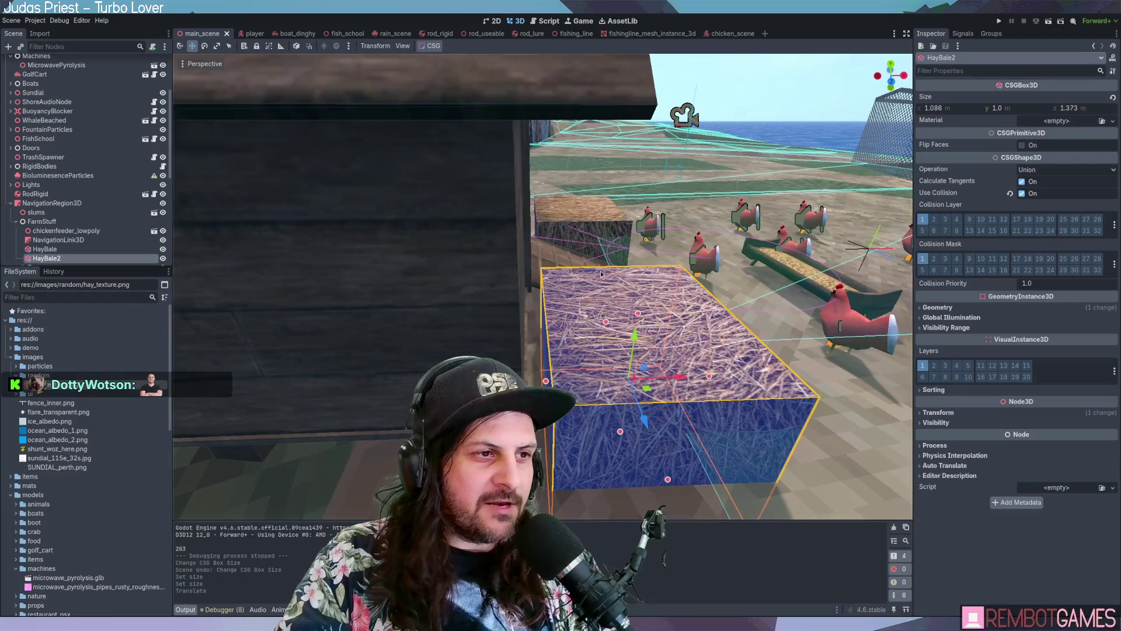
left_click(579, 222, "shift")
mouse_move(663, 292)
left_mouse_down()
mouse_move(631, 293)
mouse_move(643, 295)
left_mouse_up()
mouse_move(644, 295)
middle_mouse_down()
mouse_move(629, 281)
mouse_move(695, 266)
mouse_move(723, 279)
mouse_move(695, 275)
mouse_move(708, 301)
middle_mouse_up()
key("ctrl+s")
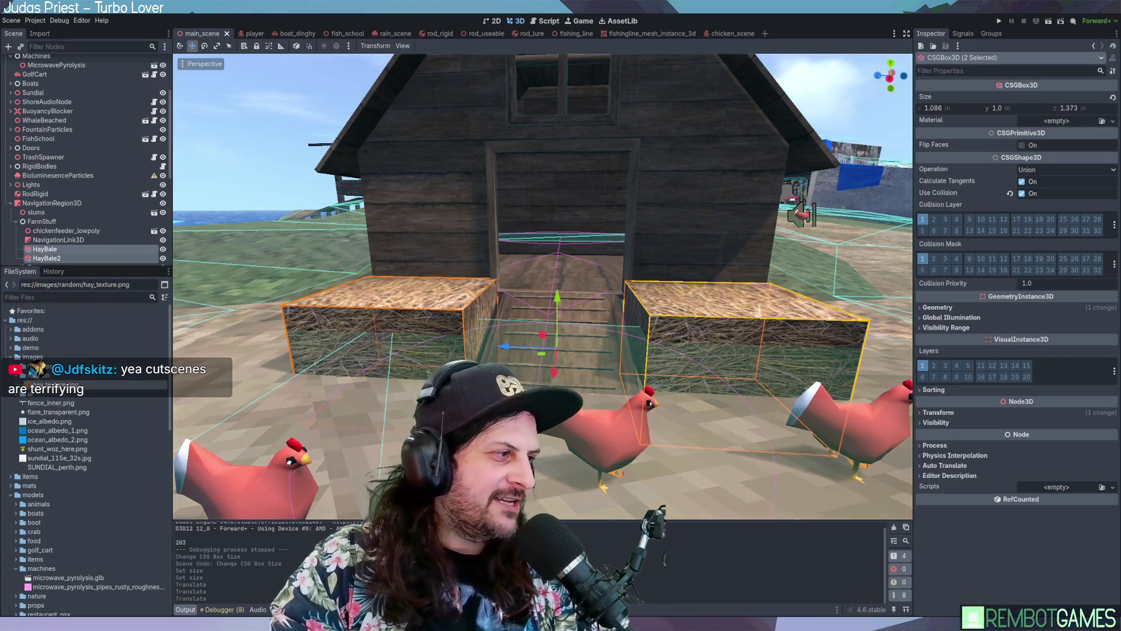
Step: Select NavigationRegion3D, view the barn, and run the project with F5
middle_click_drag(718, 385, 702, 384)
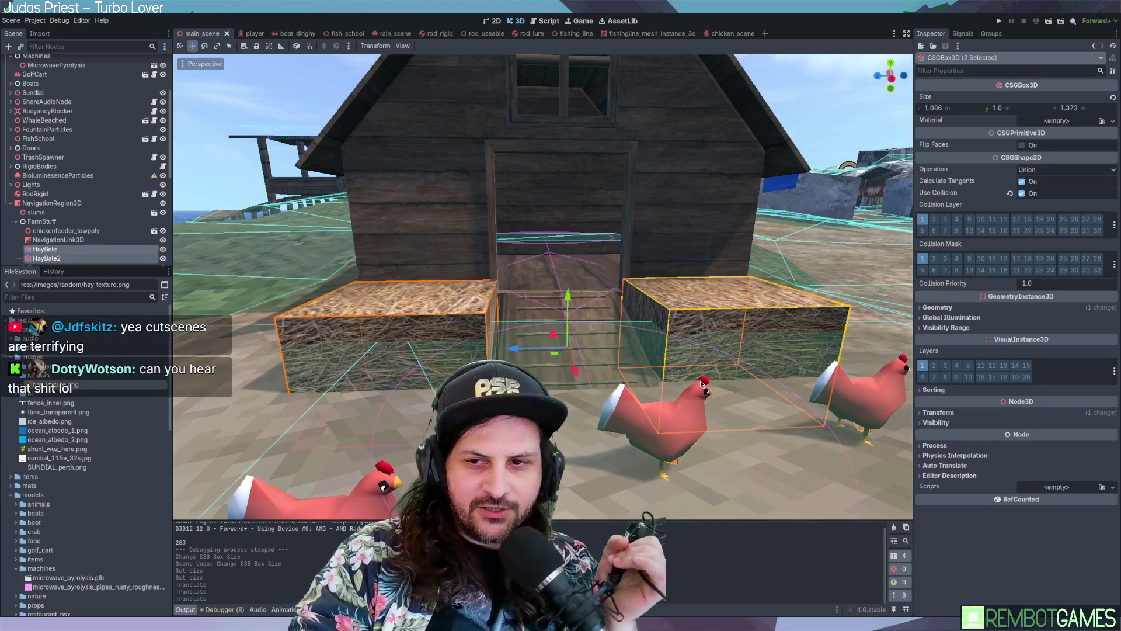
mouse_move(706, 336)
middle_mouse_down()
mouse_move(710, 324)
mouse_move(761, 321)
mouse_move(795, 343)
mouse_move(699, 333)
mouse_move(711, 361)
middle_mouse_up()
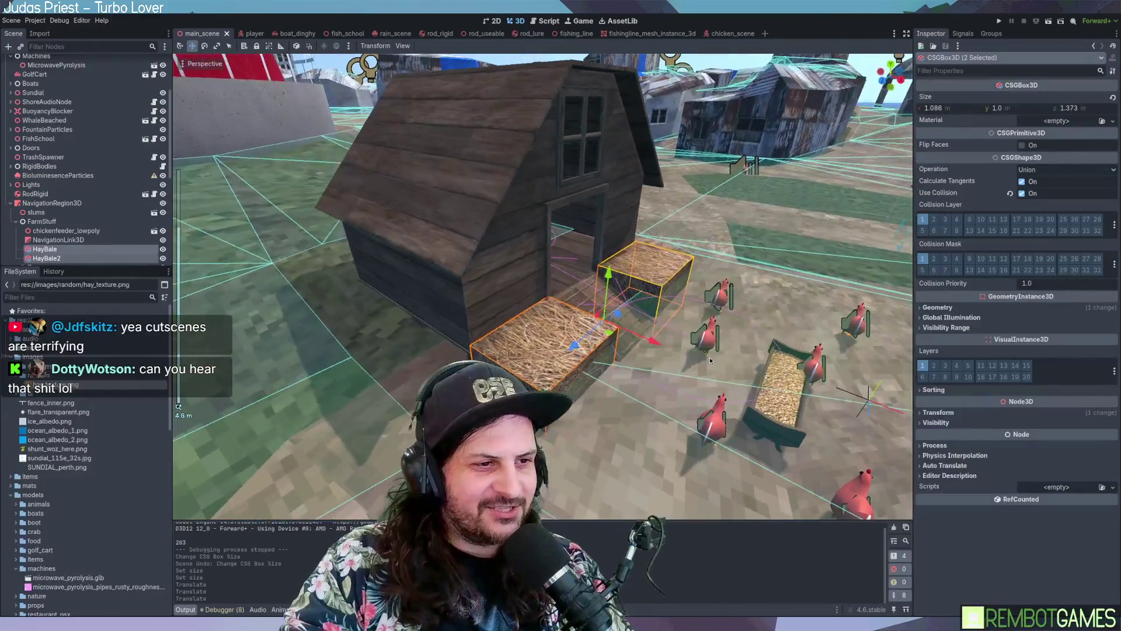
left_click(51, 203)
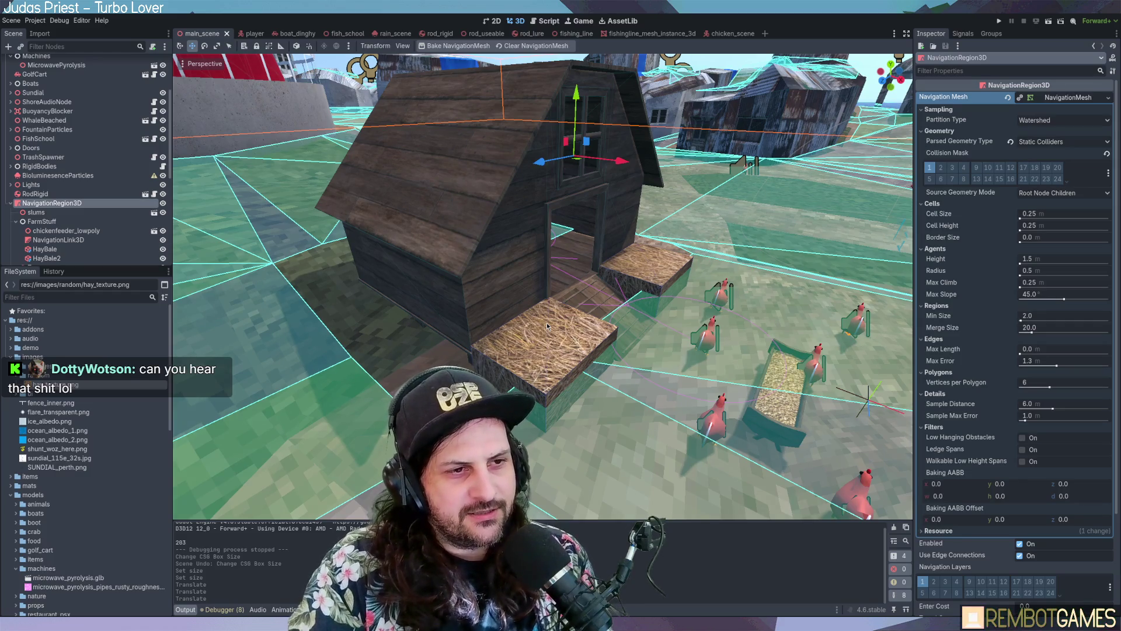
scroll(546, 322, "up", 1)
mouse_move(546, 322)
middle_mouse_down()
mouse_move(619, 315)
mouse_move(583, 314)
middle_mouse_up()
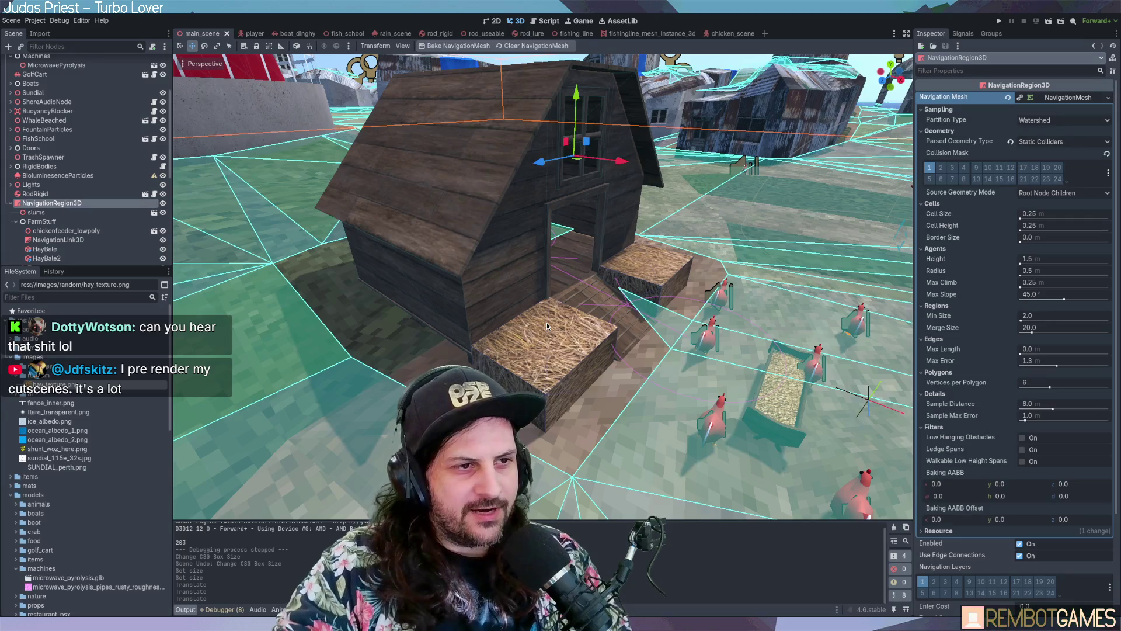
key("F5")
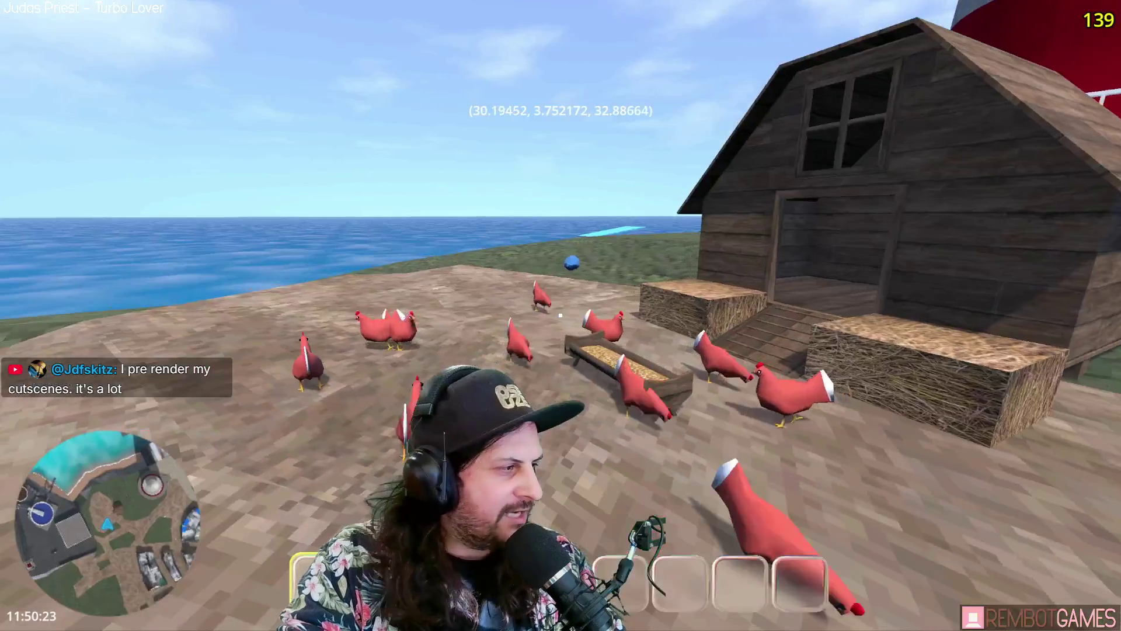
Step: Walk and jump the player around the barn and onto a hay bale, then stop with F8
key("w")
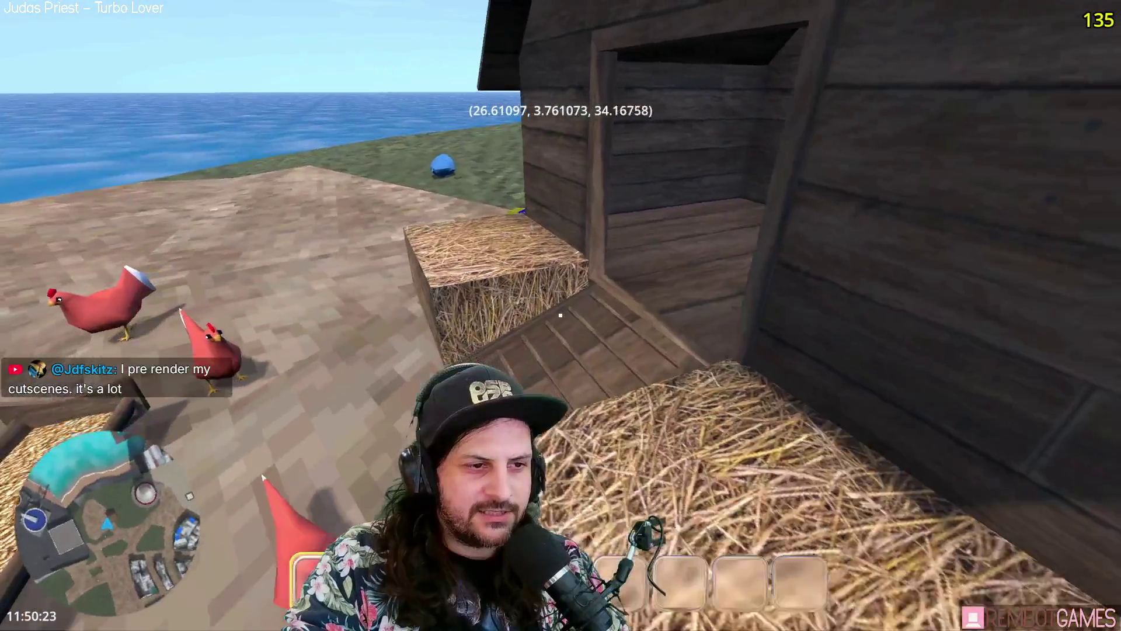
key("space")
key("w")
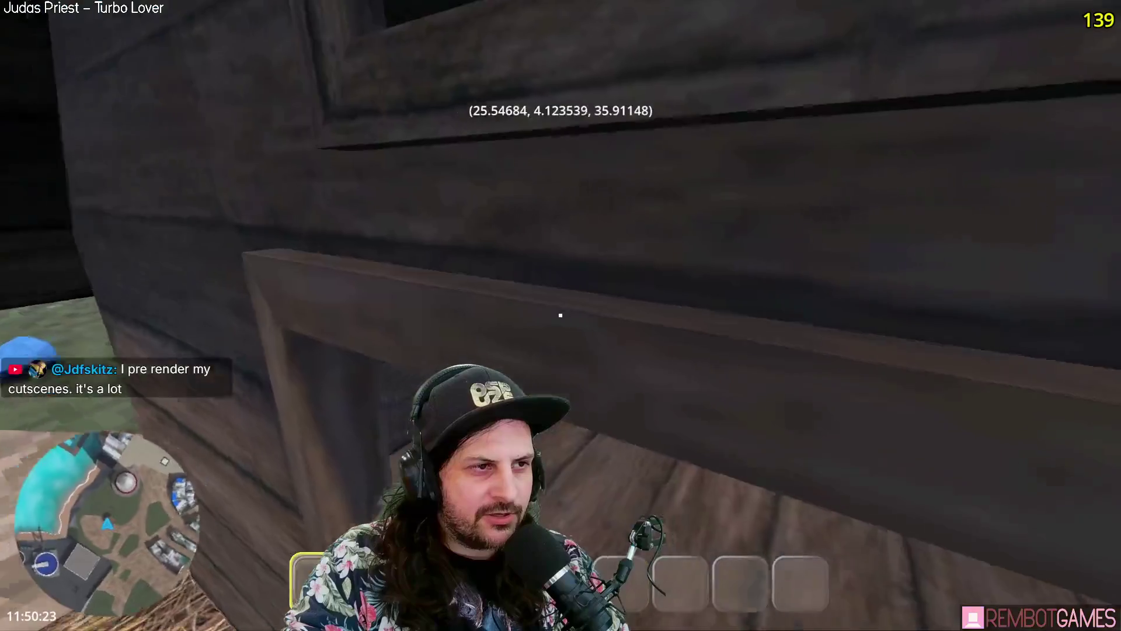
key("w")
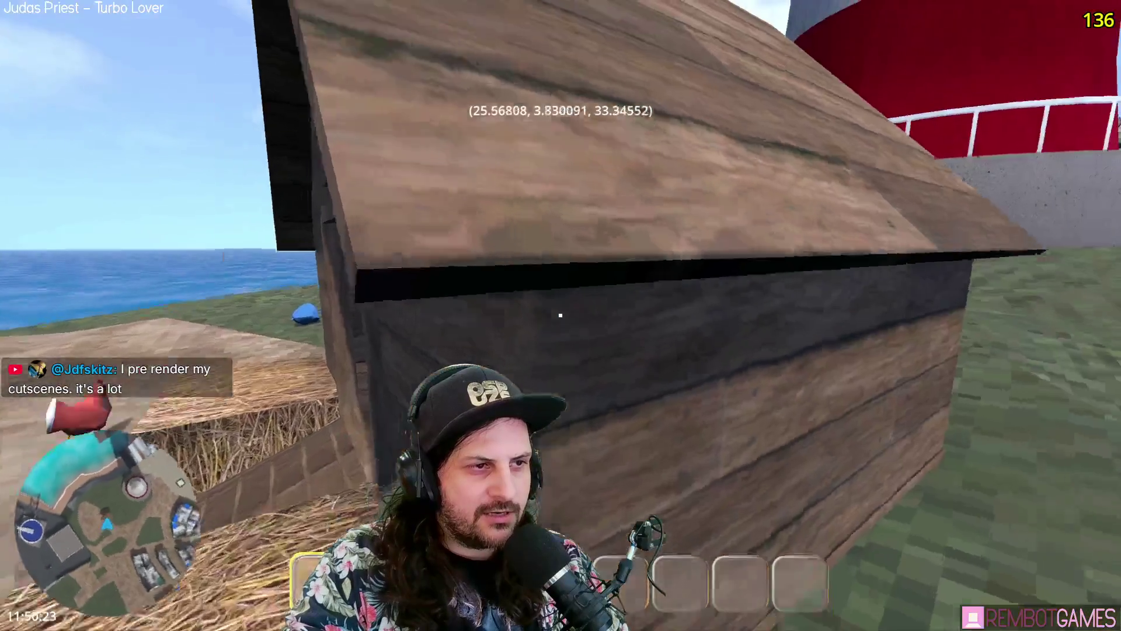
key("w")
key("space")
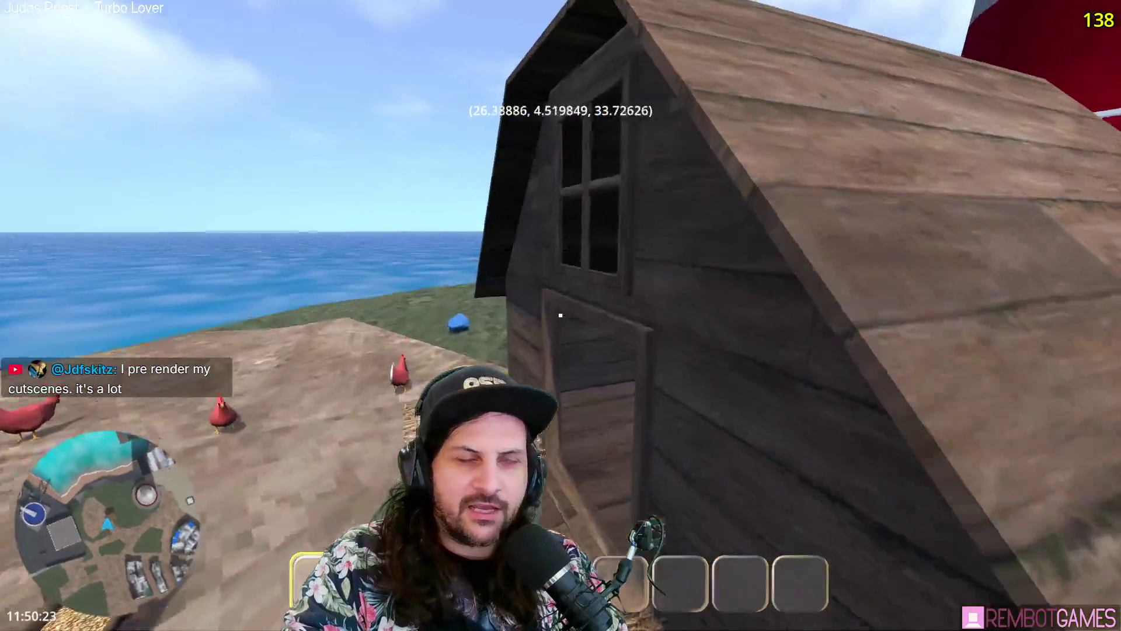
key("w")
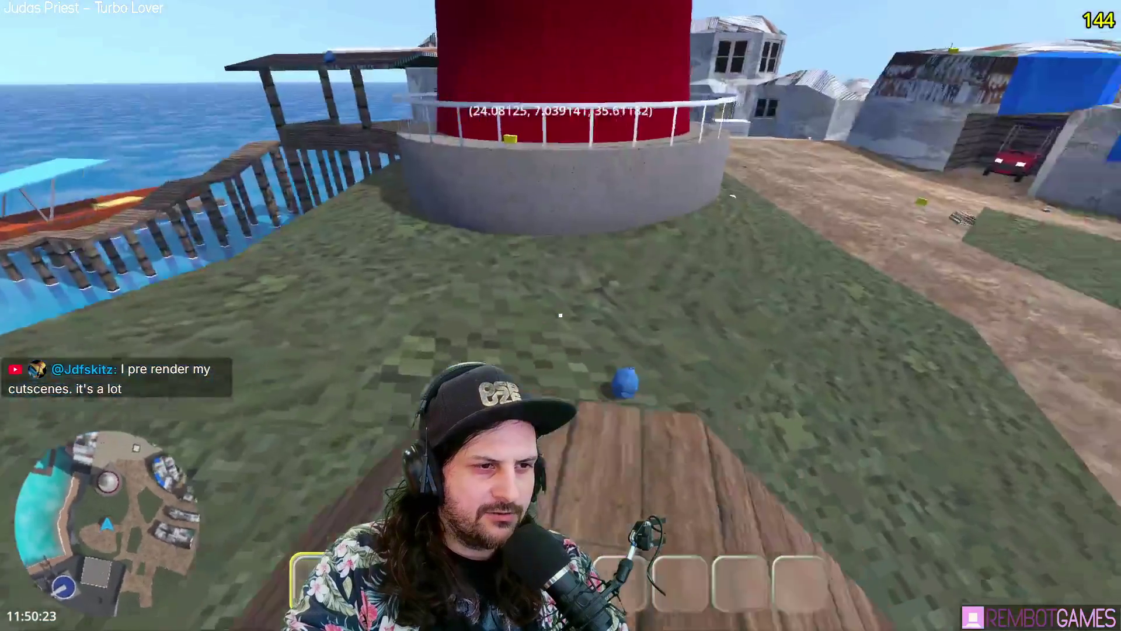
key("w")
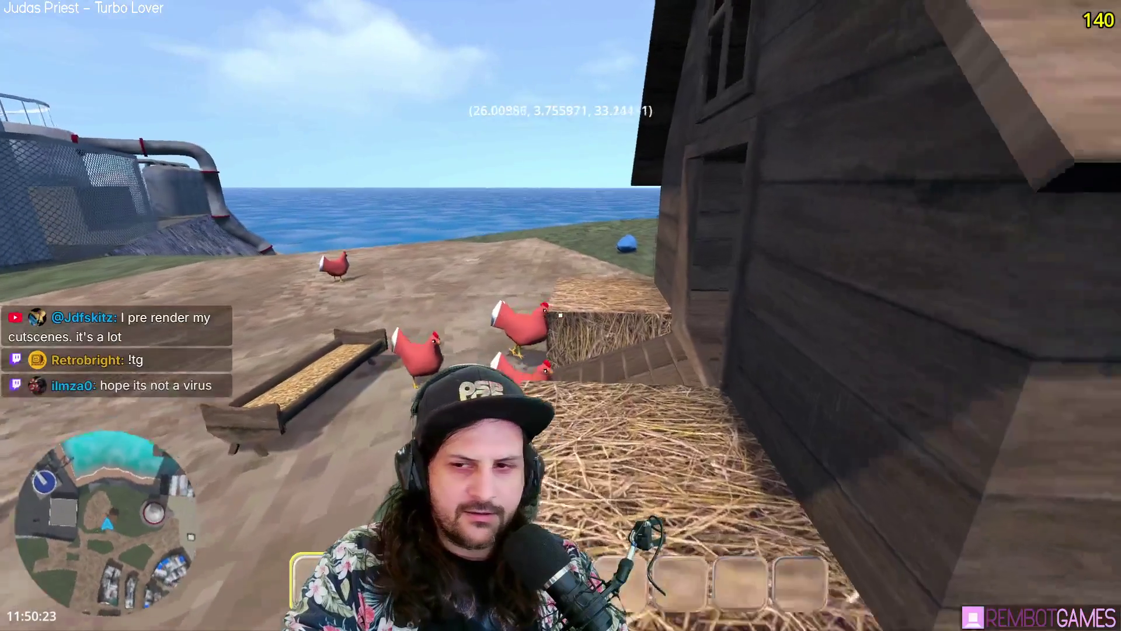
key("w")
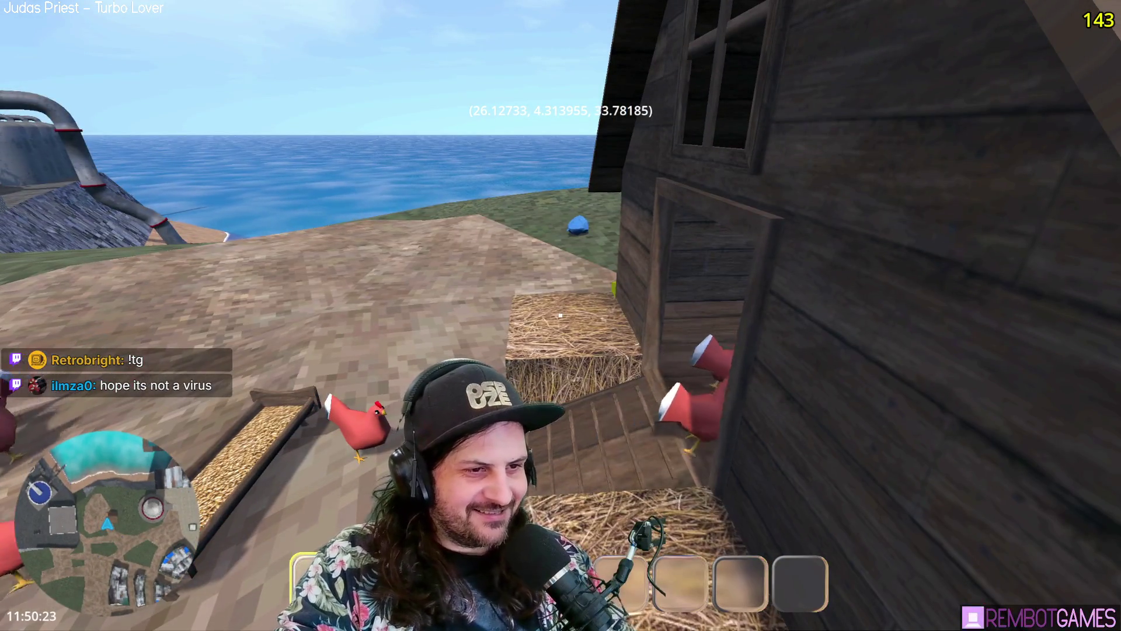
key("s")
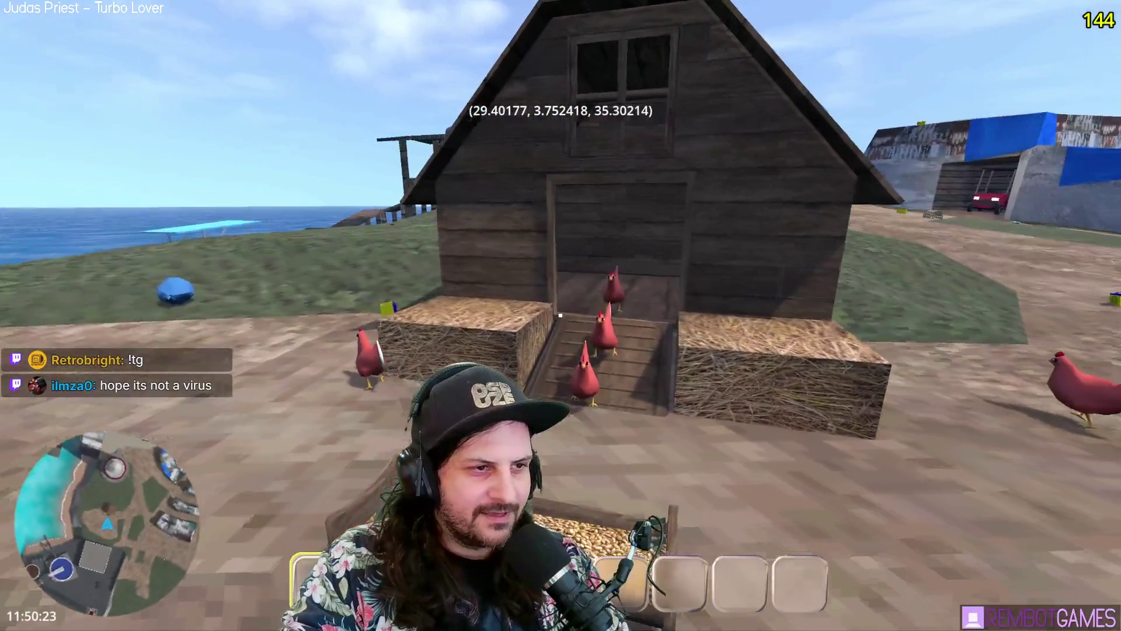
key("w")
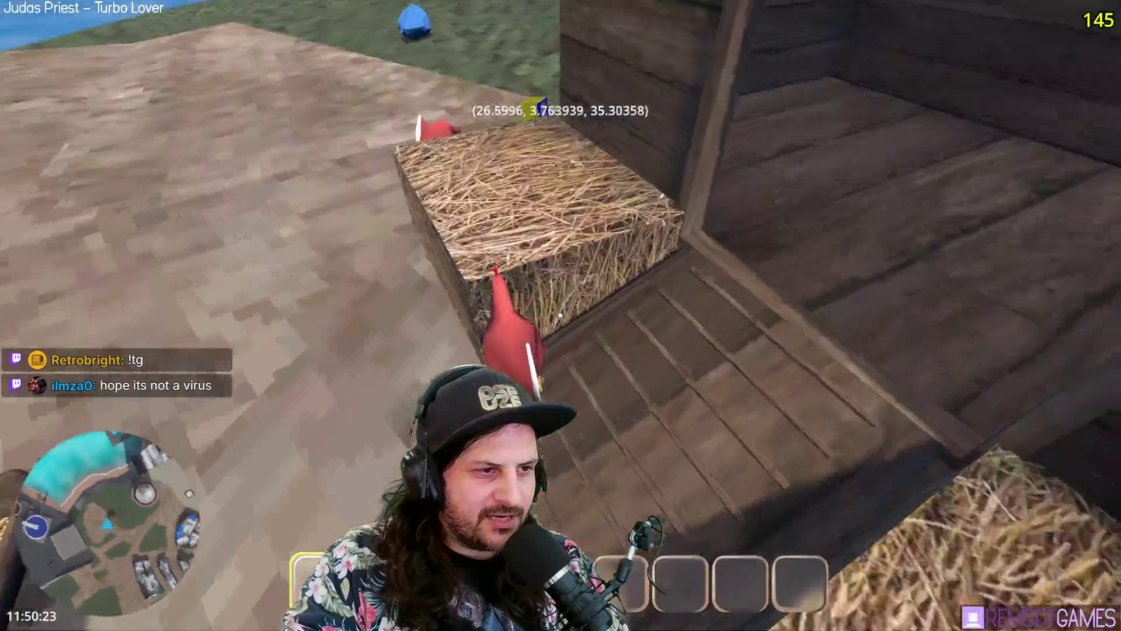
key("space")
key("s")
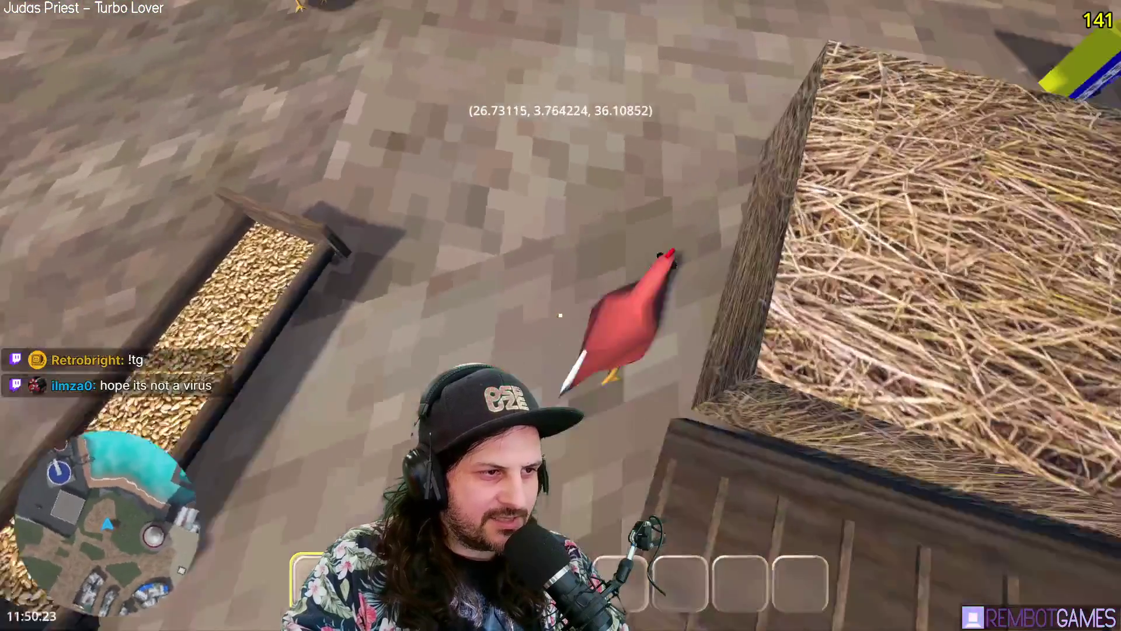
key("F8")
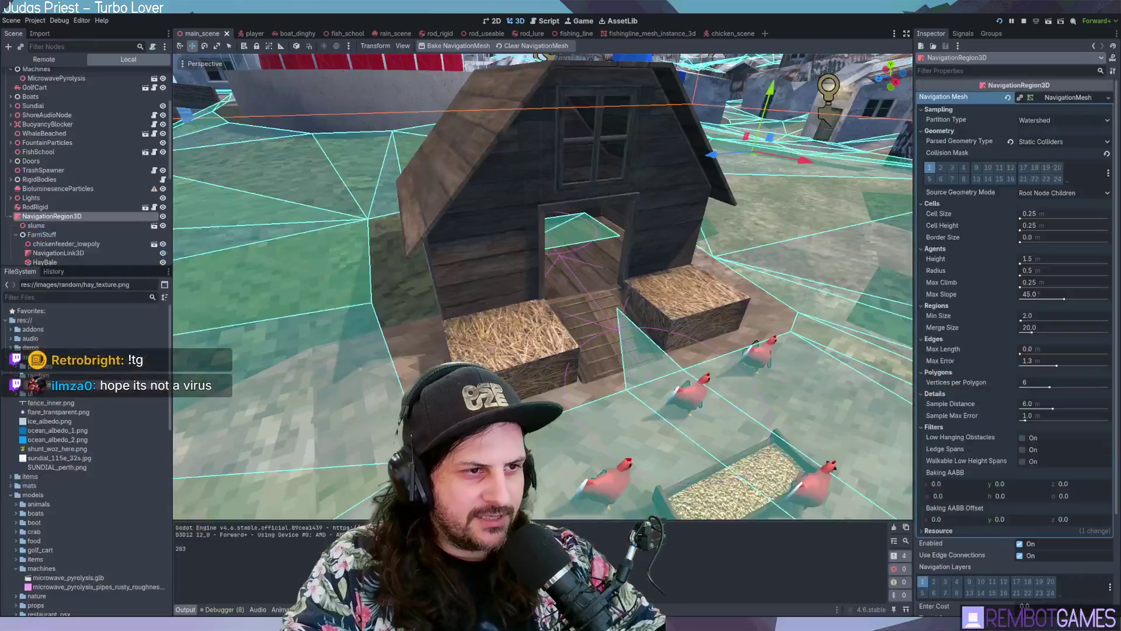
Step: Select the NavigationLink3D, shift it along X, and view its endpoint from a low frontal angle
middle_click_drag(595, 306, 669, 280)
left_click(670, 280)
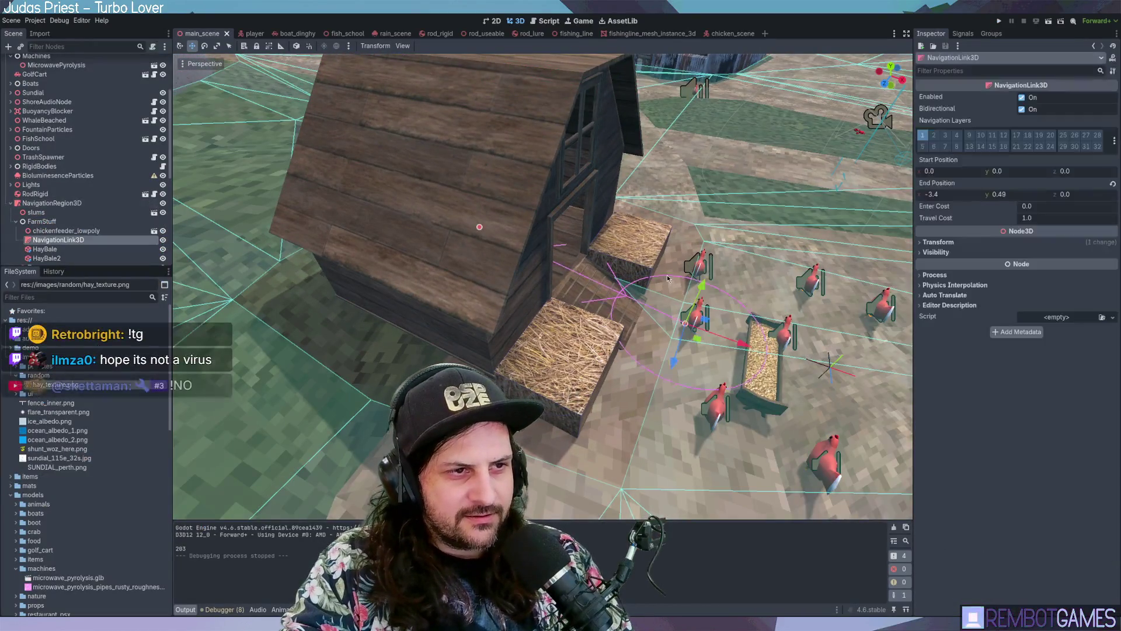
middle_click_drag(746, 302, 750, 335)
left_click_drag(750, 335, 767, 341)
mouse_move(730, 318)
middle_mouse_down()
mouse_move(653, 272)
mouse_move(549, 302)
middle_mouse_up()
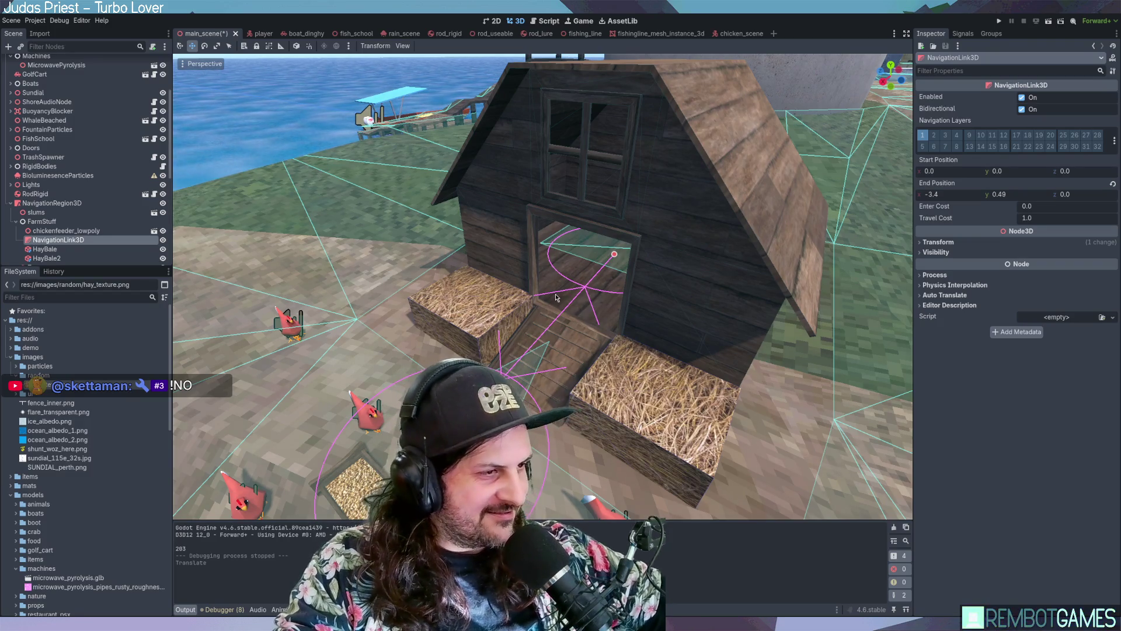
mouse_move(488, 289)
middle_mouse_down()
mouse_move(597, 271)
mouse_move(695, 295)
middle_mouse_up()
Step: Run the game with F5, walk the player up to the coop door and back, then stop with F8
key("F5")
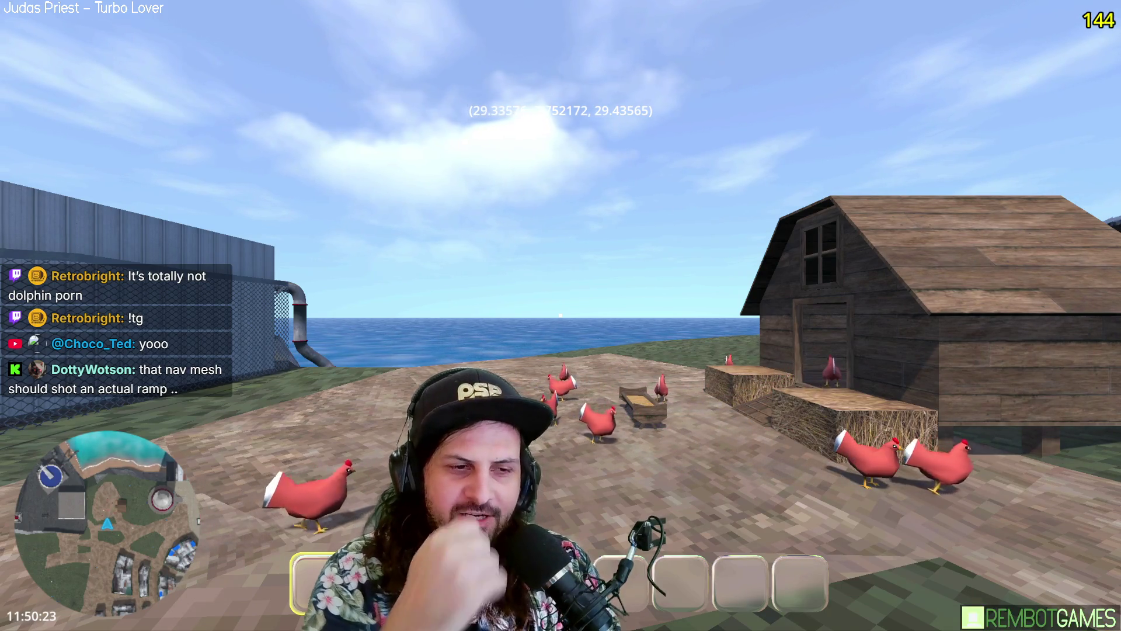
key("w")
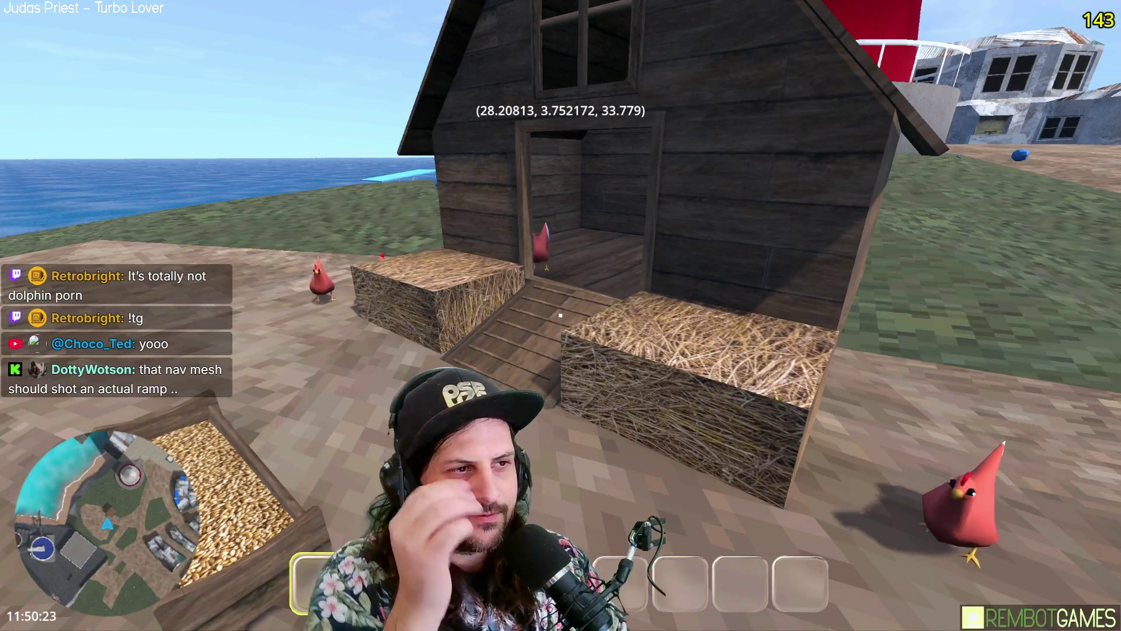
key("w")
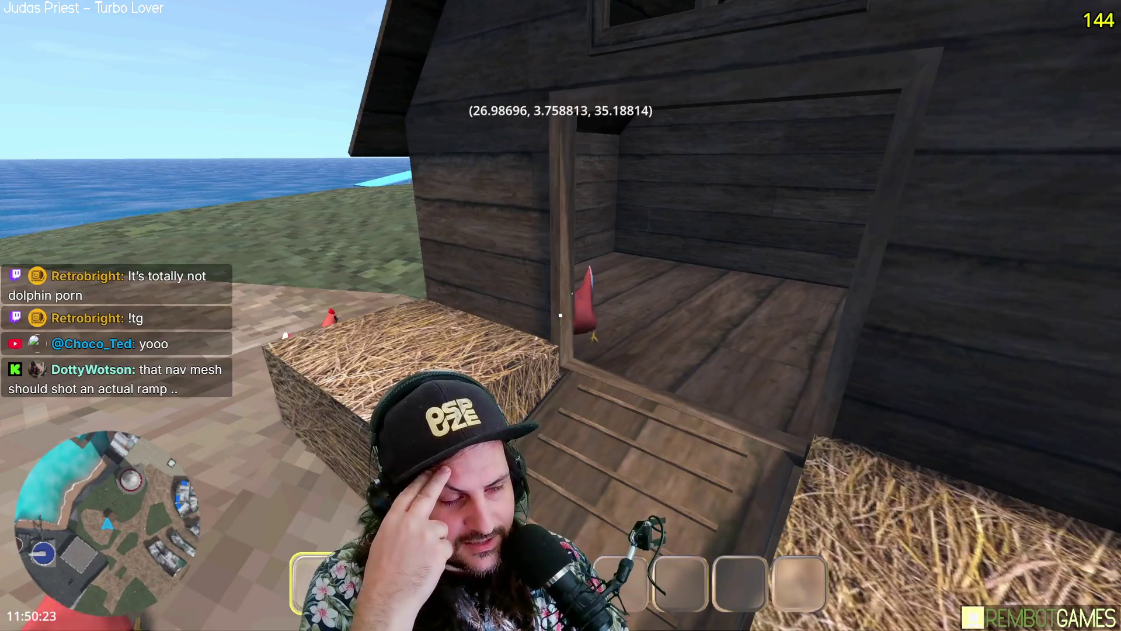
key("s")
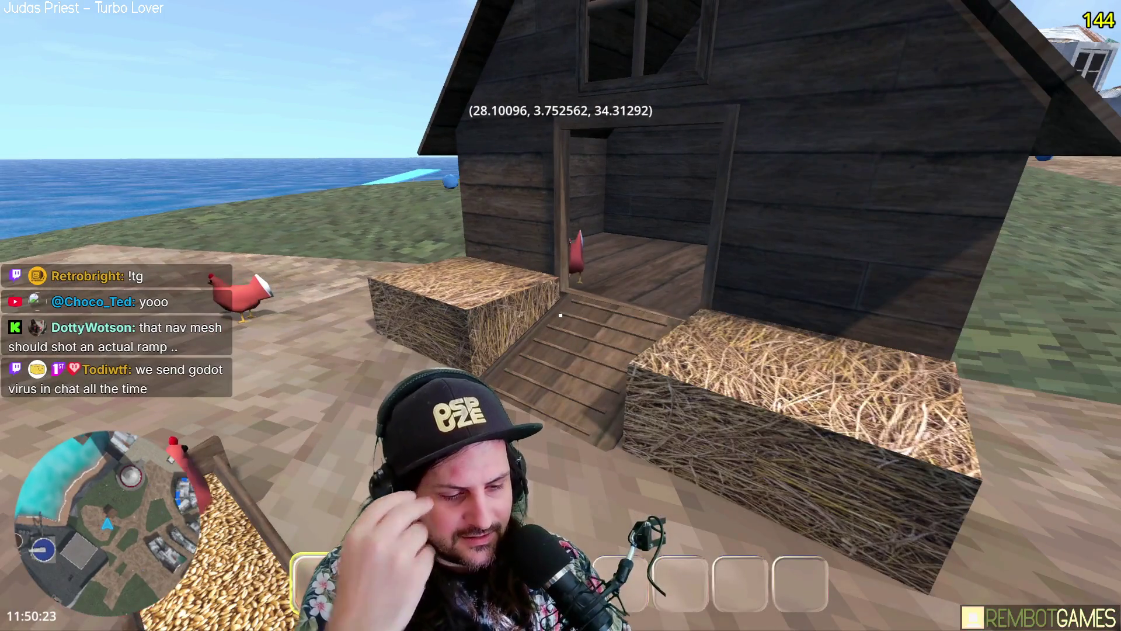
key("F8")
Step: Drag the navigation link's end point to x -3.72, undo a stray move, and save main_scene
middle_click_drag(672, 312, 581, 266)
left_click_drag(942, 199, 938, 198)
middle_click_drag(672, 280, 911, 248)
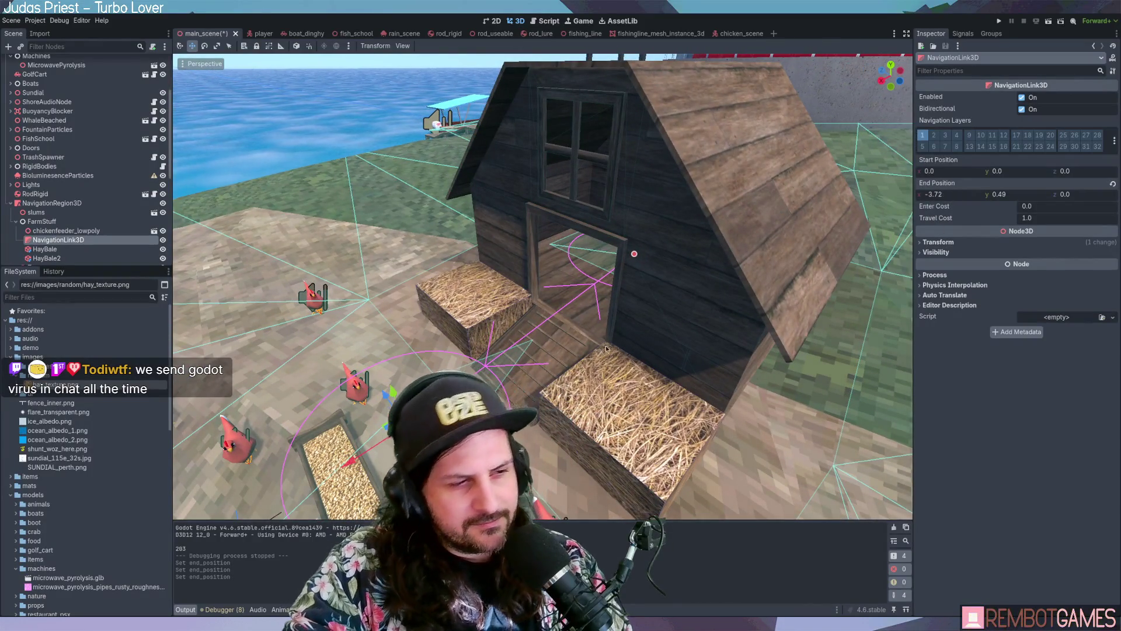
middle_click_drag(588, 349, 630, 350)
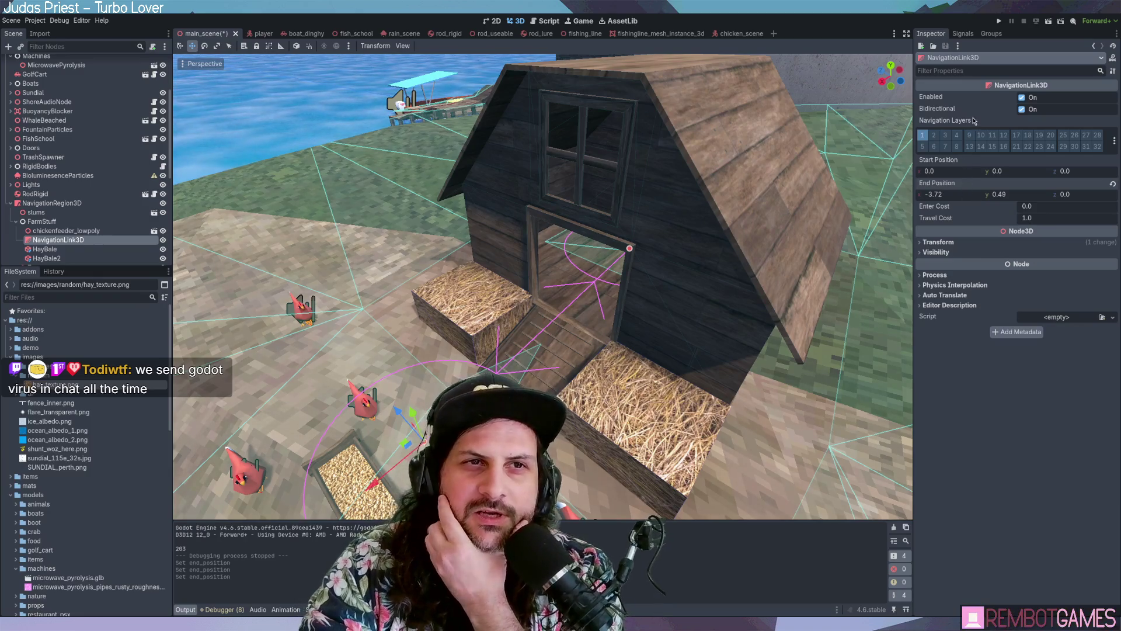
mouse_move(672, 274)
middle_mouse_down()
mouse_move(744, 278)
mouse_move(620, 267)
middle_mouse_up()
mouse_move(595, 245)
left_mouse_down()
mouse_move(644, 288)
mouse_move(620, 274)
left_mouse_up()
key("ctrl+z")
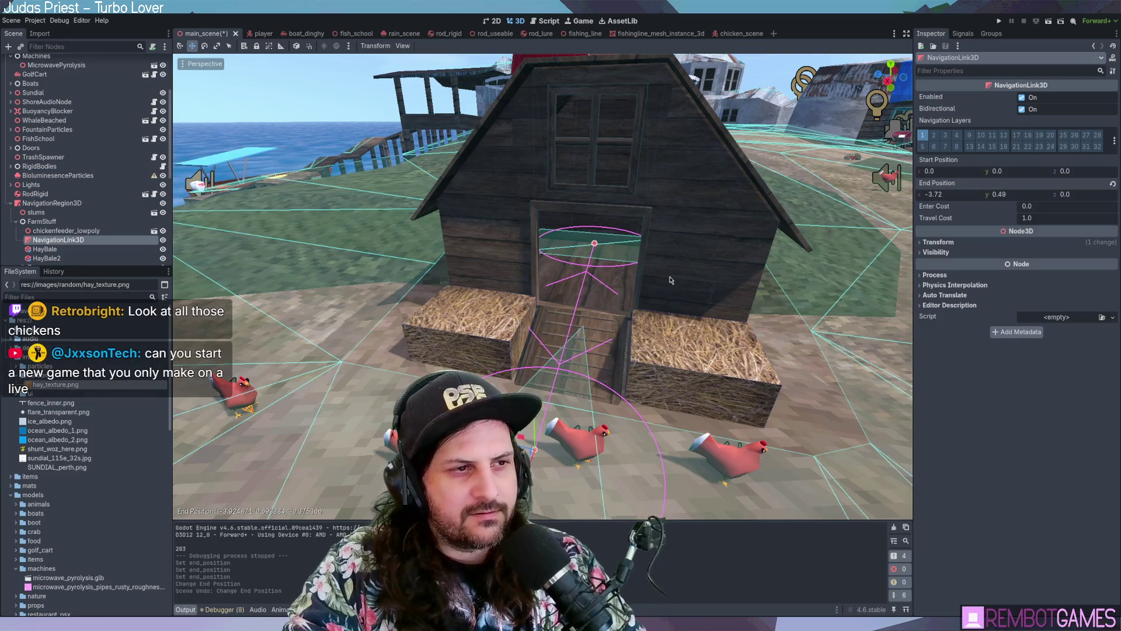
middle_click_drag(620, 274, 666, 276)
key("ctrl+s")
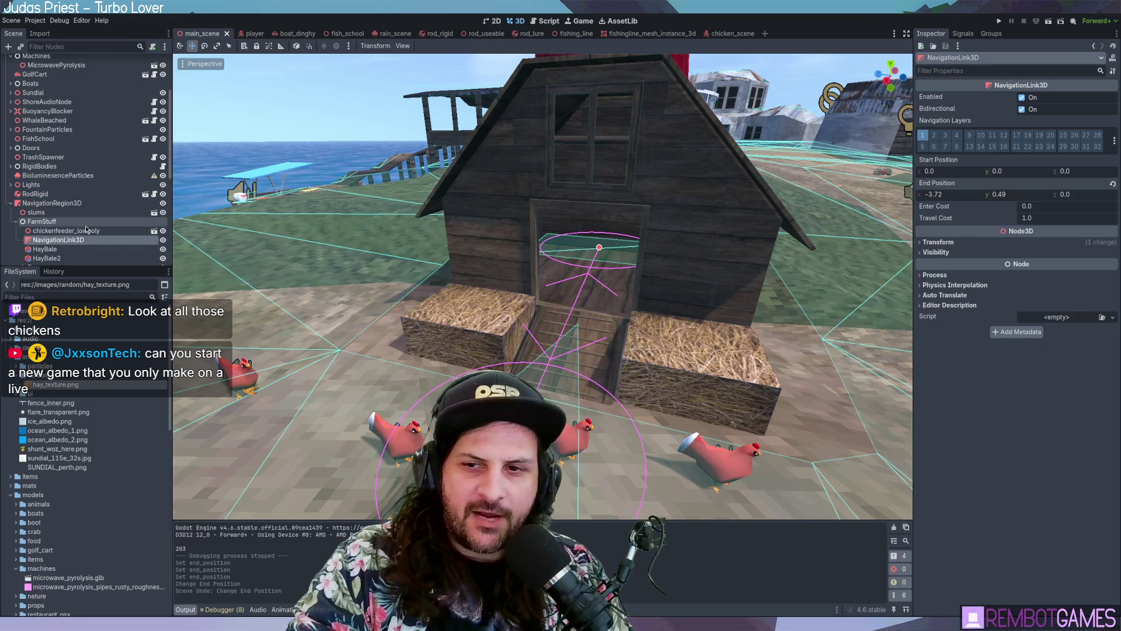
scroll(86, 216, "up", 5)
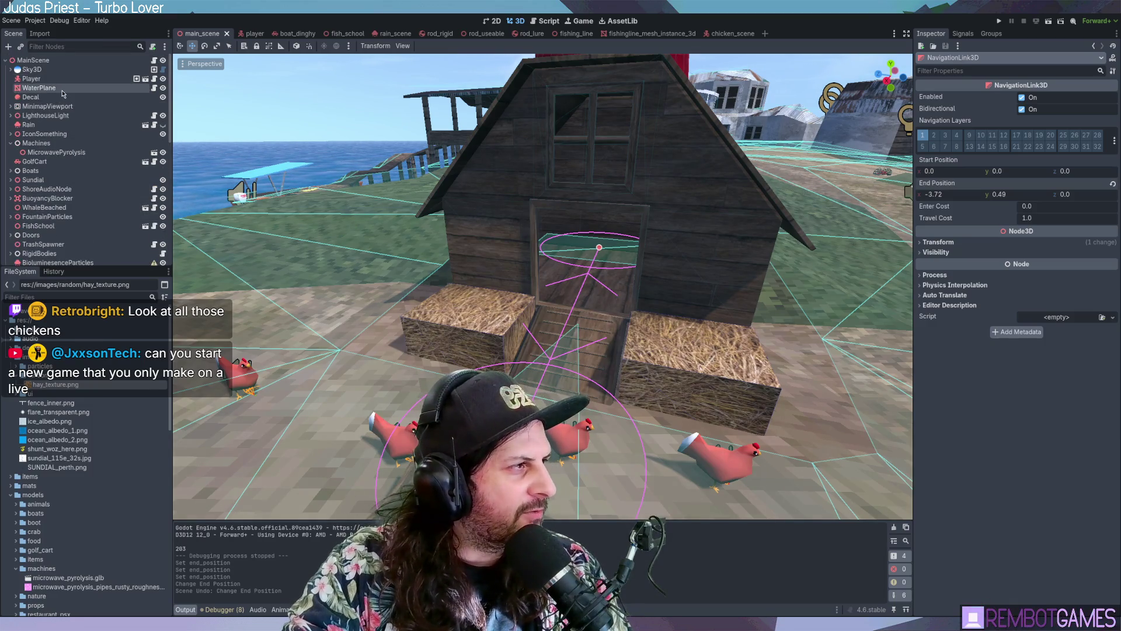
Step: Click through the LighthouseLight and Rain nodes, then switch to the chicken_scene tab
left_click(40, 88)
left_click(54, 116)
left_click(56, 124)
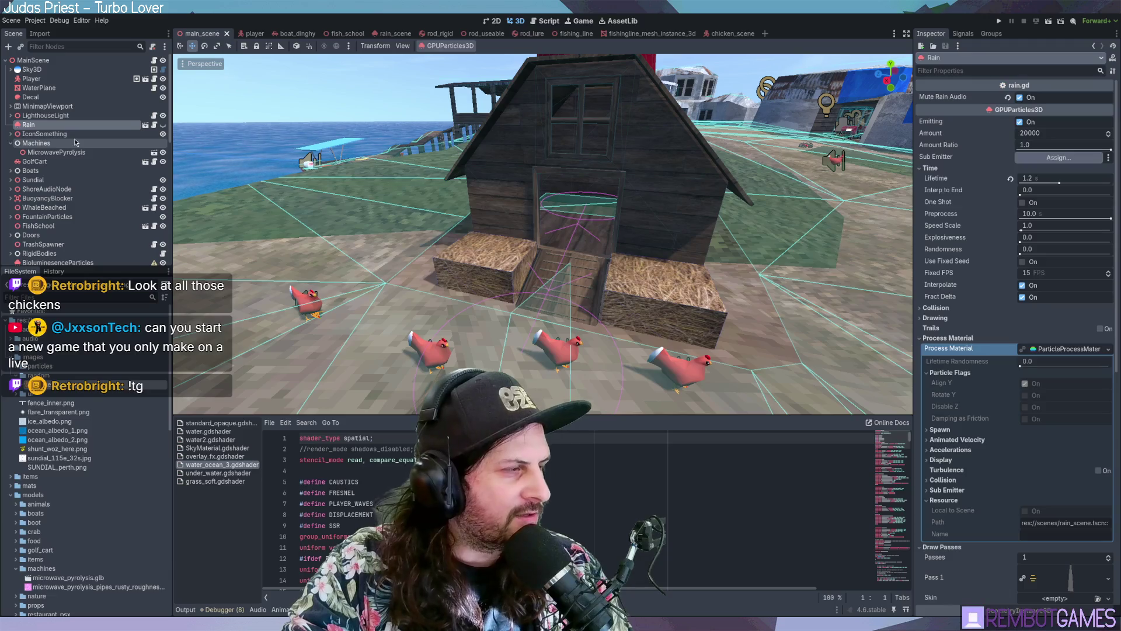
left_click(715, 34)
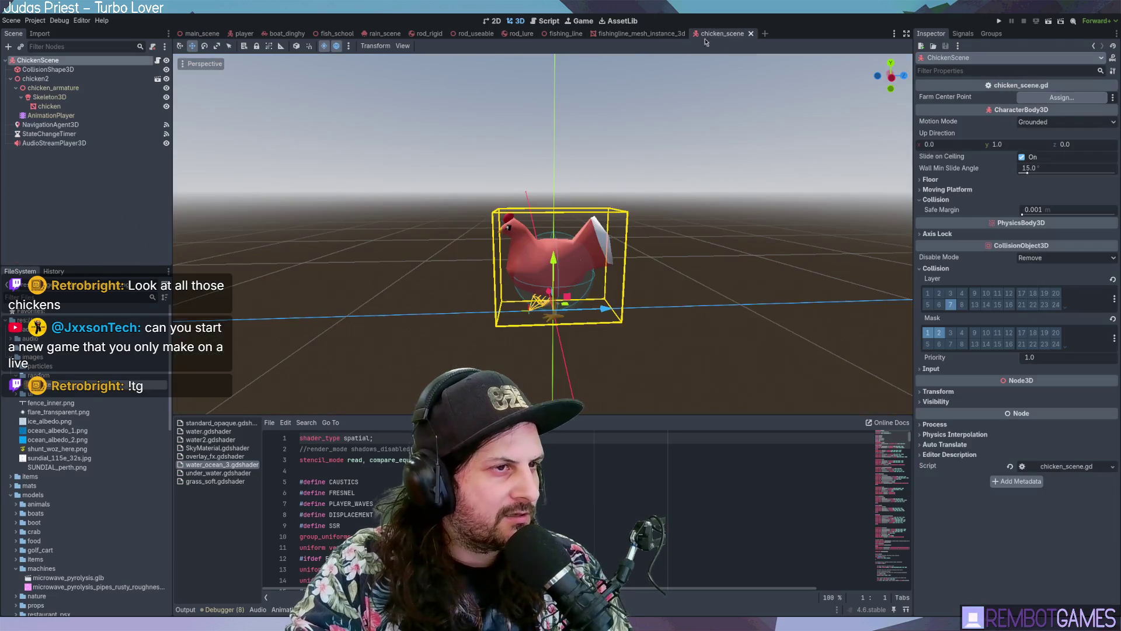
middle_click_drag(476, 208, 381, 208)
scroll(381, 208, "down", 3)
Step: Select the chicken's NavigationAgent3D and set Target Desired Distance to 0.5
left_click(50, 125)
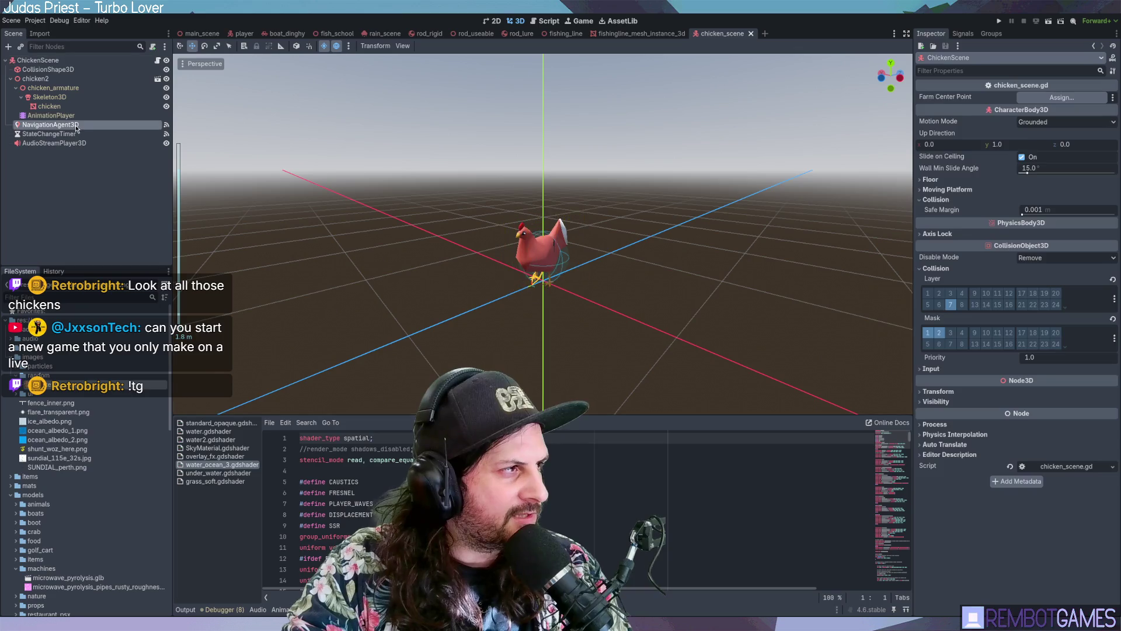
mouse_move(446, 143)
middle_mouse_down()
mouse_move(708, 208)
mouse_move(668, 201)
middle_mouse_up()
mouse_move(744, 169)
middle_mouse_down()
mouse_move(724, 222)
mouse_move(650, 271)
mouse_move(685, 250)
mouse_move(724, 292)
mouse_move(993, 220)
middle_mouse_up()
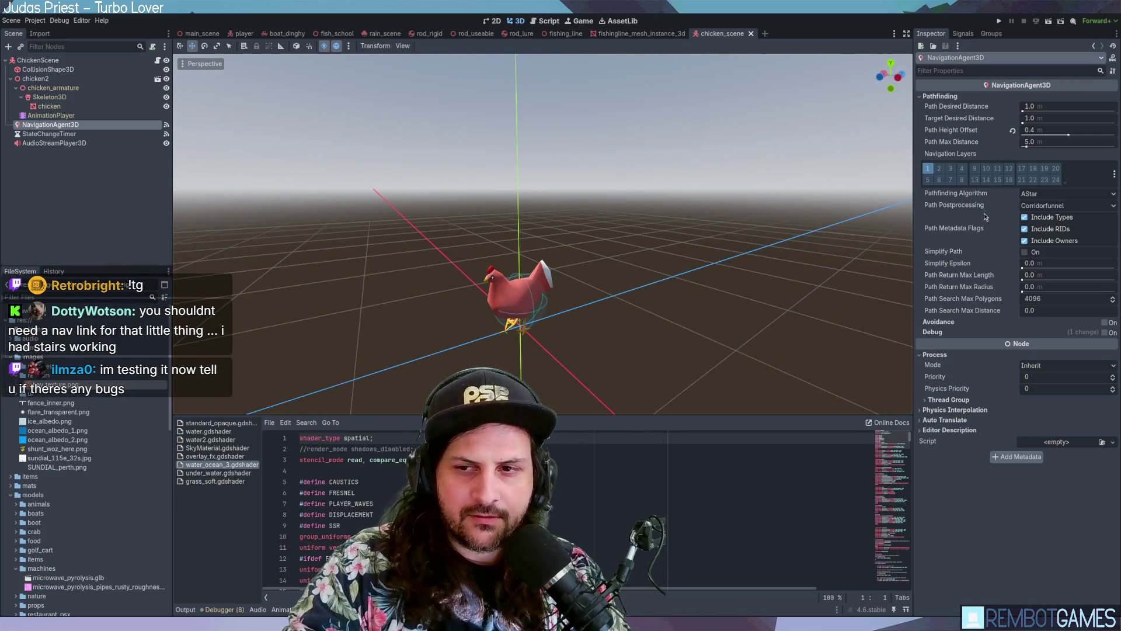
middle_click_drag(711, 213, 723, 208)
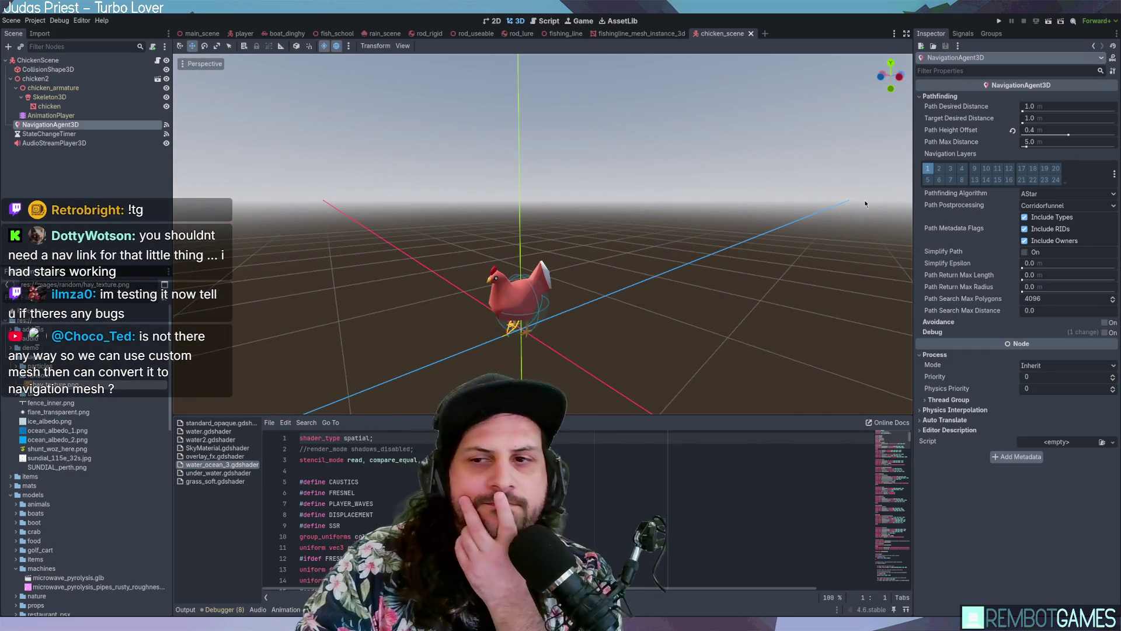
middle_click_drag(834, 229, 858, 206)
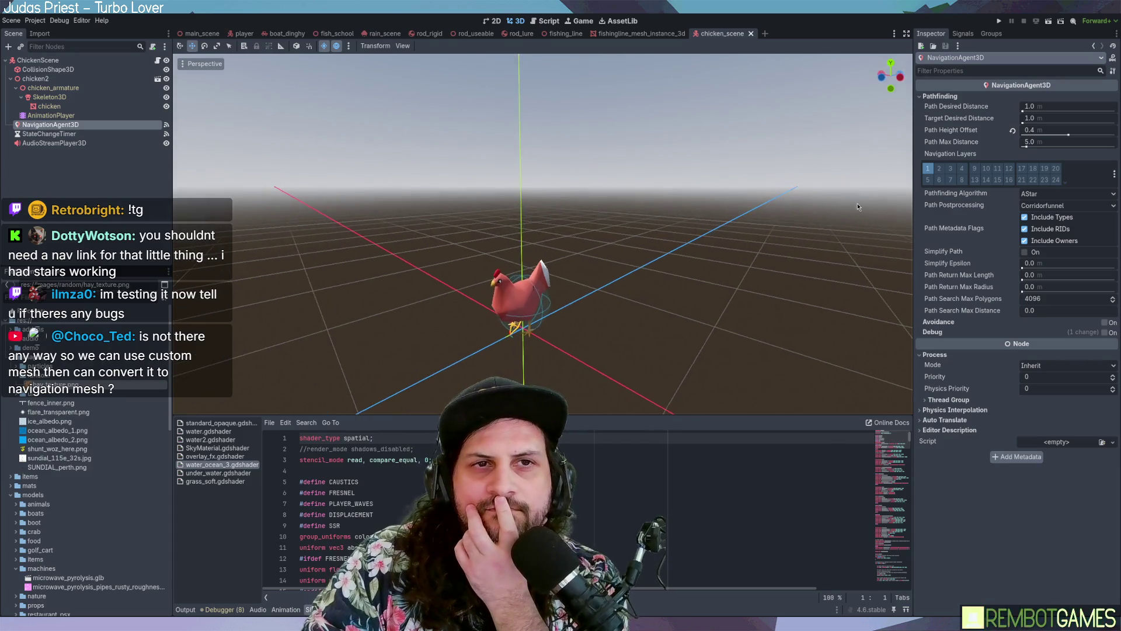
left_click(1048, 121)
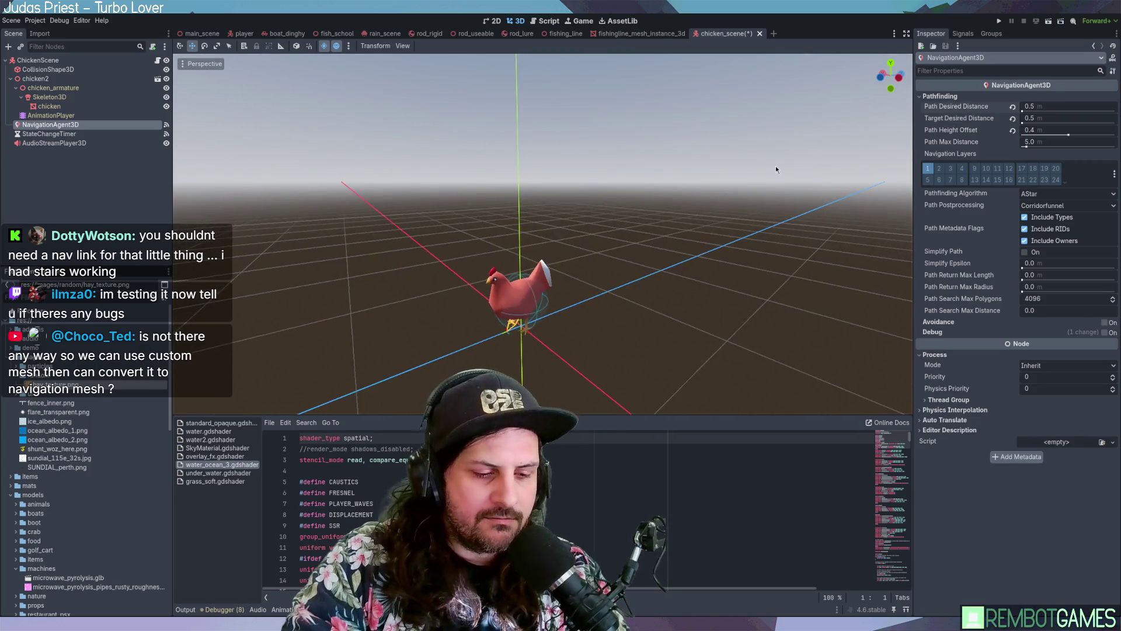
Step: Save the chicken scene with Path Desired Distance 0.5 and run the game with F5
key("F5")
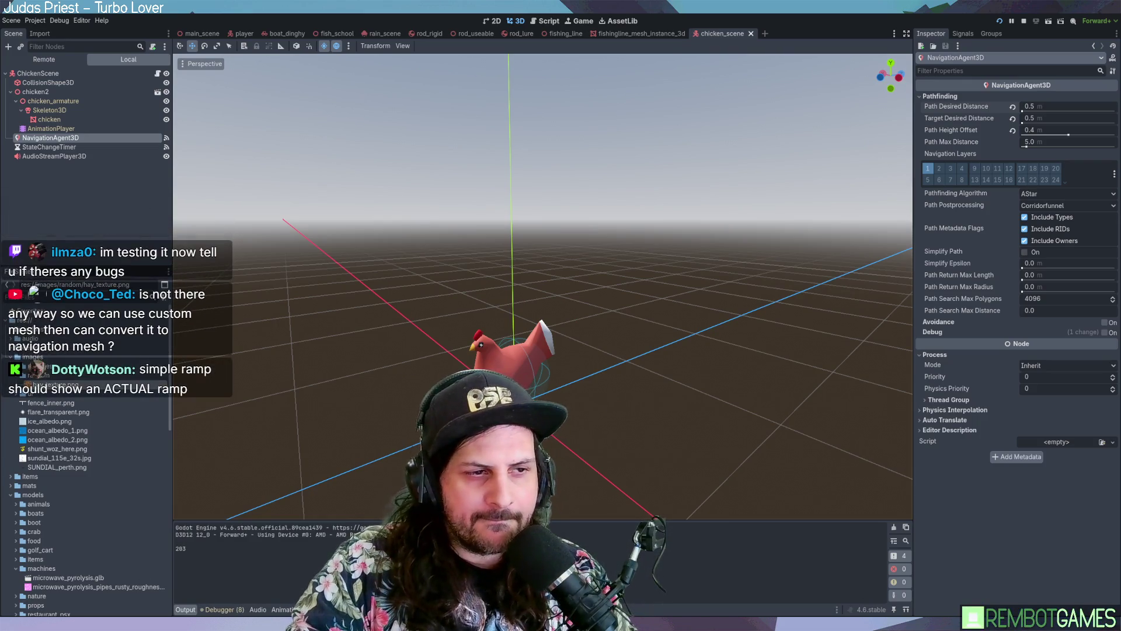
Step: Walk back and forth and sideways in front of the coop to watch its ramp
key("w")
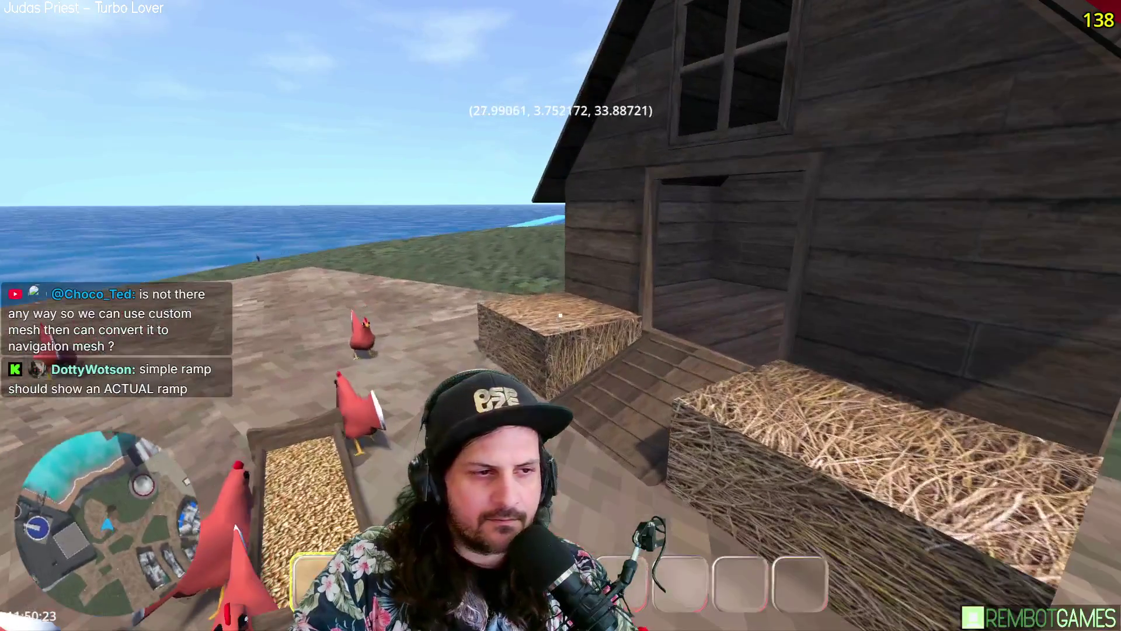
key("s")
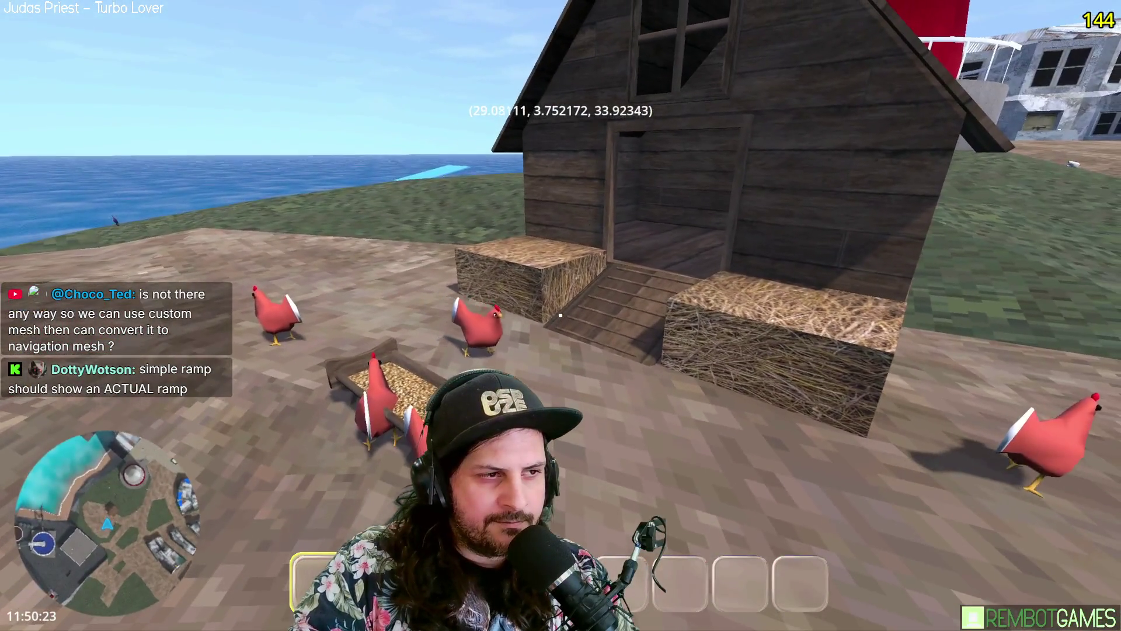
key("w")
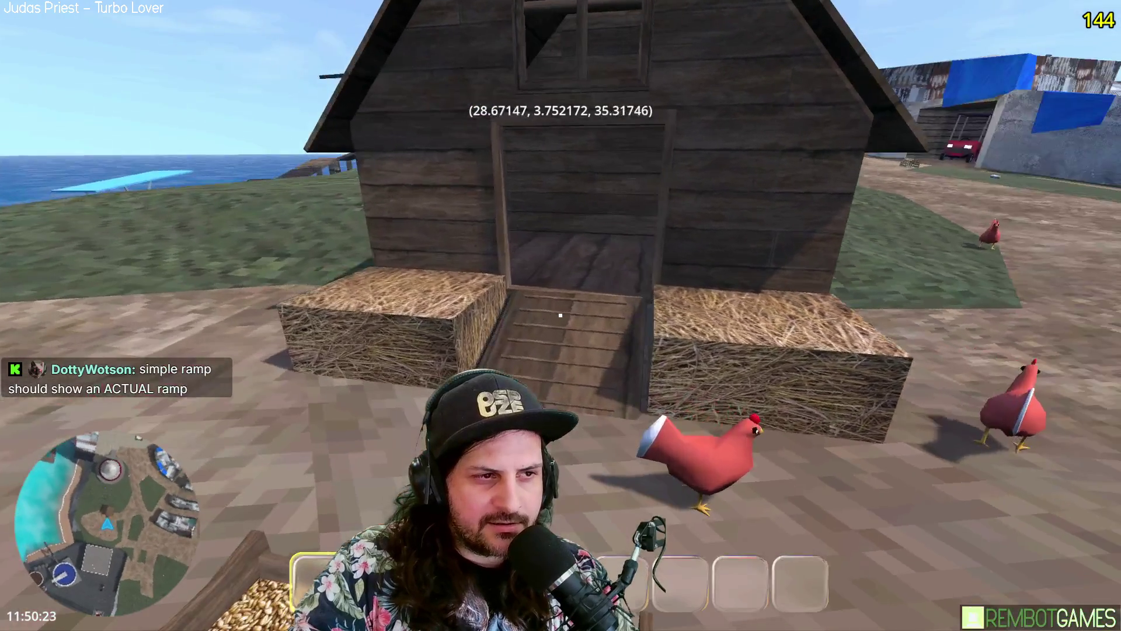
key("s")
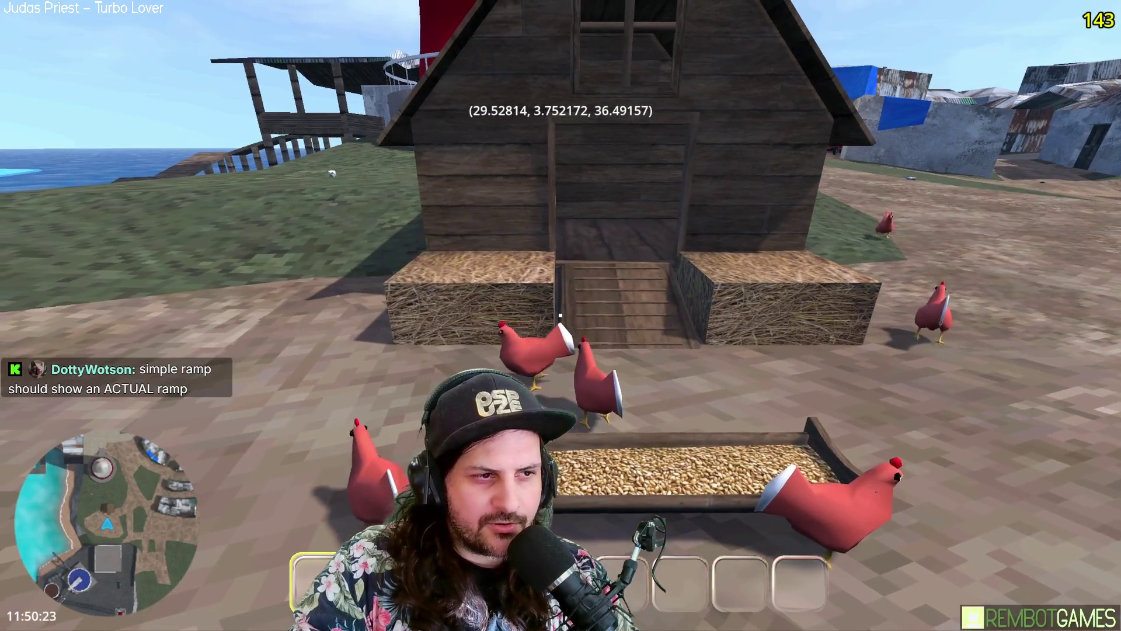
key("w")
key("w")
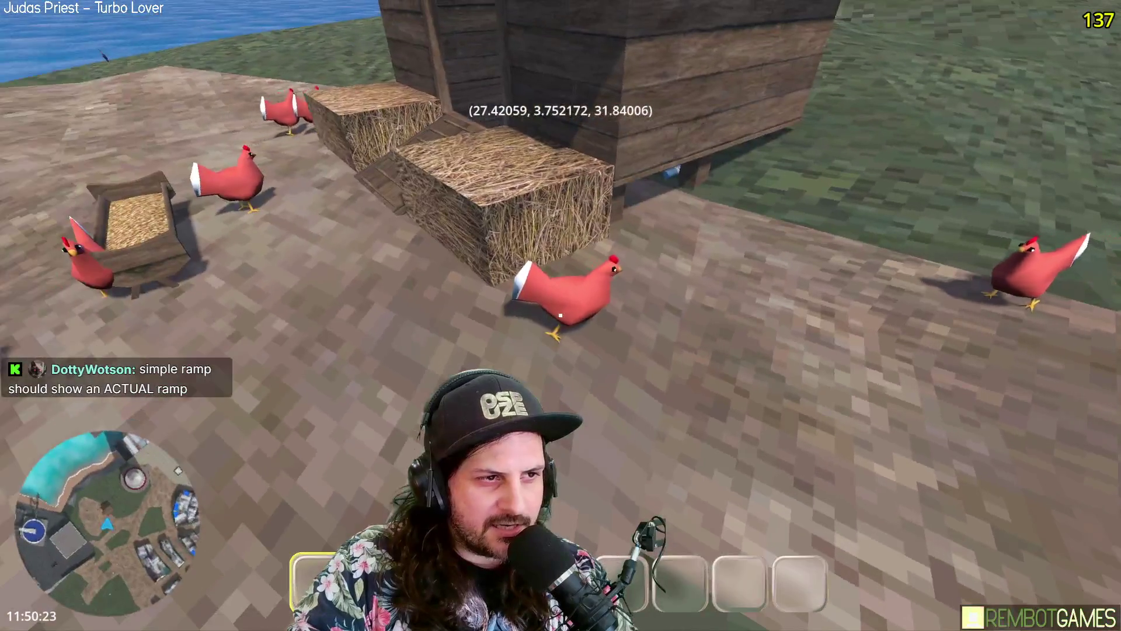
key("s")
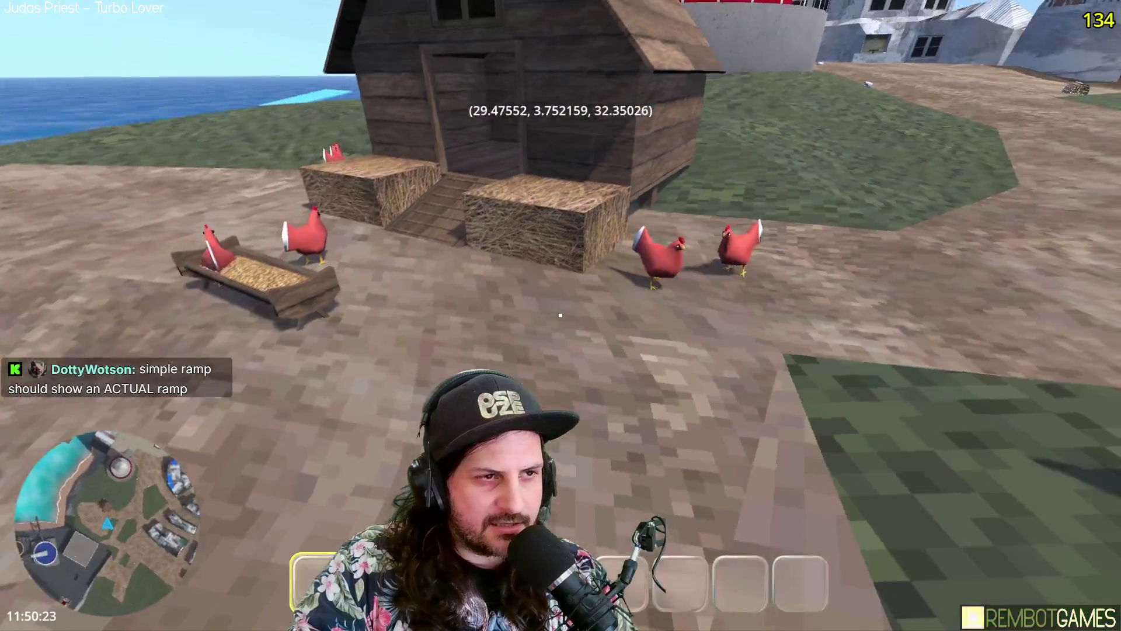
key("w")
key("s")
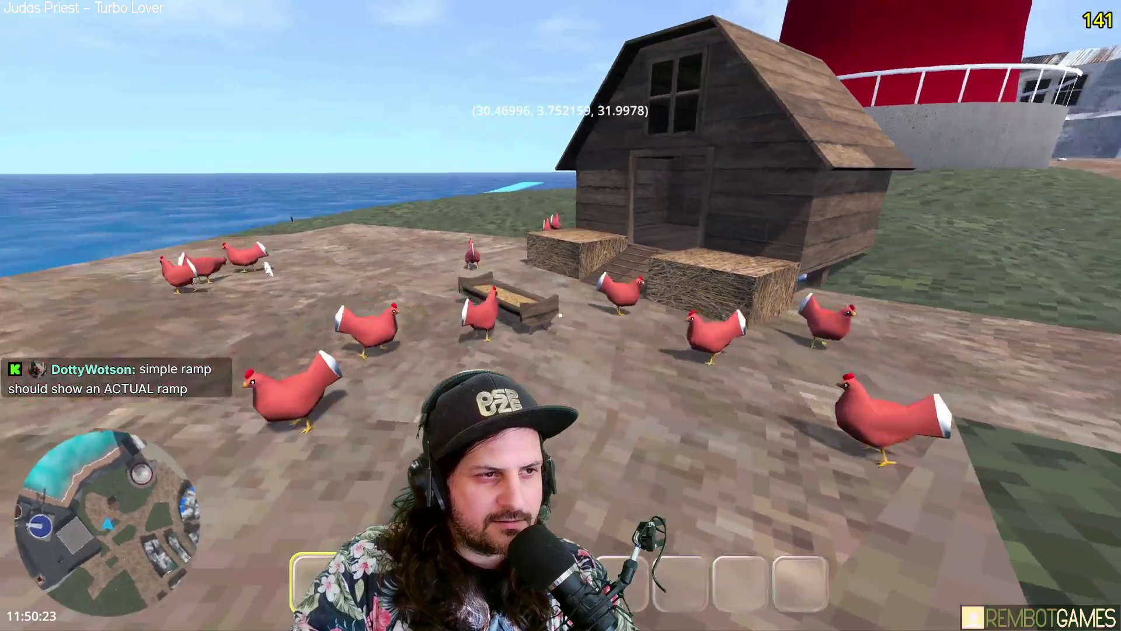
key("w")
key("w")
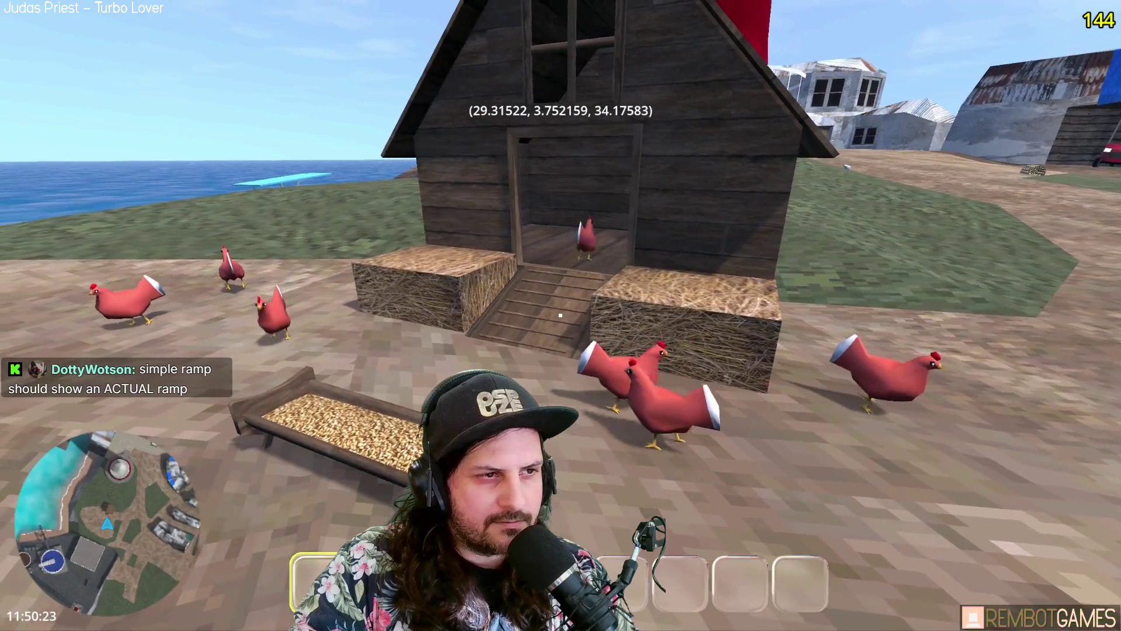
key("a")
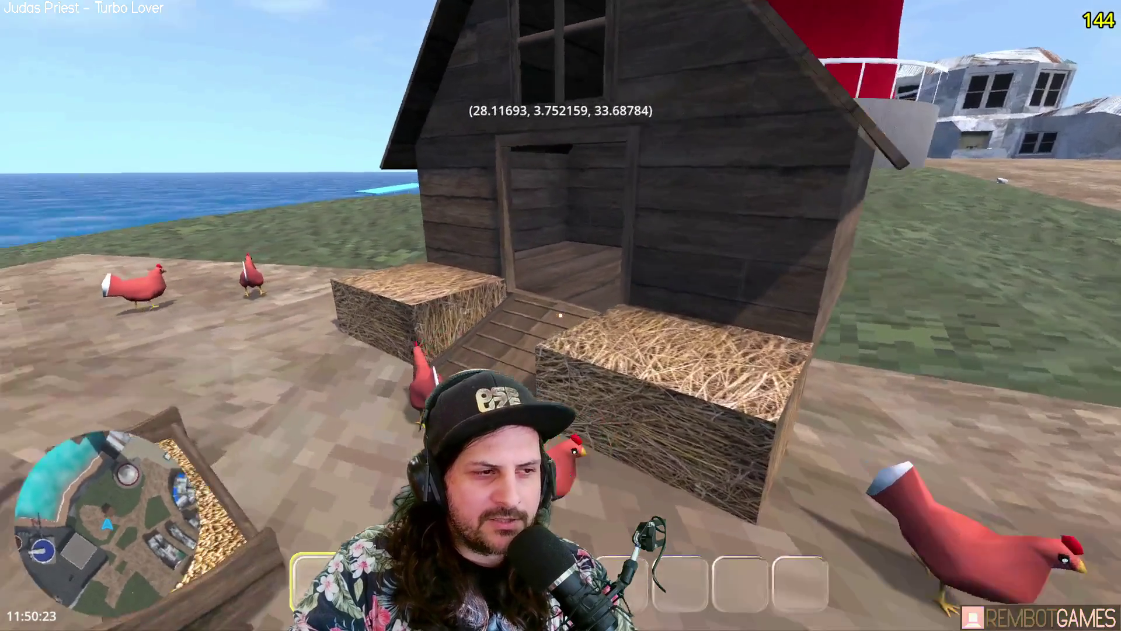
key("a")
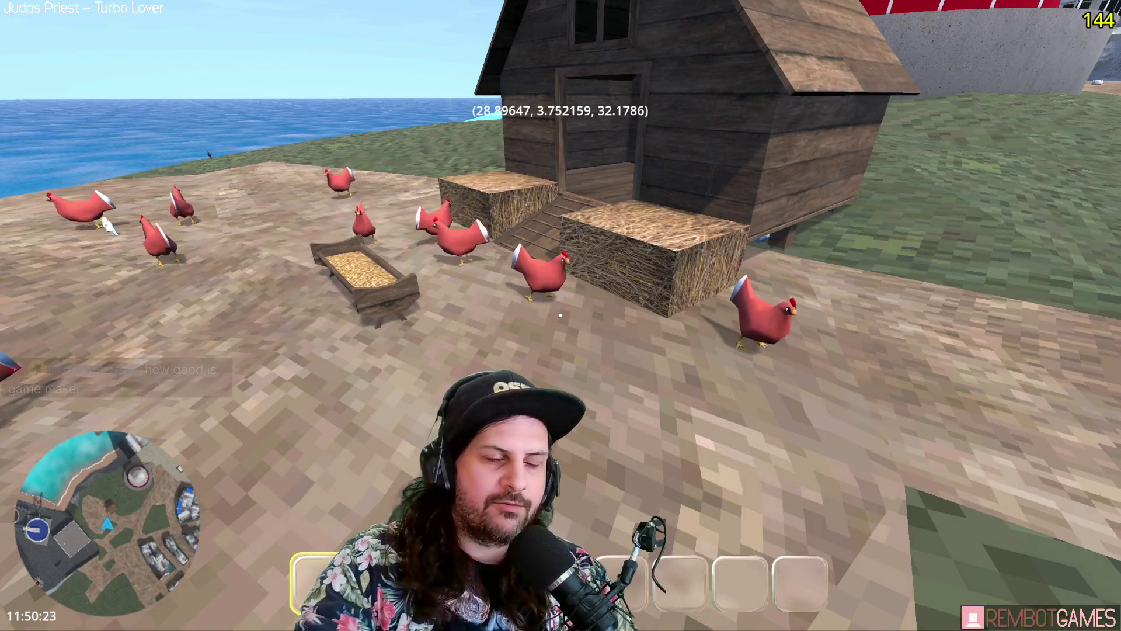
key("w")
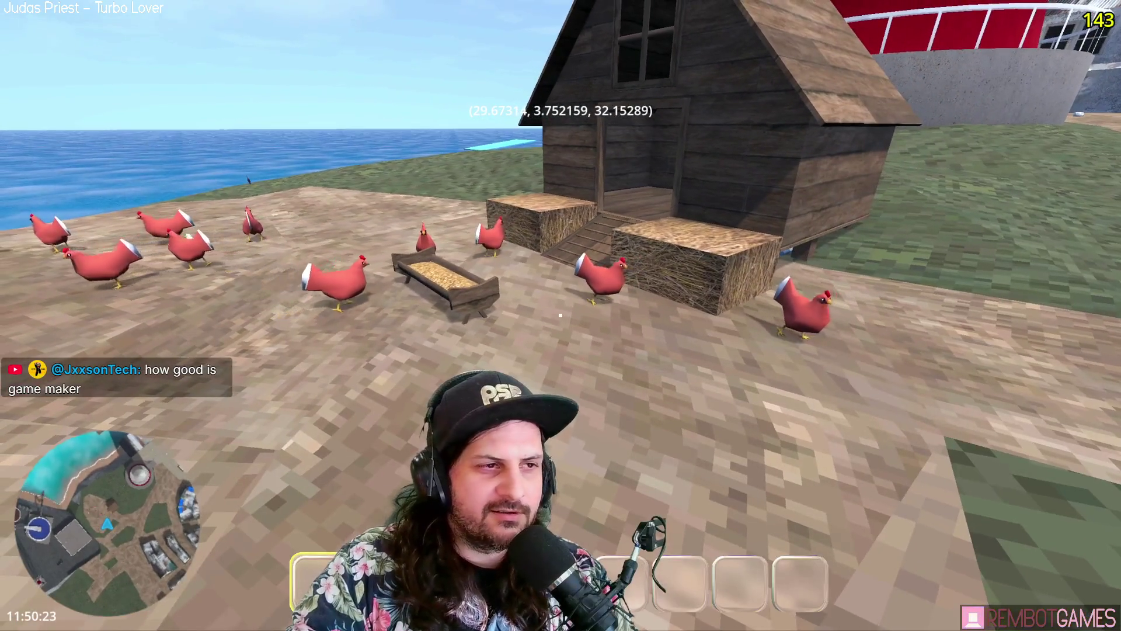
key("w")
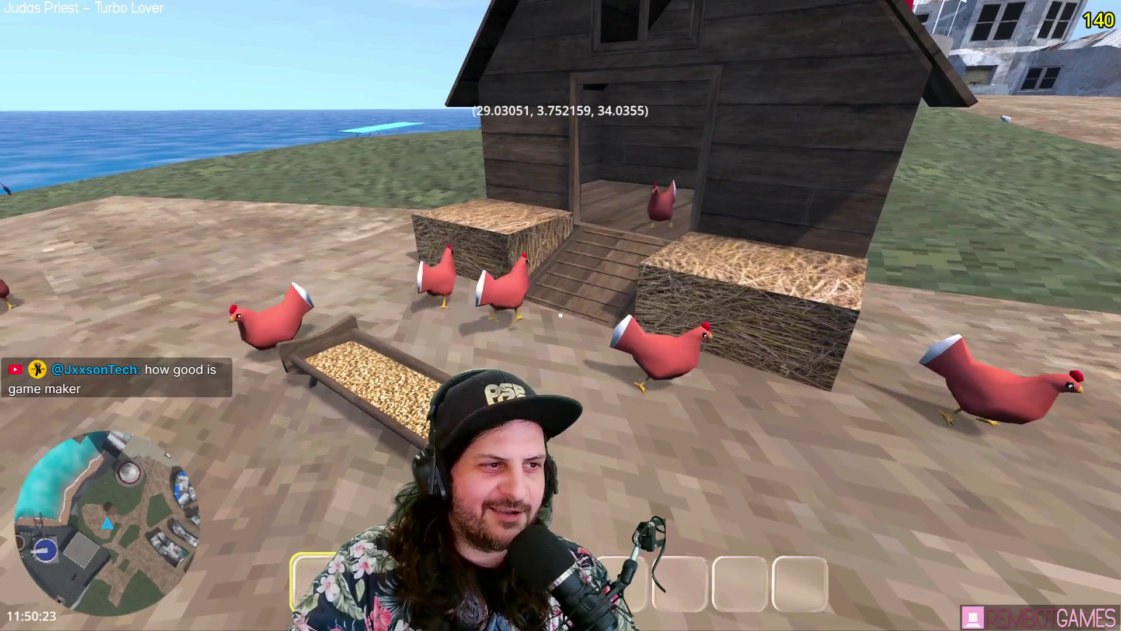
key("w")
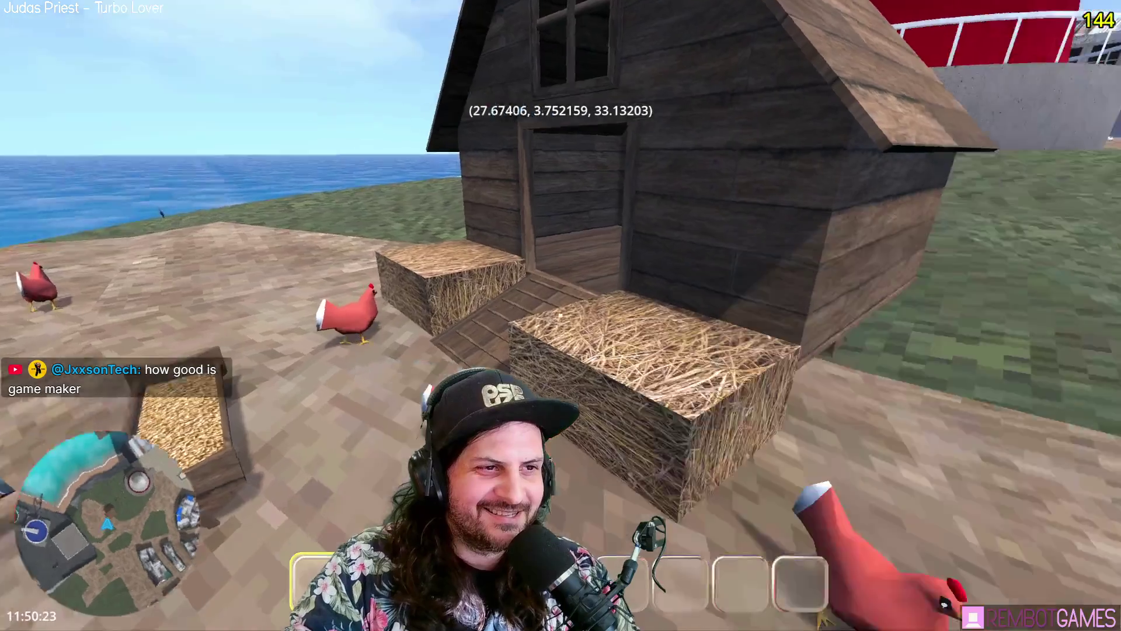
key("w")
Step: Watch the chickens head to the coop, then stop the game and view the CharacterBody3D properties
key("s")
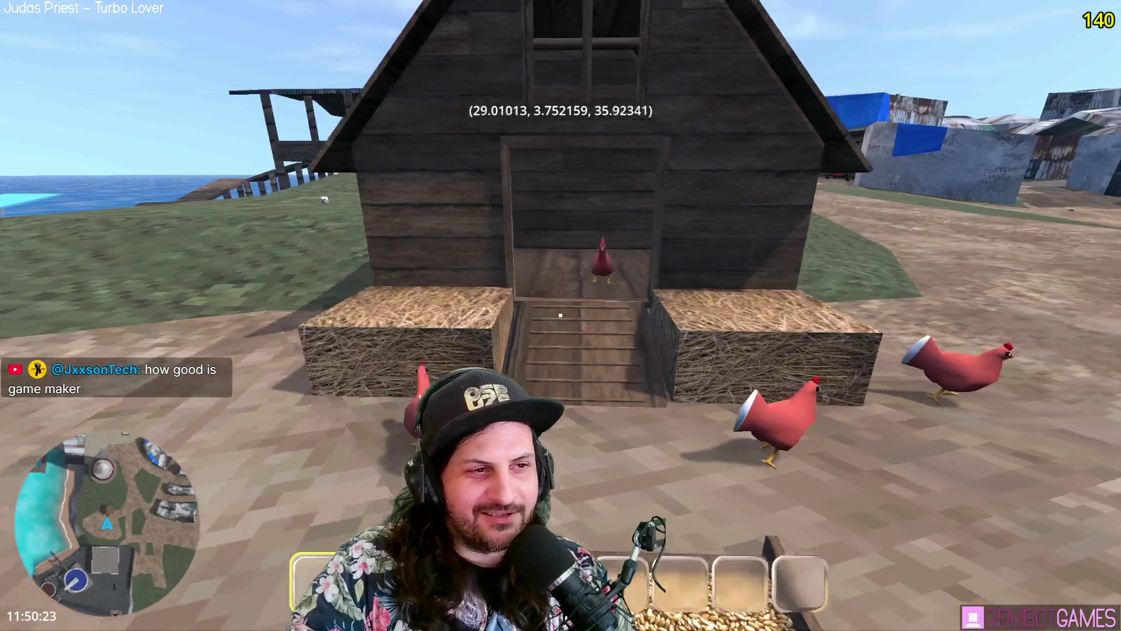
key("s")
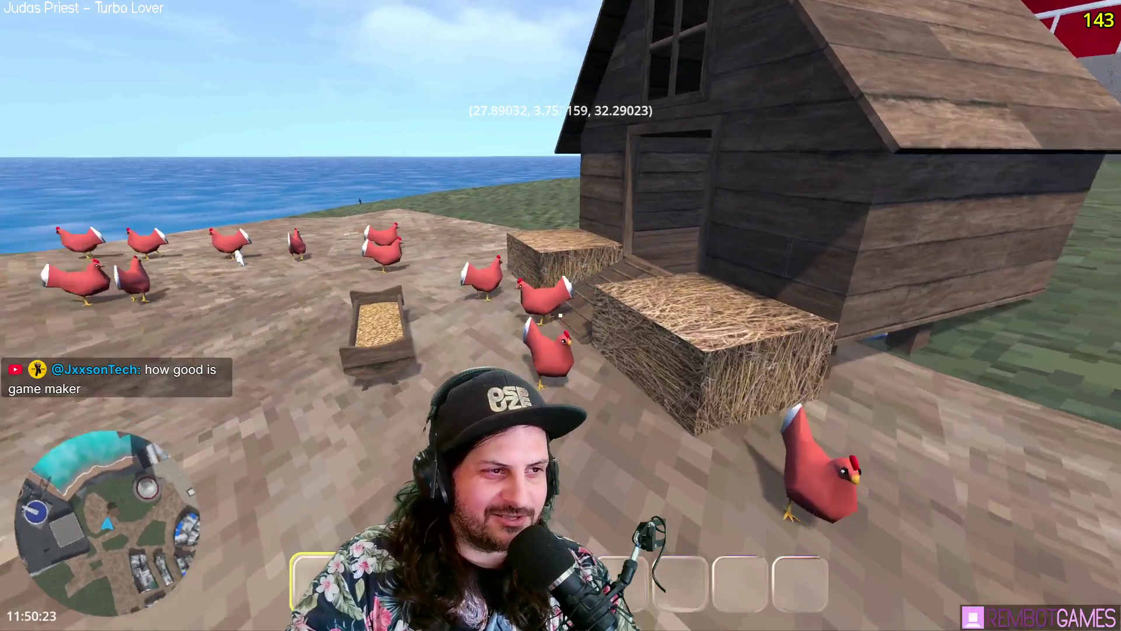
key("w")
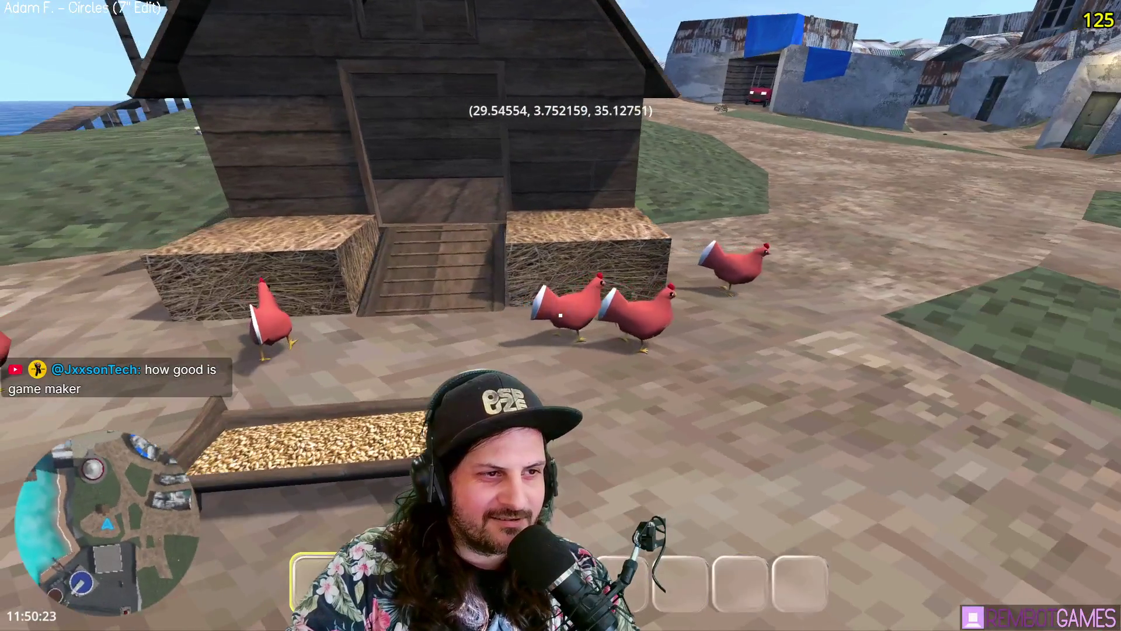
key("w")
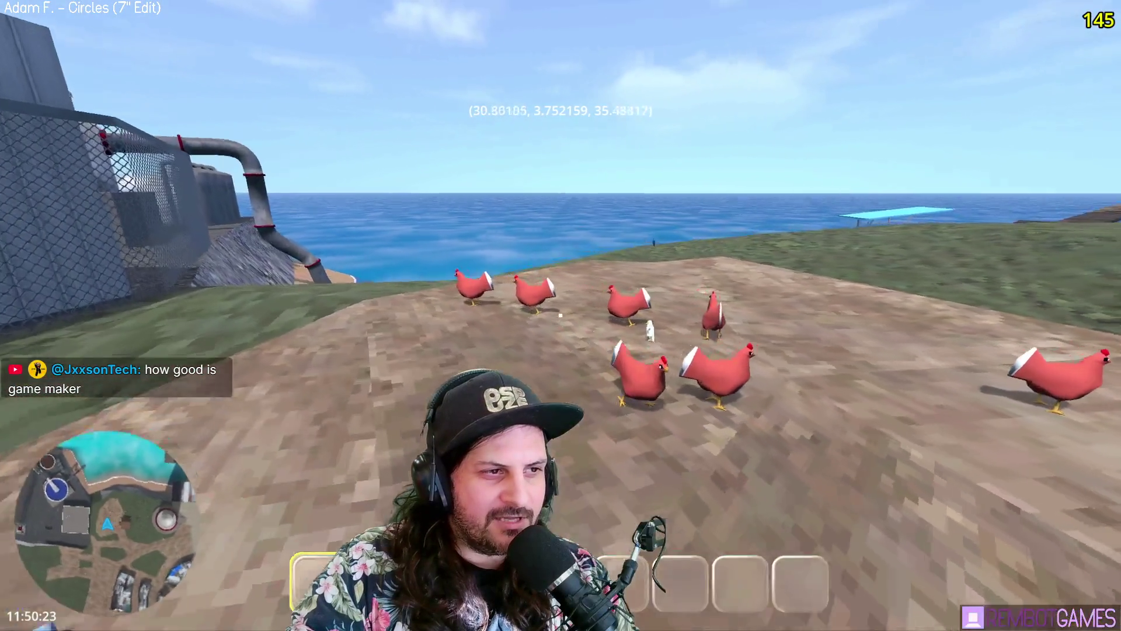
key("w")
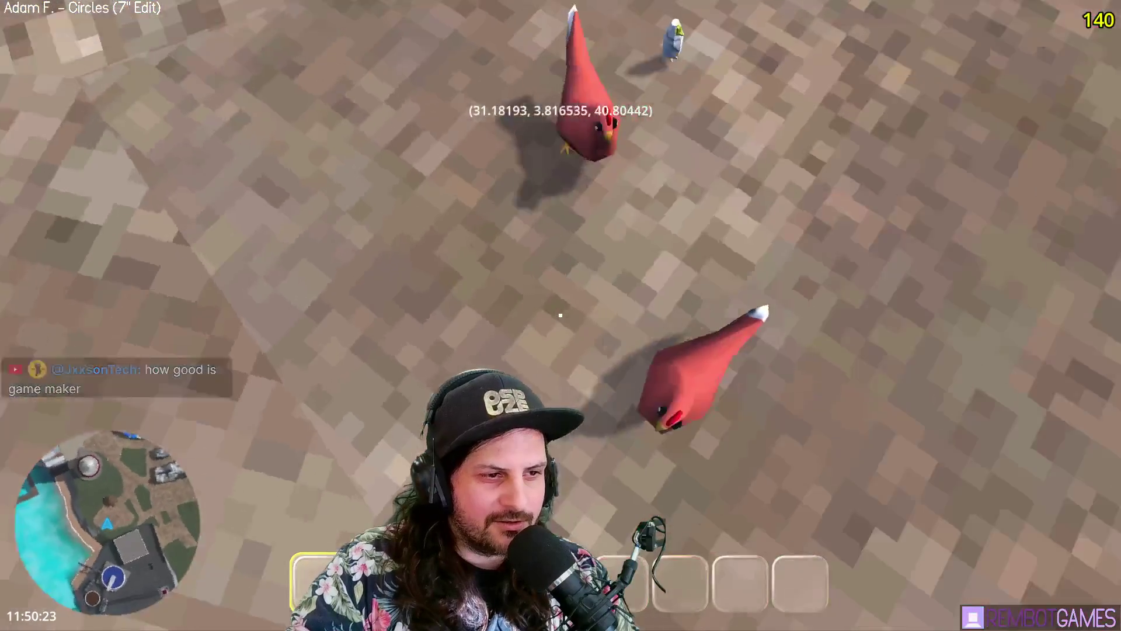
key("w")
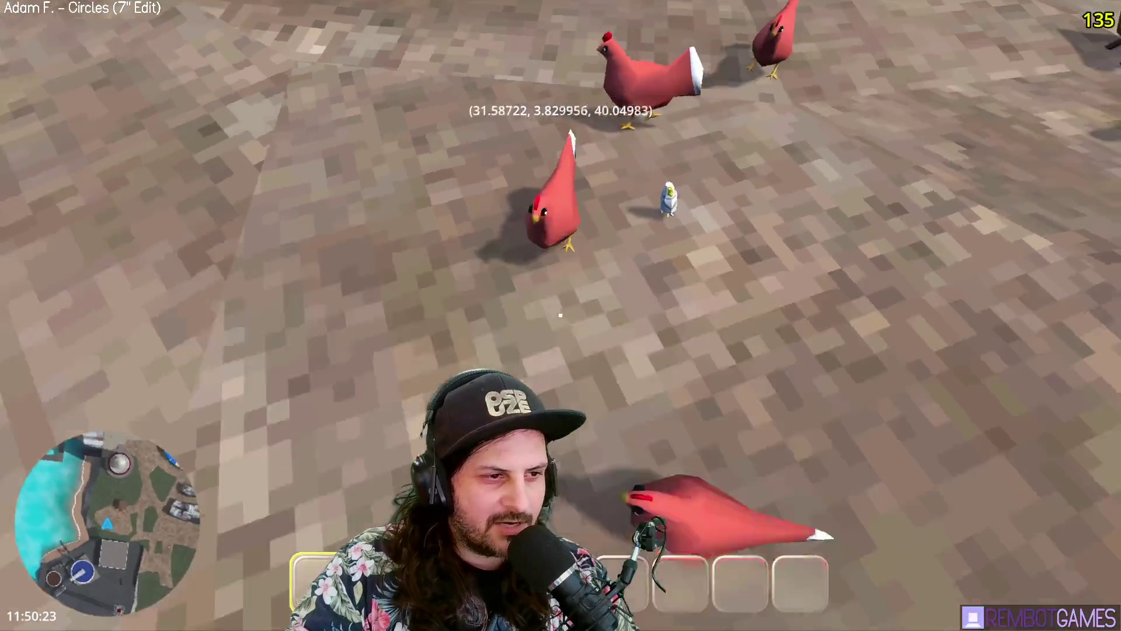
key("w")
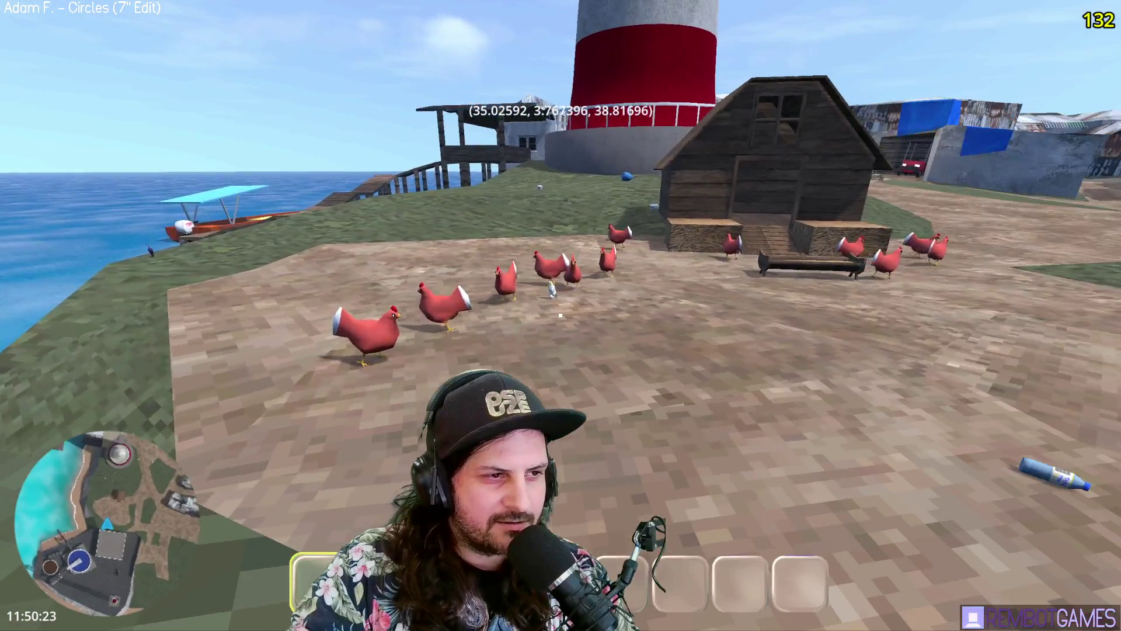
key("w")
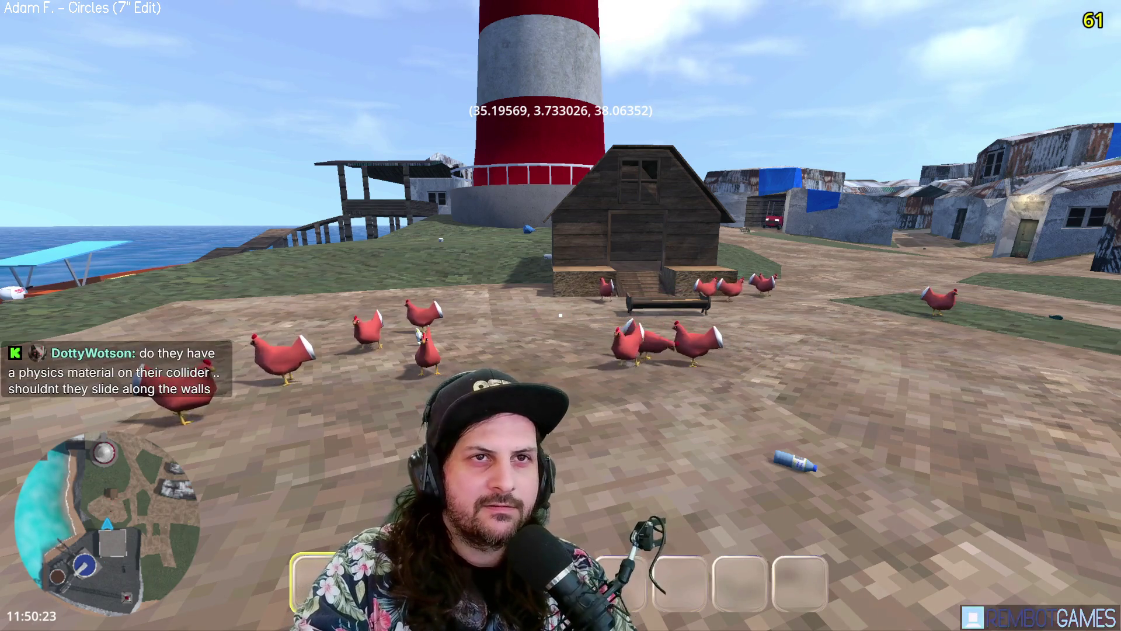
key("F8")
left_click(99, 61)
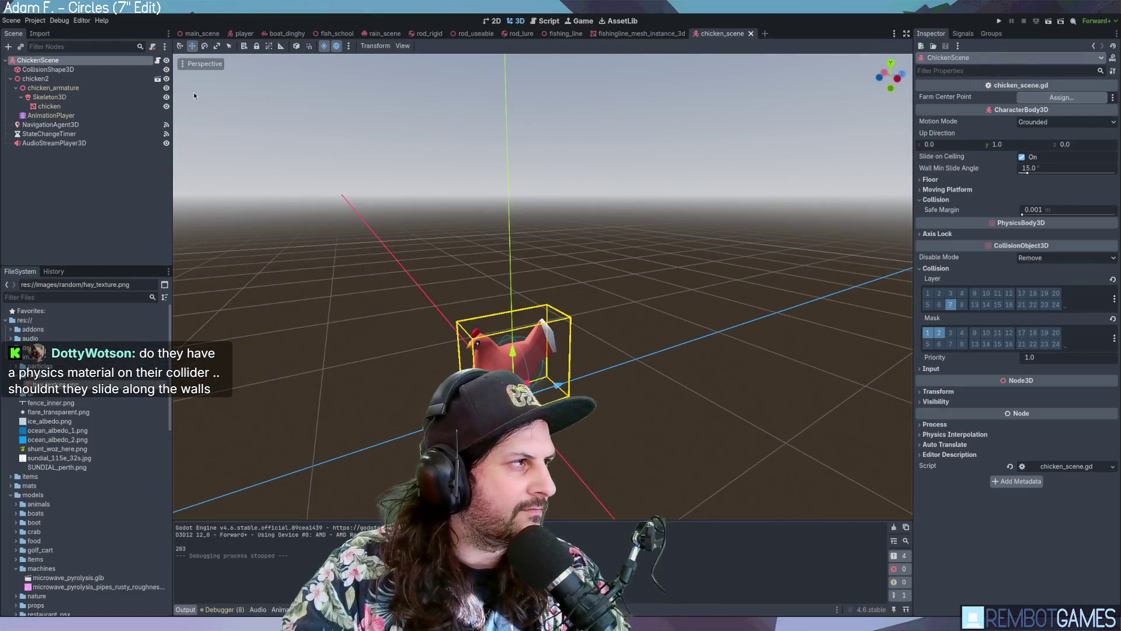
Step: Check the skeleton and navigation agent pathfinding settings, then return to the chicken body's properties
left_click(41, 97)
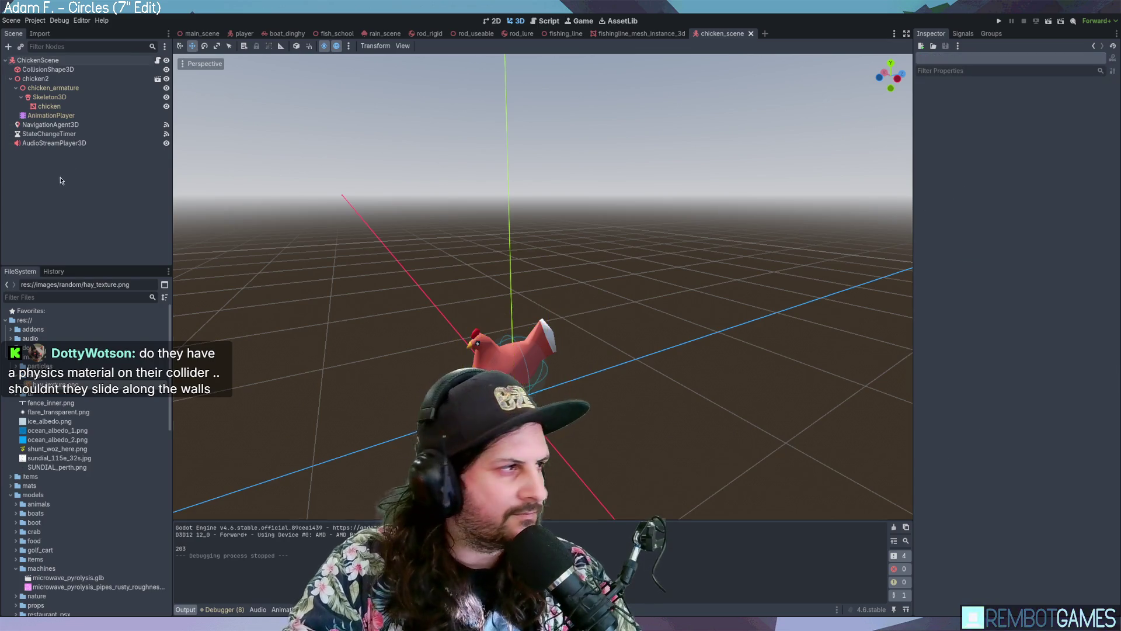
left_click(38, 60)
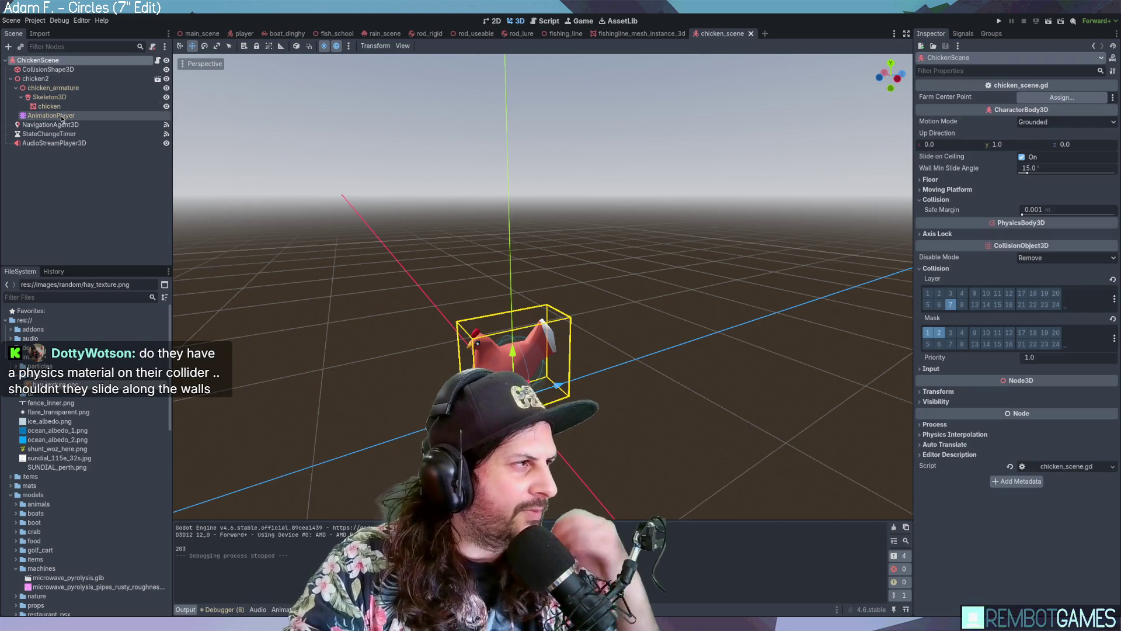
left_click(55, 125)
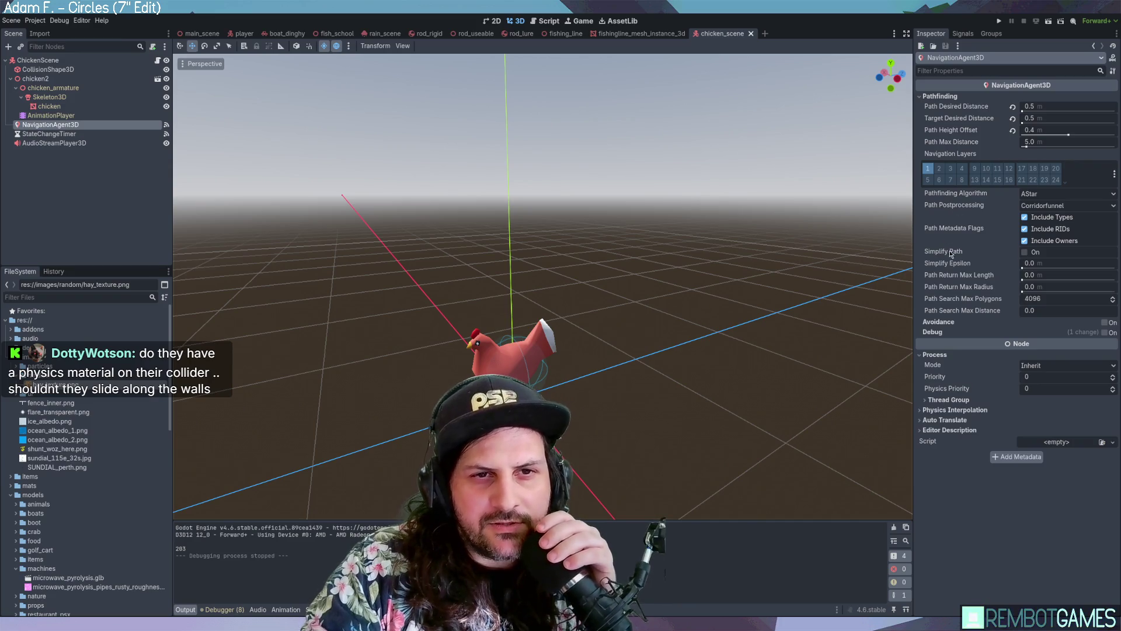
left_click(3, 61)
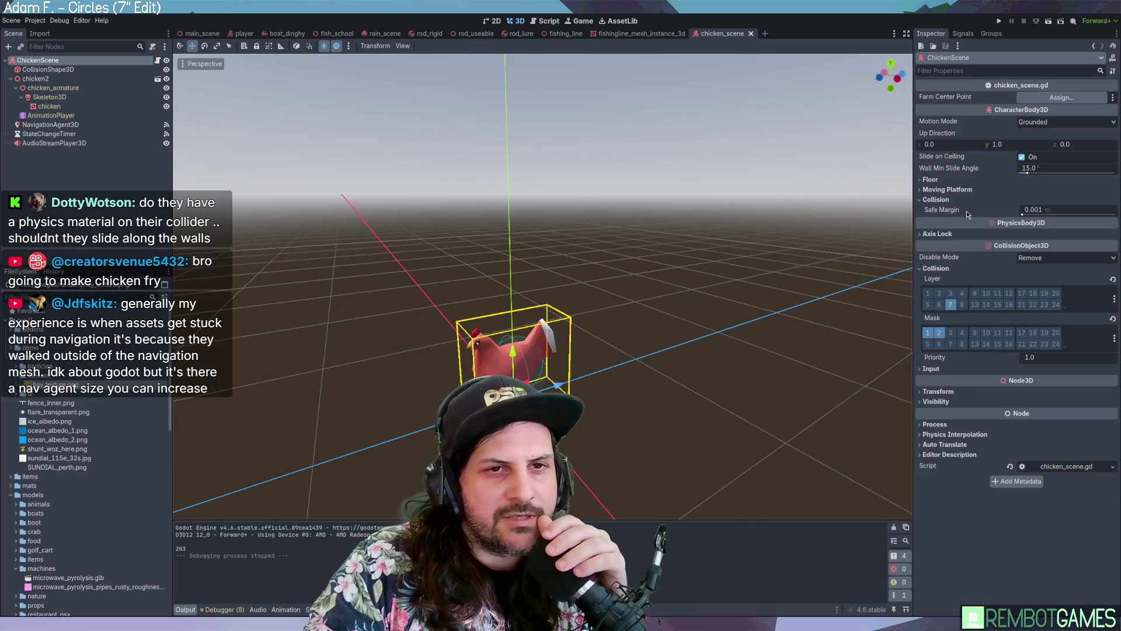
Step: Lower the chicken's Wall Min Slide Angle to 0.1, then save and run the game
left_click_drag(1025, 175, 1023, 173)
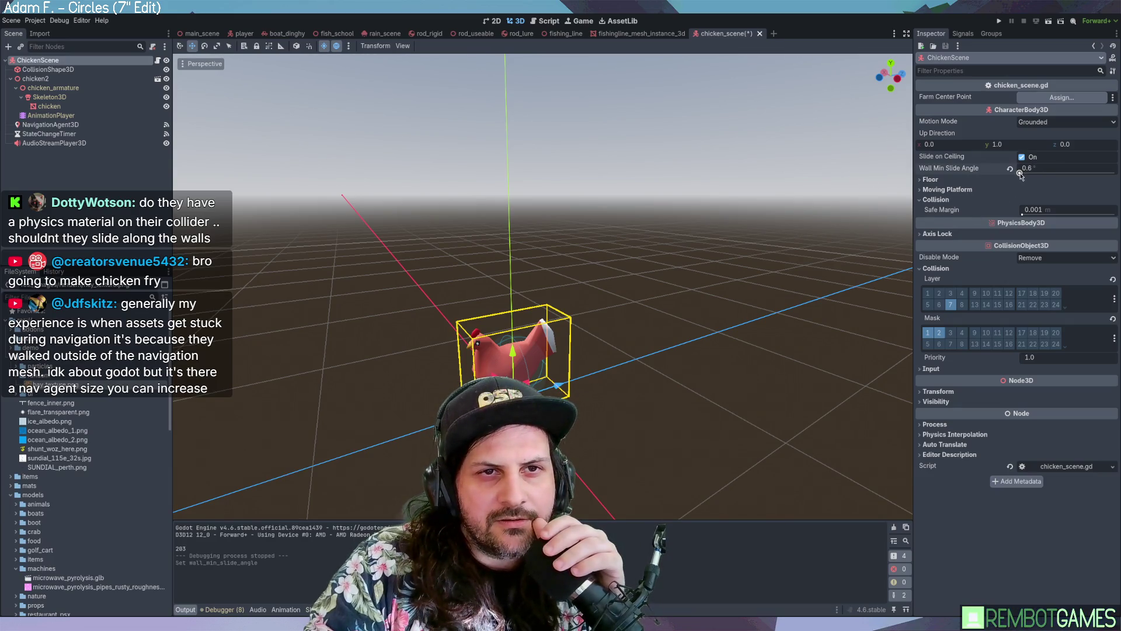
left_click(1031, 173)
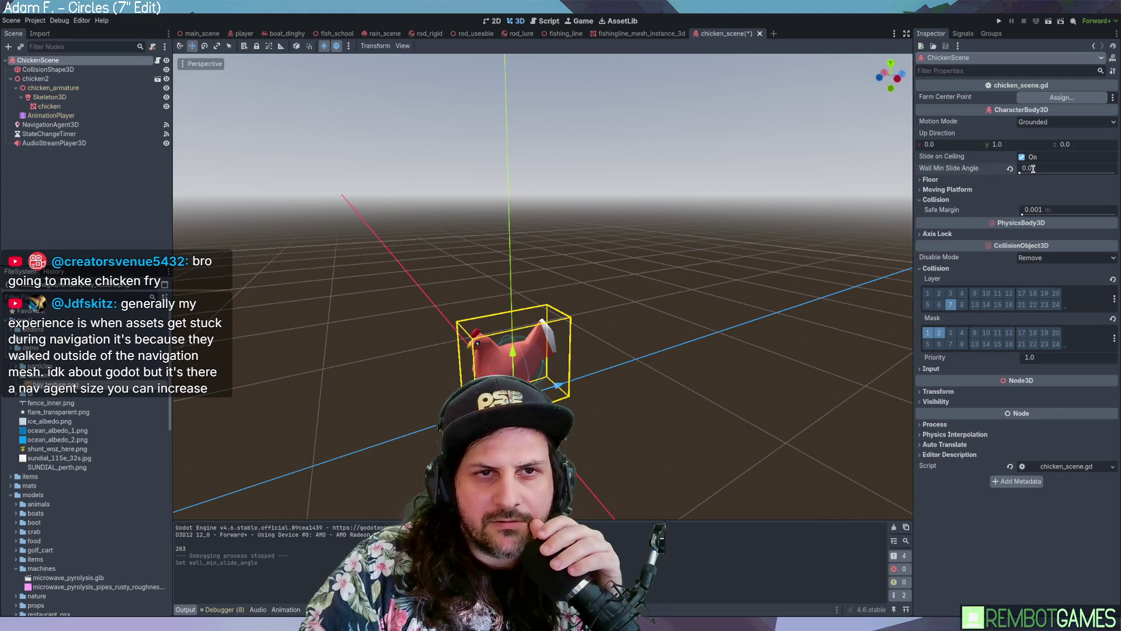
left_click_drag(1043, 169, 1044, 166)
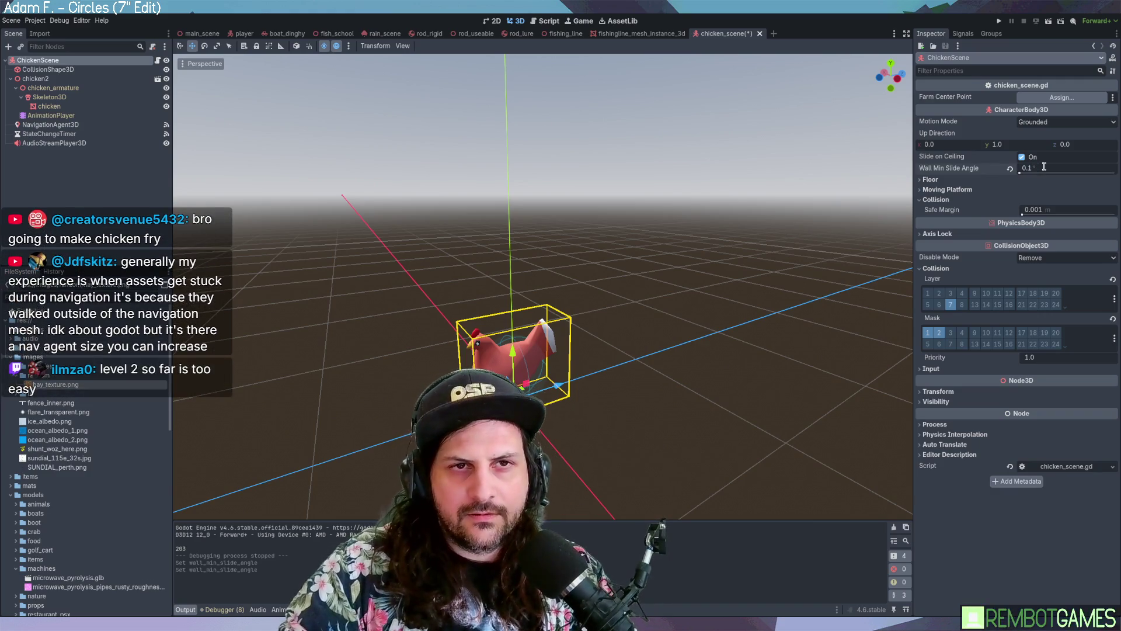
key("F5")
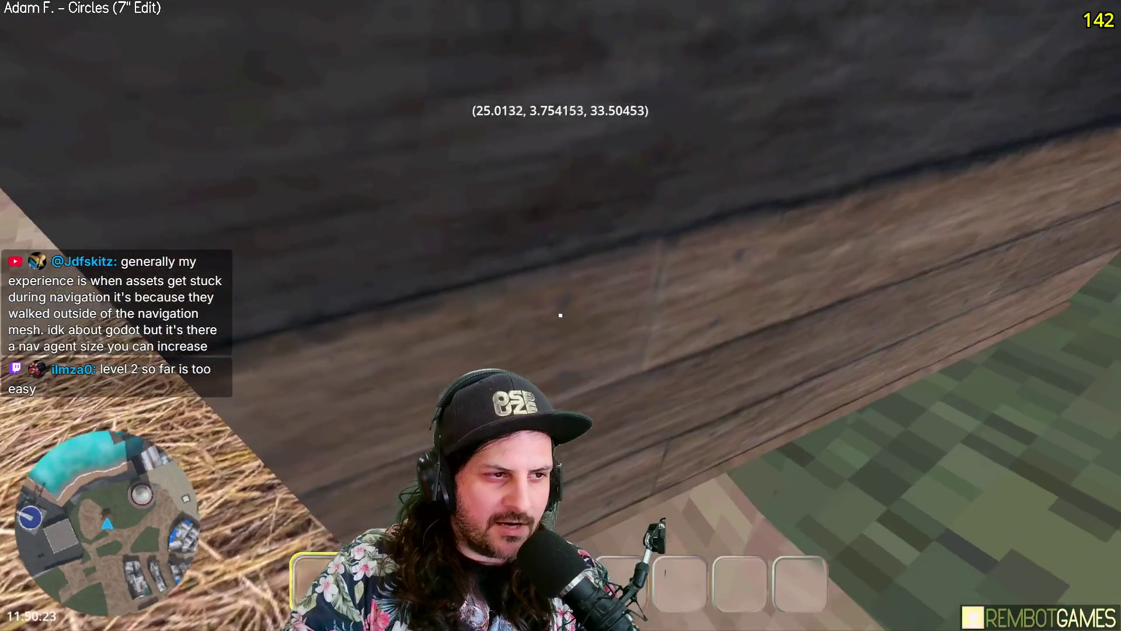
key("w")
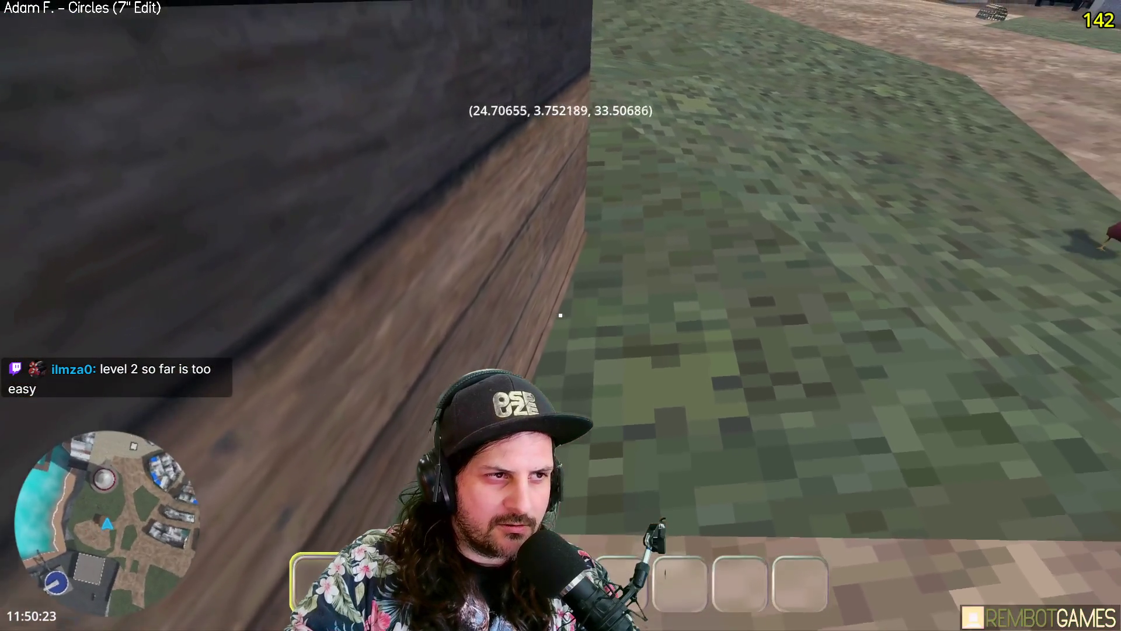
key("w")
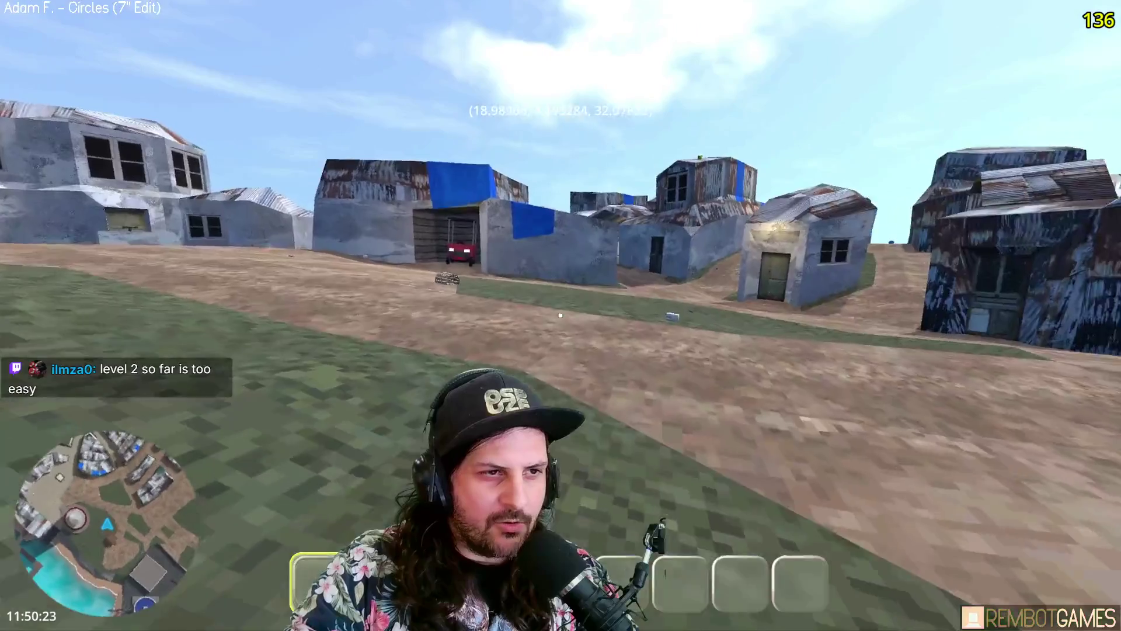
key("w")
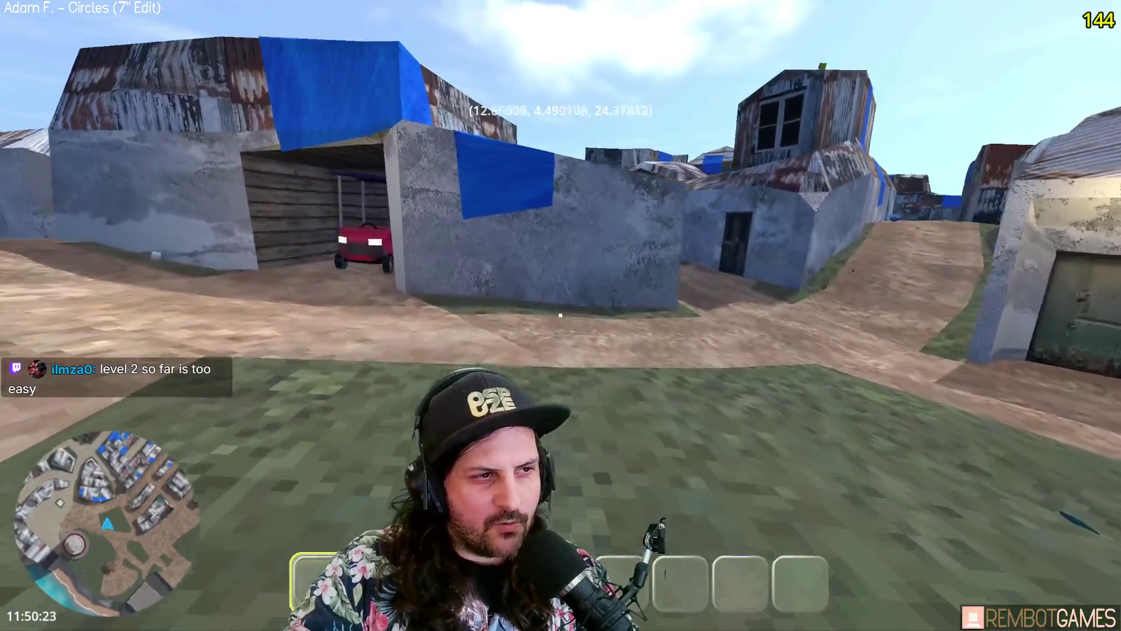
key("w")
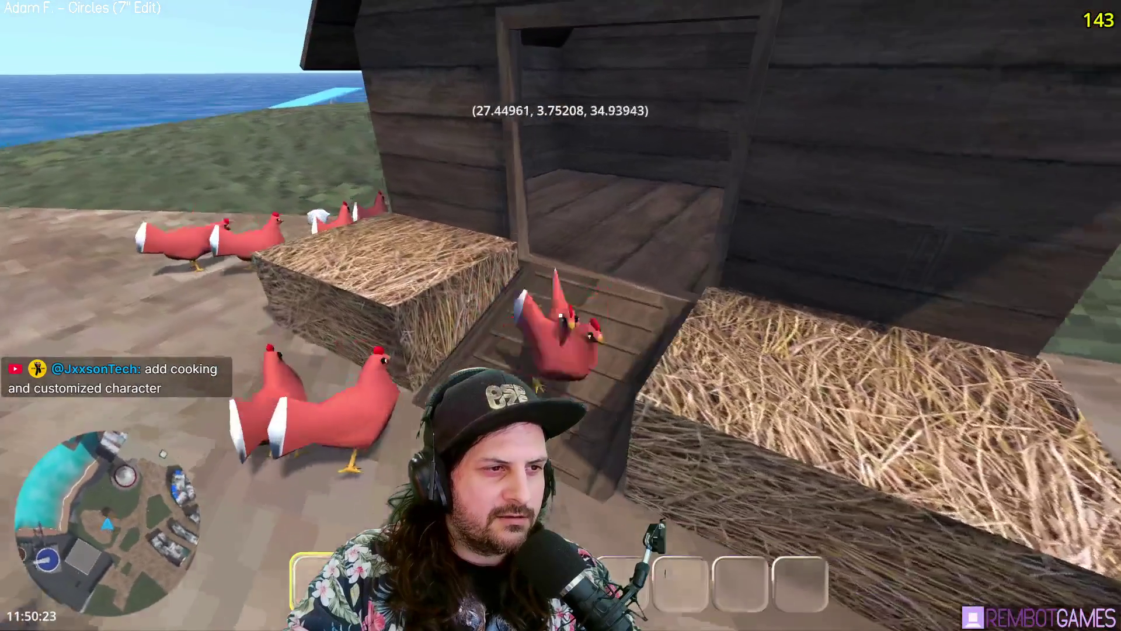
key("s")
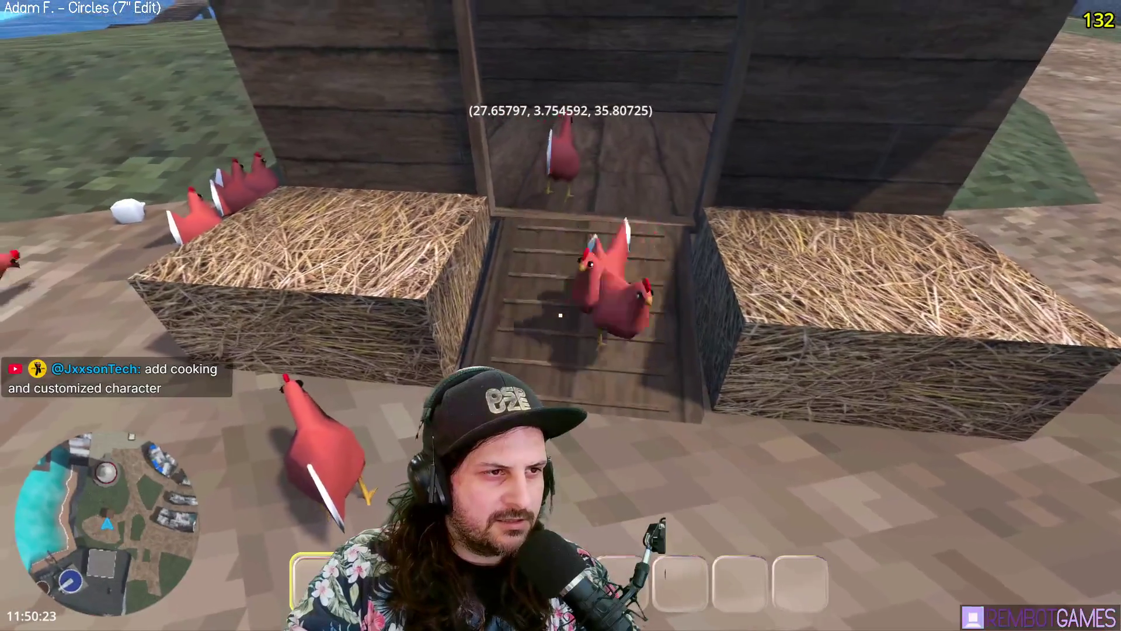
key("s")
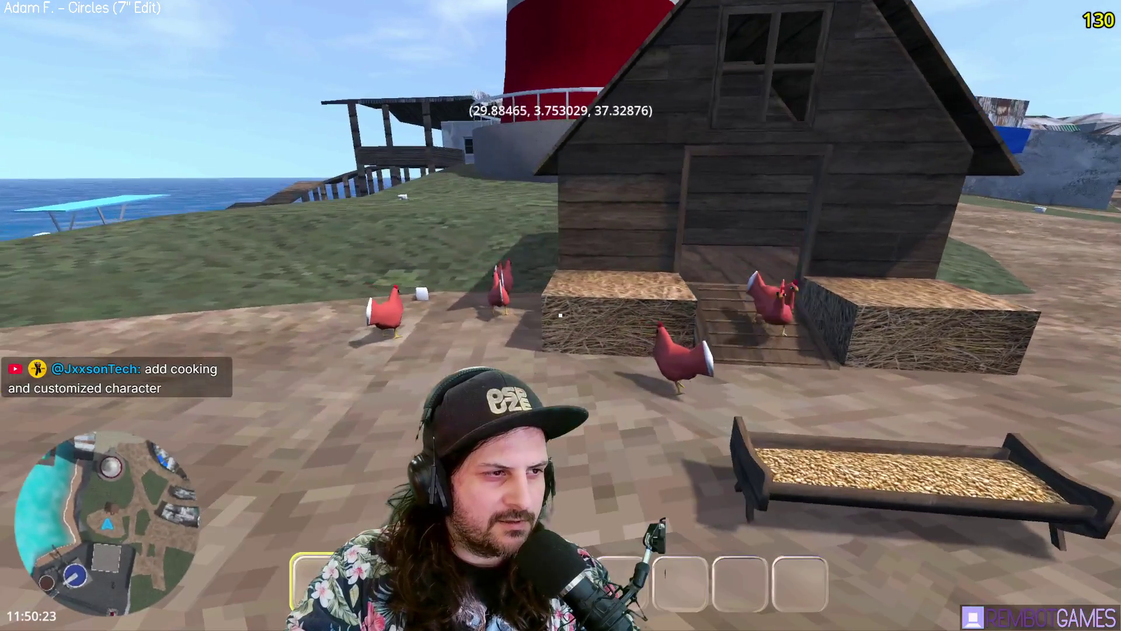
key("a")
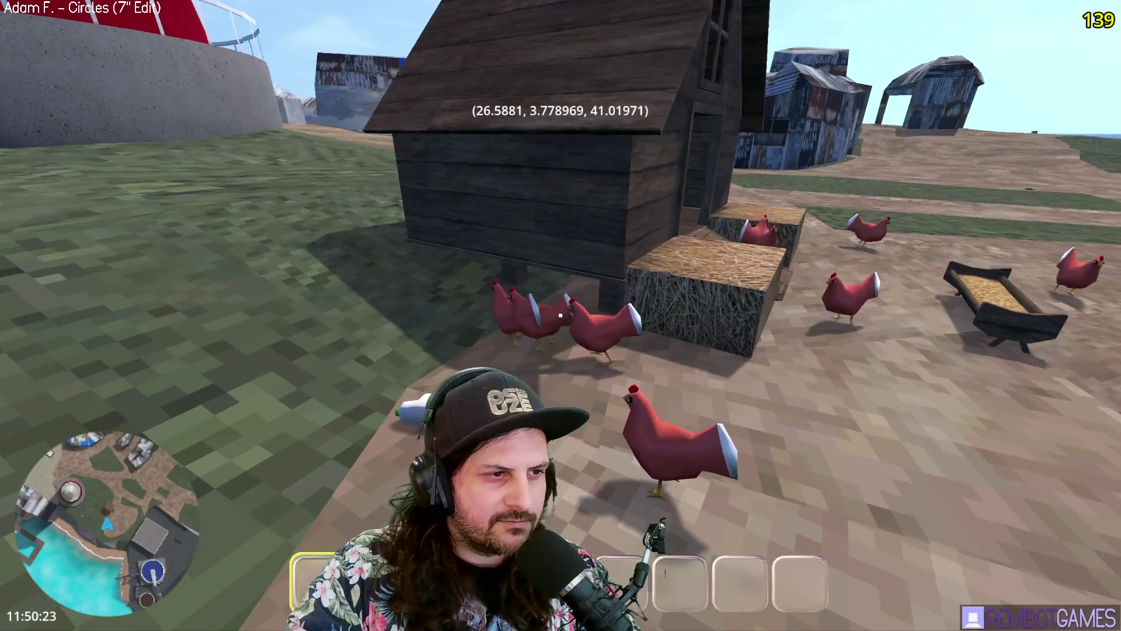
key("s")
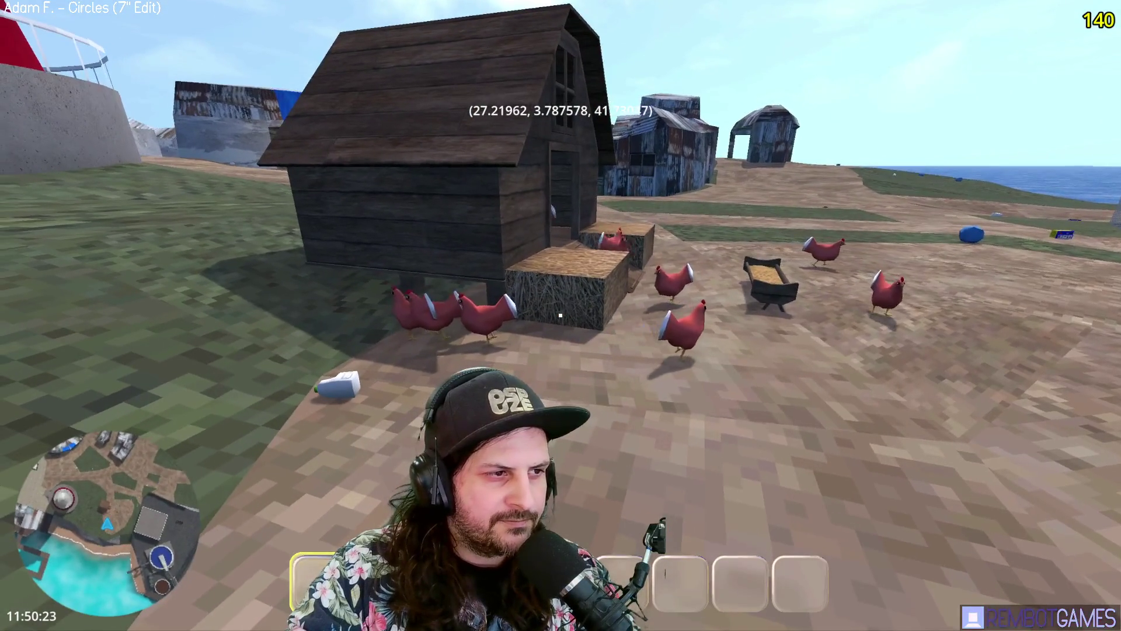
key("w")
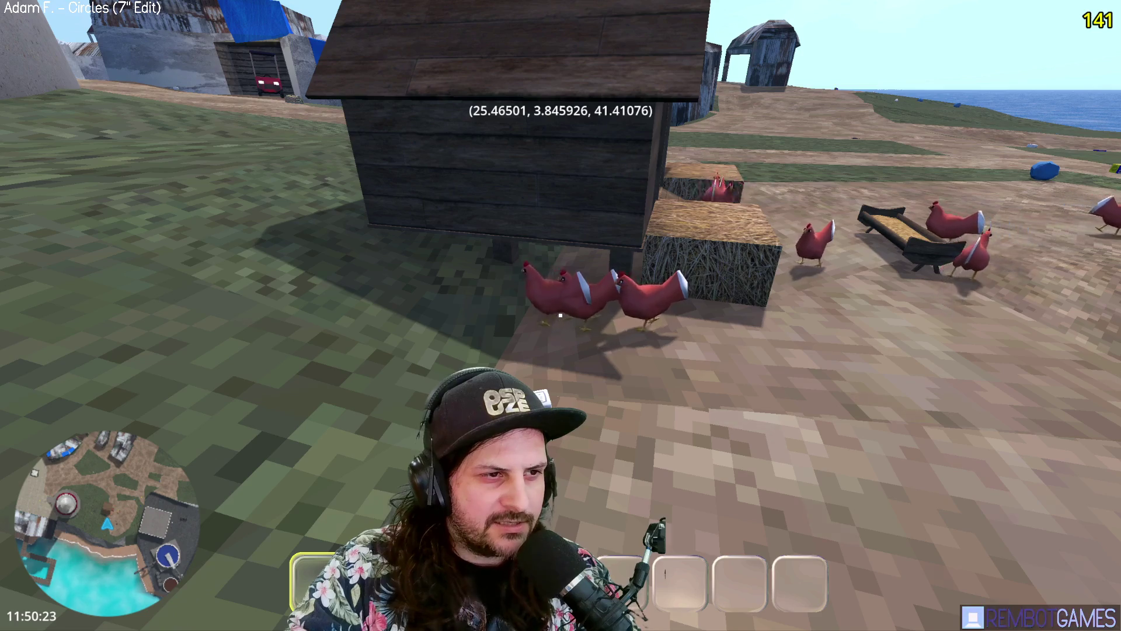
key("w")
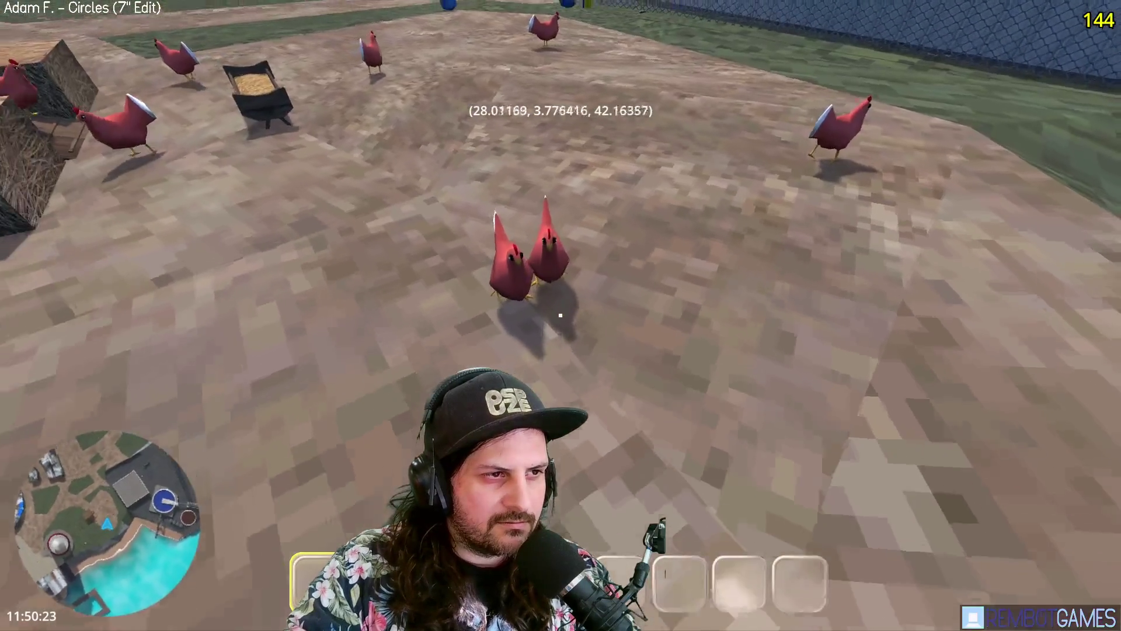
key("w")
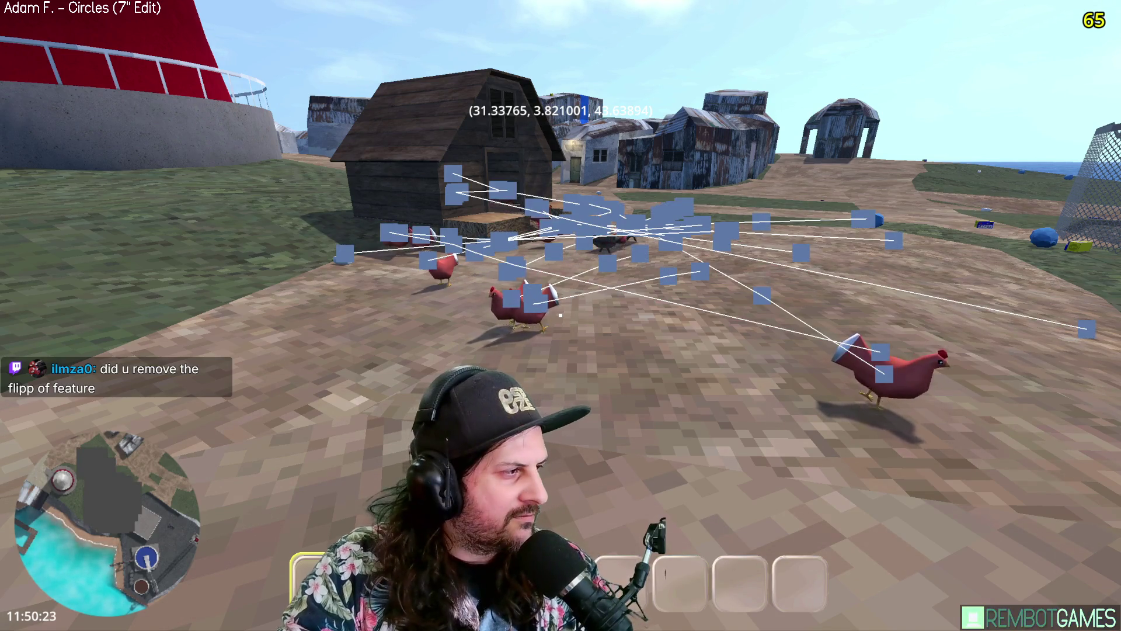
Step: Walk around the barn, sheds and wandering chickens, then stop the playtest with F8
key("w")
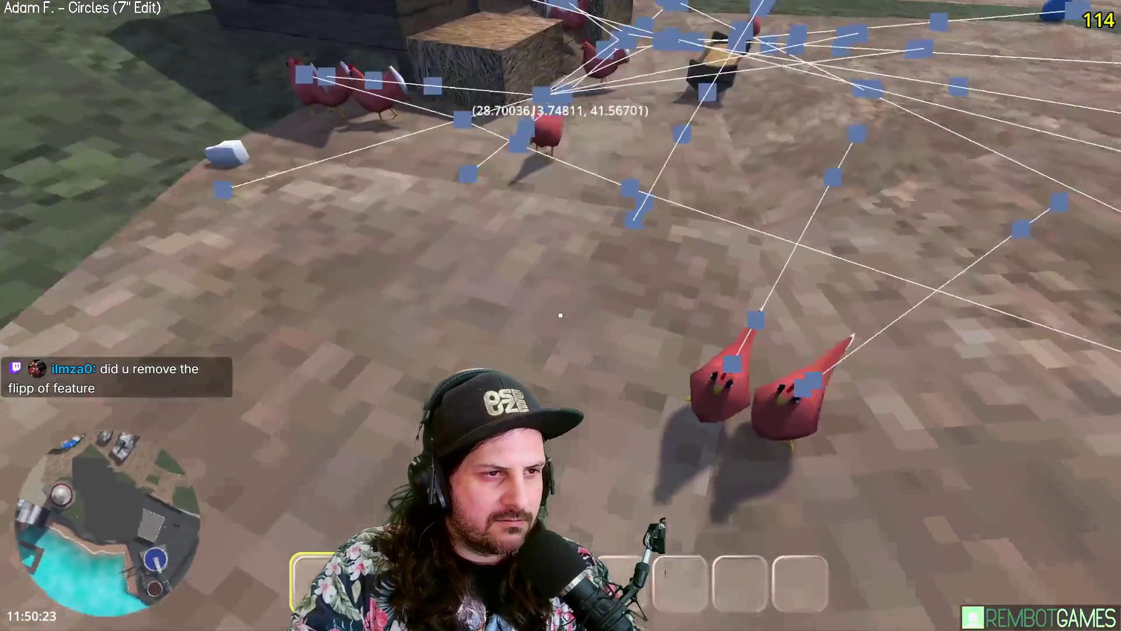
key("w")
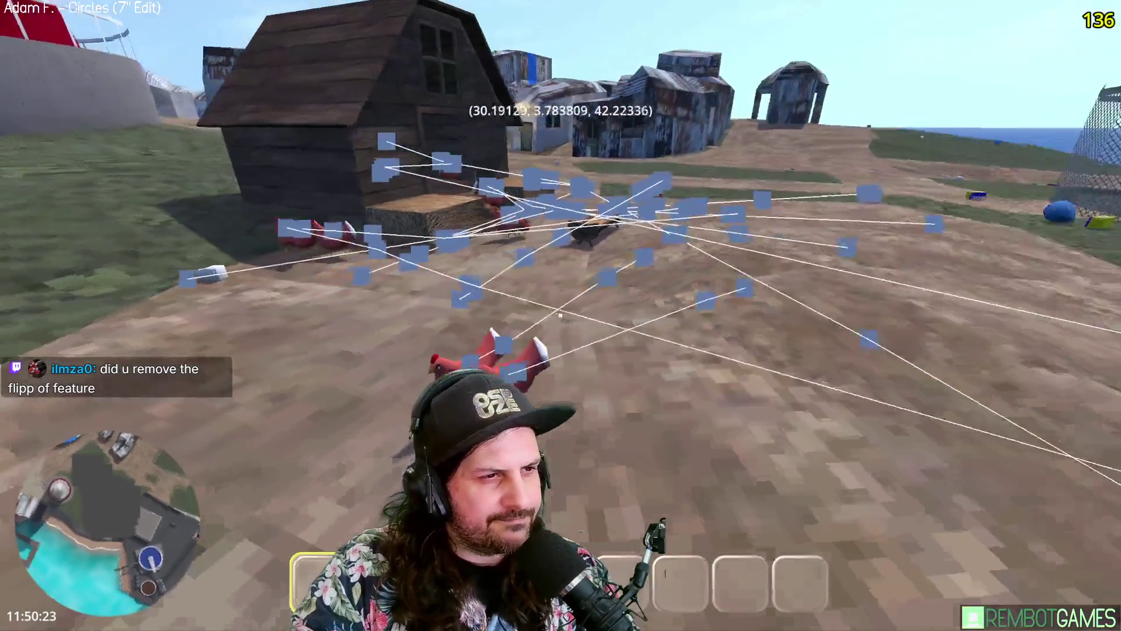
key("w")
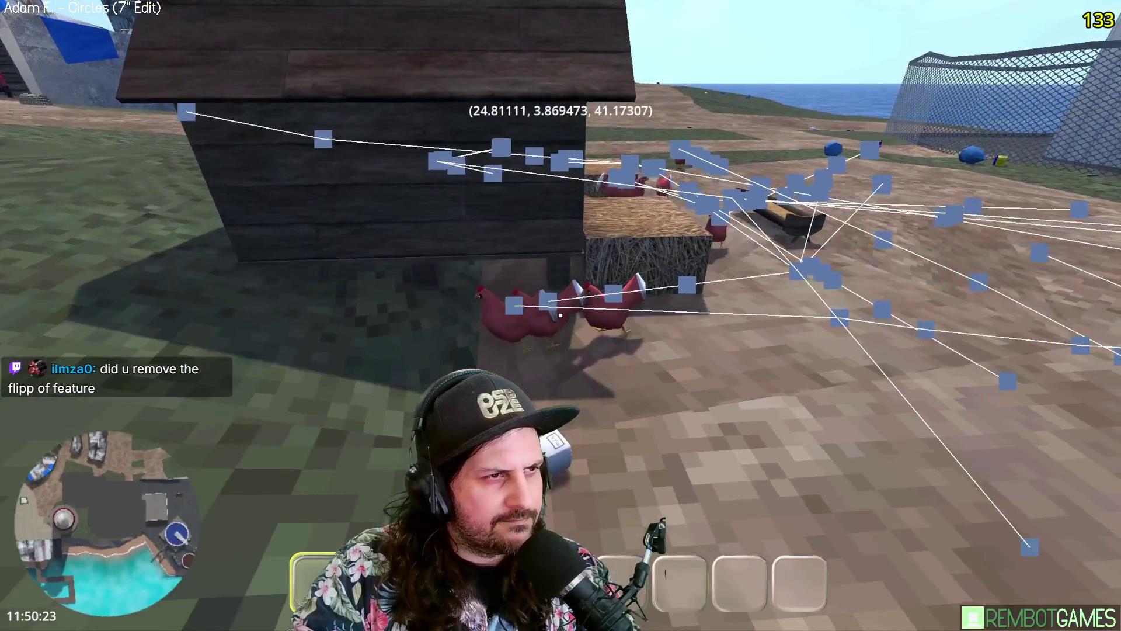
key("w")
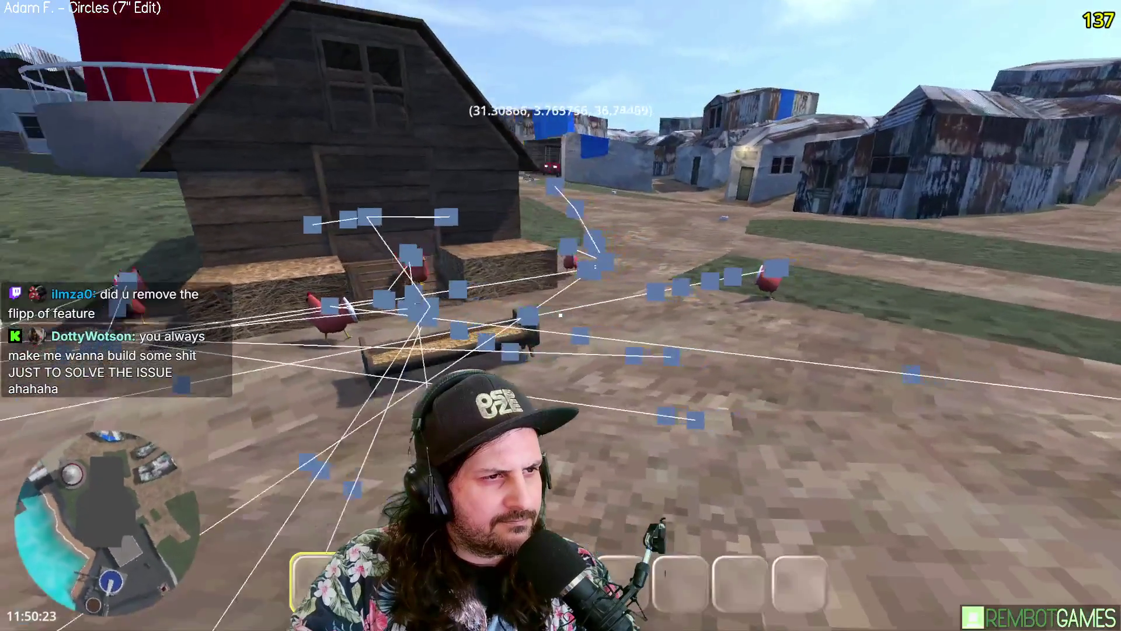
key("w")
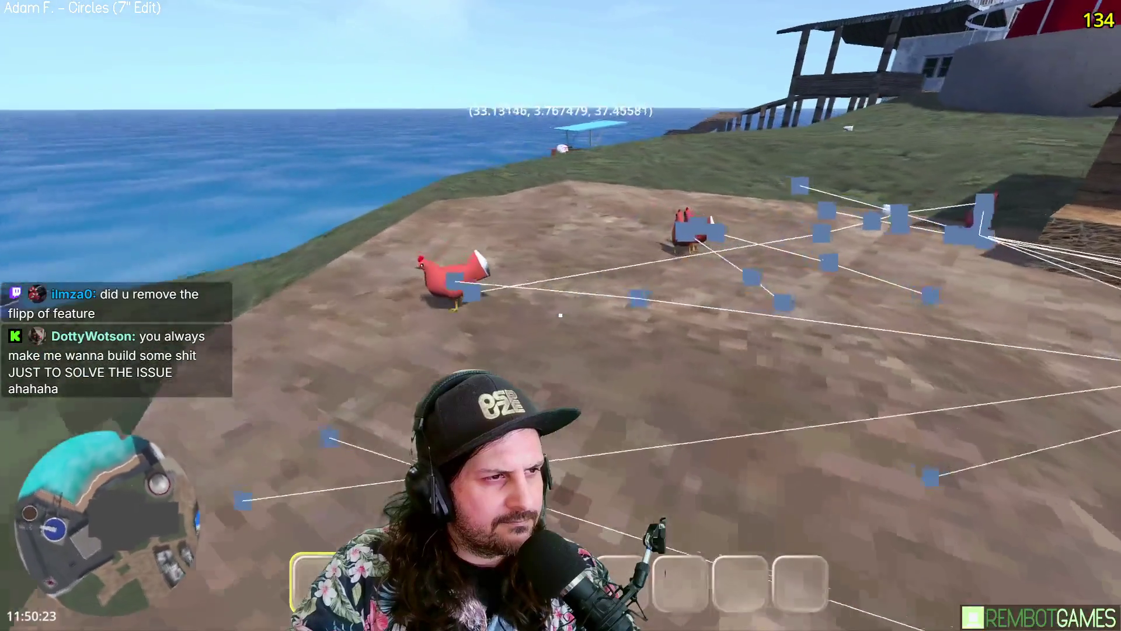
key("w")
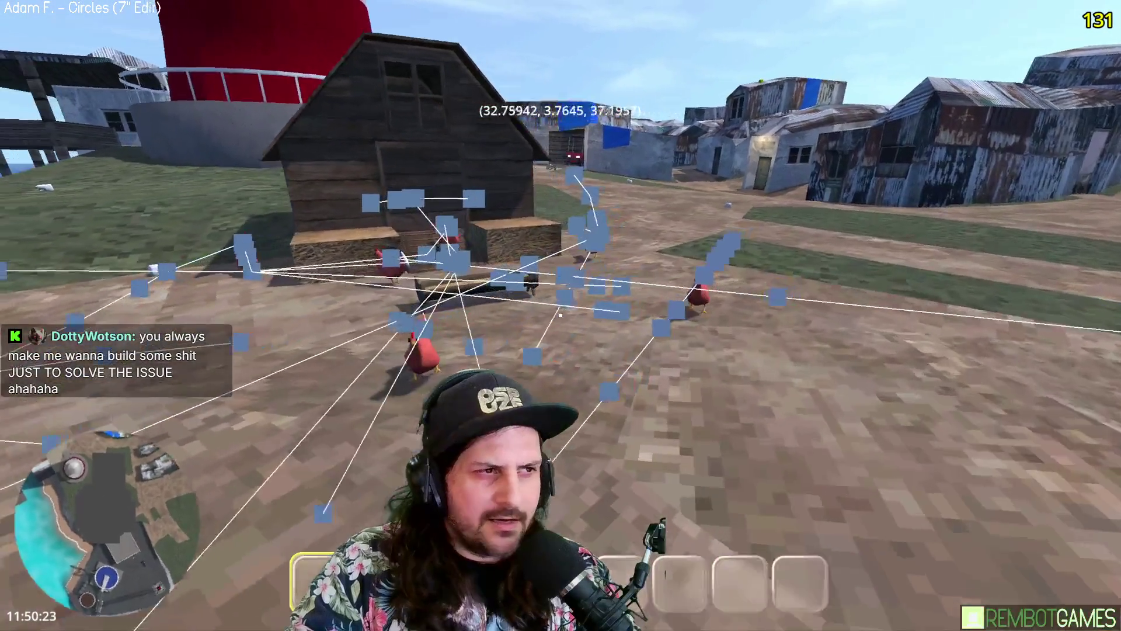
key("w")
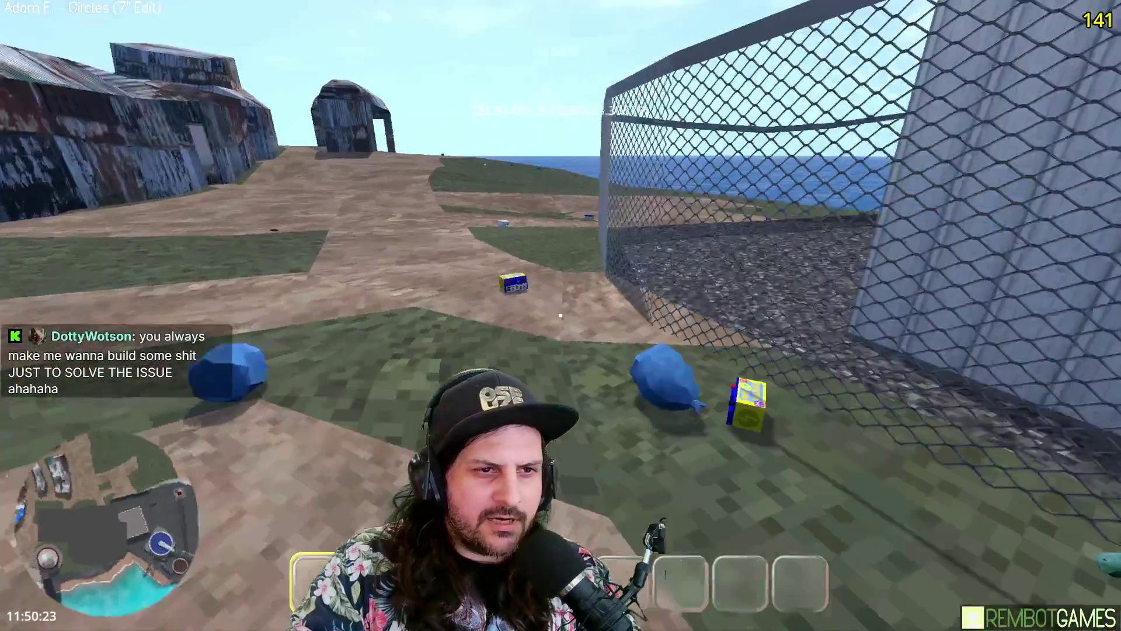
key("w")
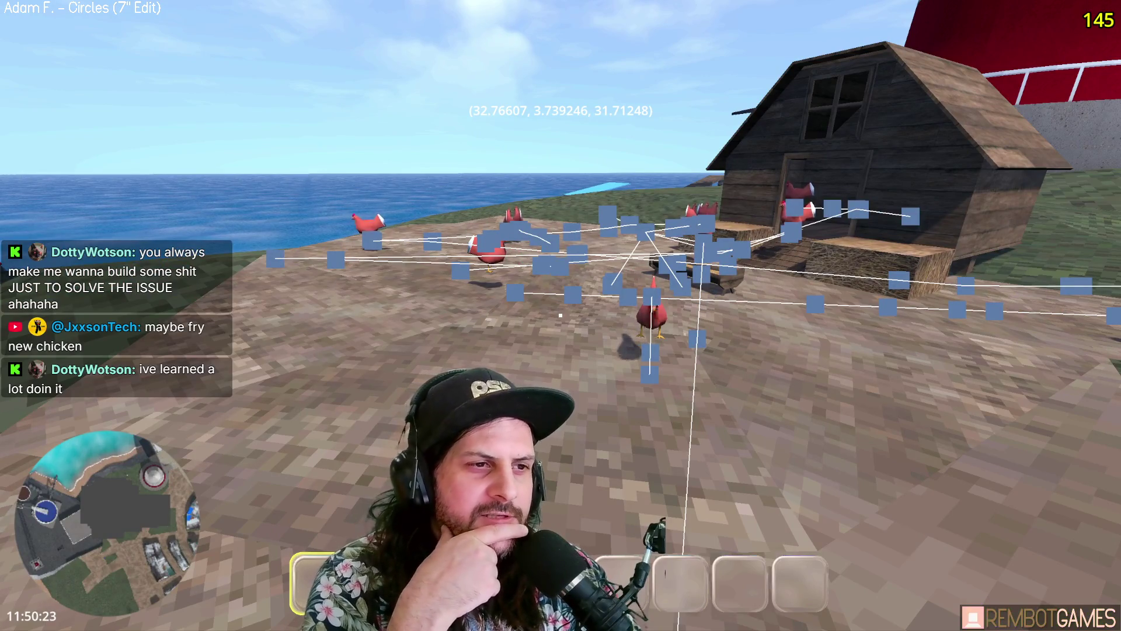
key("w")
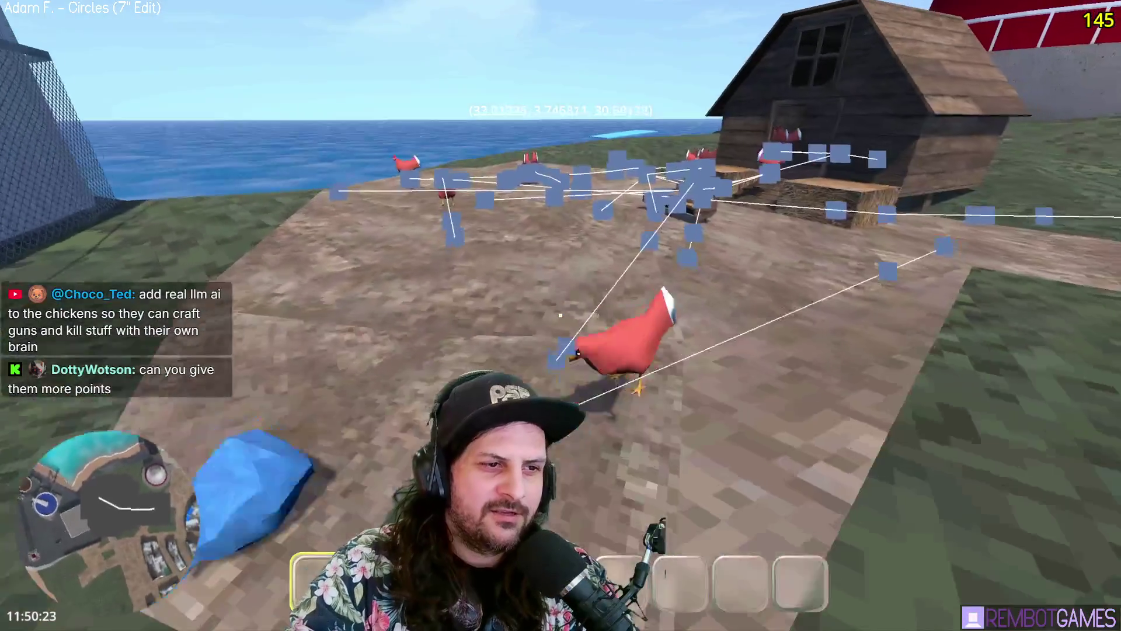
key("alt+Tab")
key("F8")
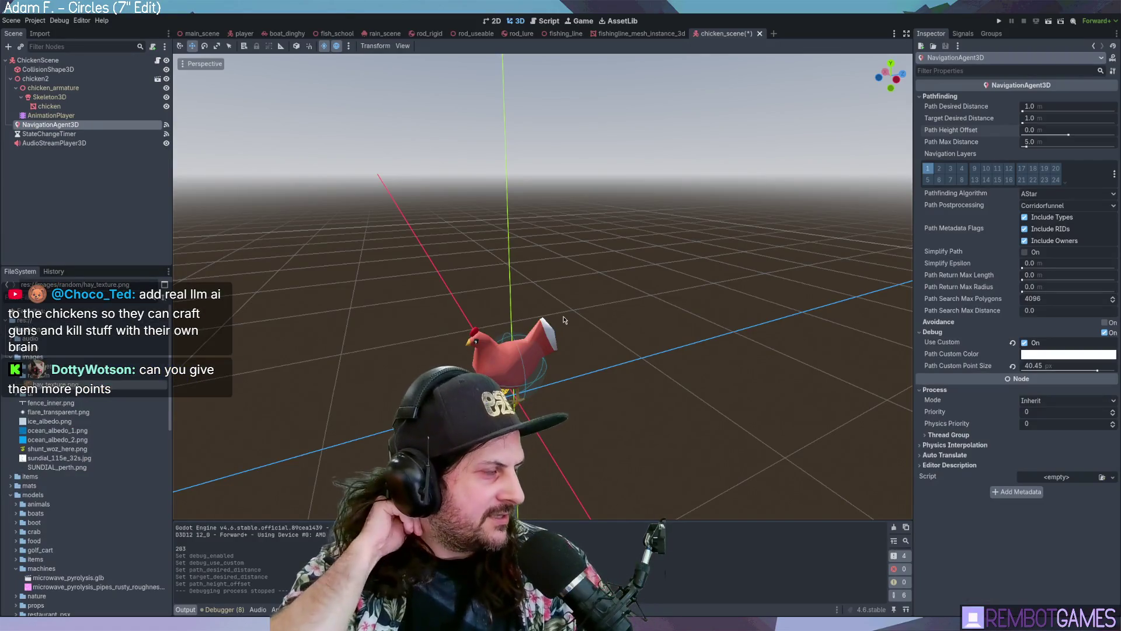
Step: Add a Label3D raised above the chicken with text 'hello', then run the scene
left_click(66, 61)
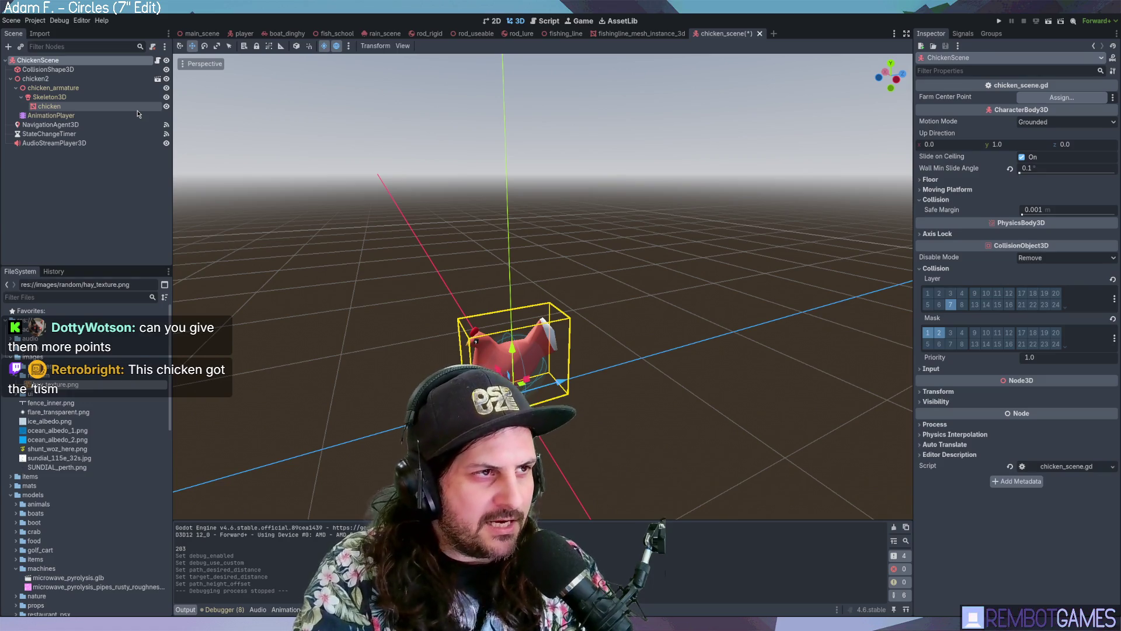
key("ctrl+v")
left_click_drag(511, 345, 509, 279)
left_click(950, 133)
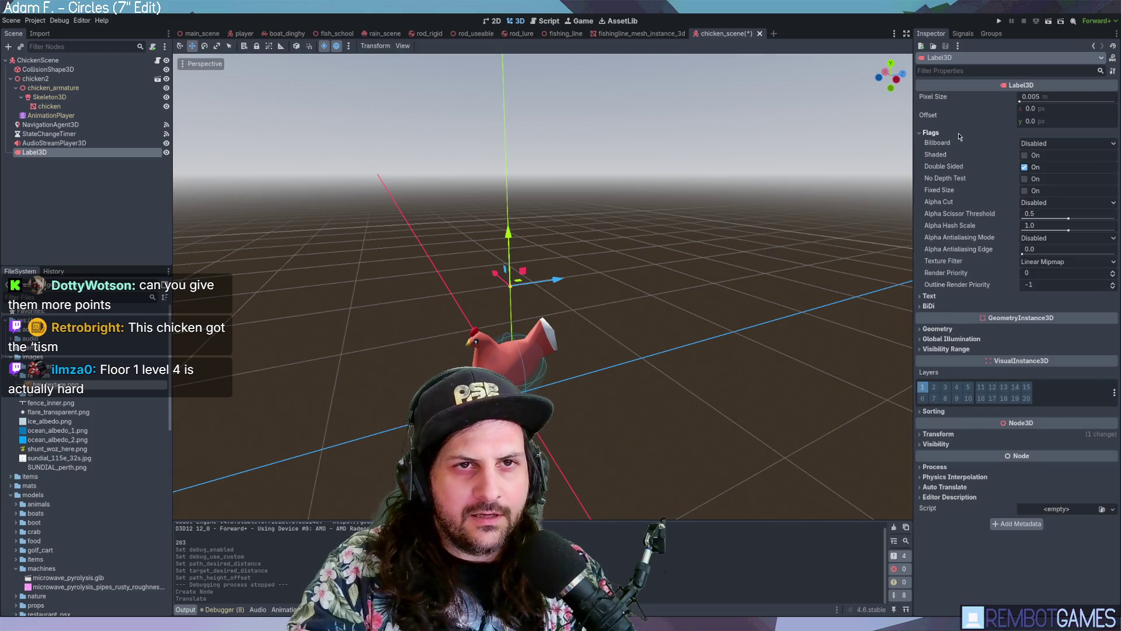
left_click(929, 296)
left_click(998, 351)
type("hello")
mouse_move(661, 273)
middle_mouse_down()
mouse_move(721, 263)
mouse_move(669, 264)
middle_mouse_up()
key("F6")
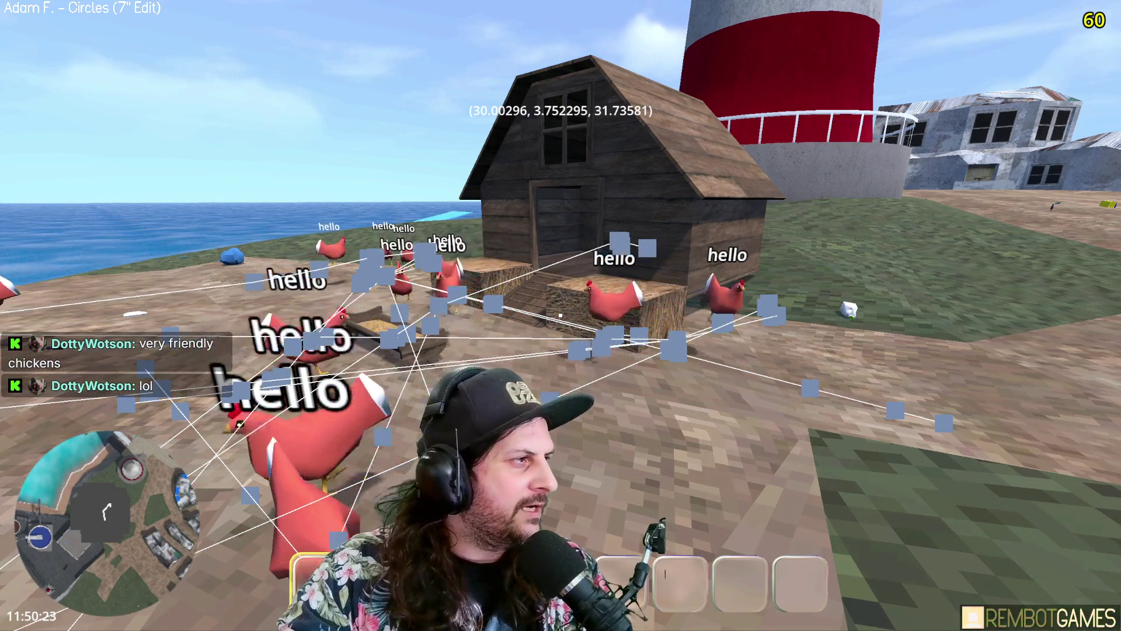
Step: Stop the running game and return to the editor
key("F8")
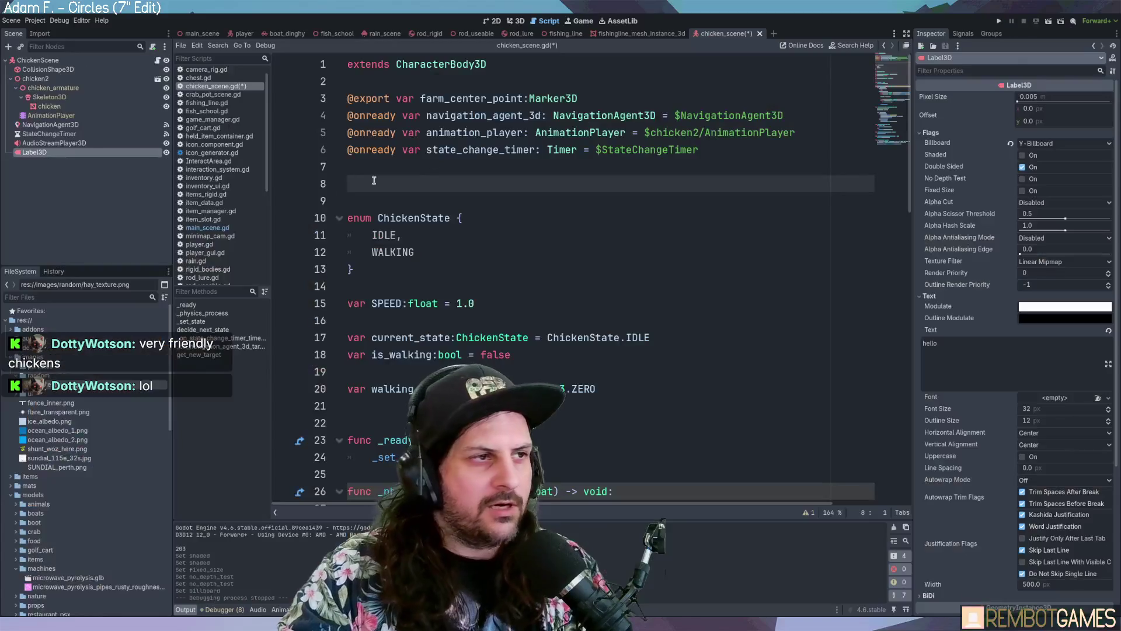
left_click(77, 153)
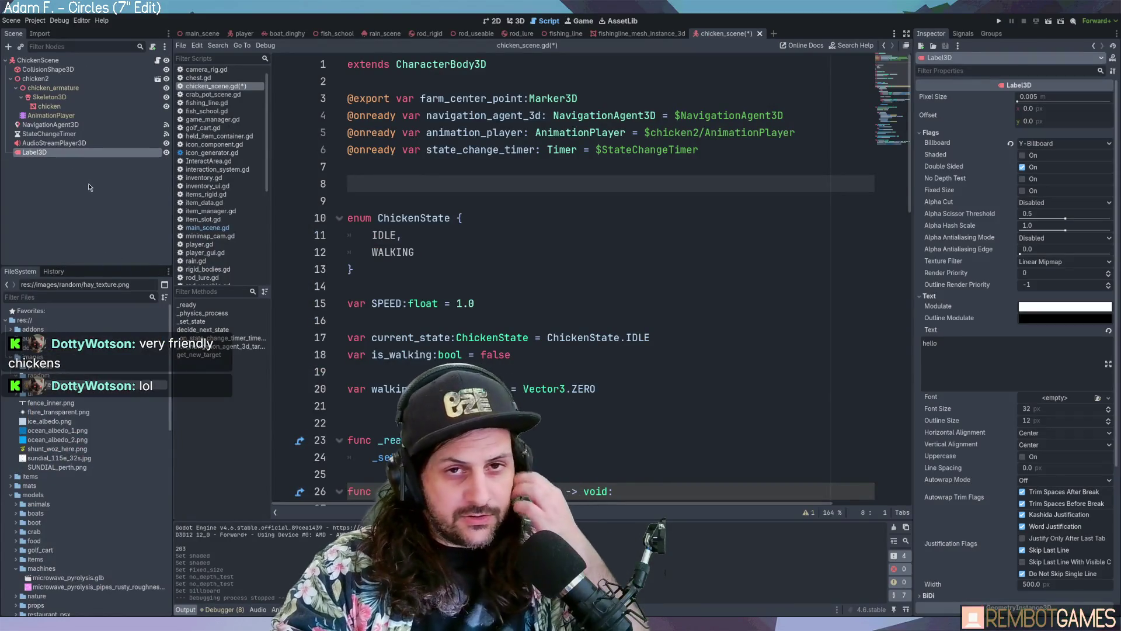
left_click_drag(36, 155, 409, 185, "ctrl")
double_click(450, 184)
Step: In _set_state add 'label_3d.text = str(new_state)', then save and run the game
scroll(496, 210, "down", 1)
scroll(496, 209, "down", 2)
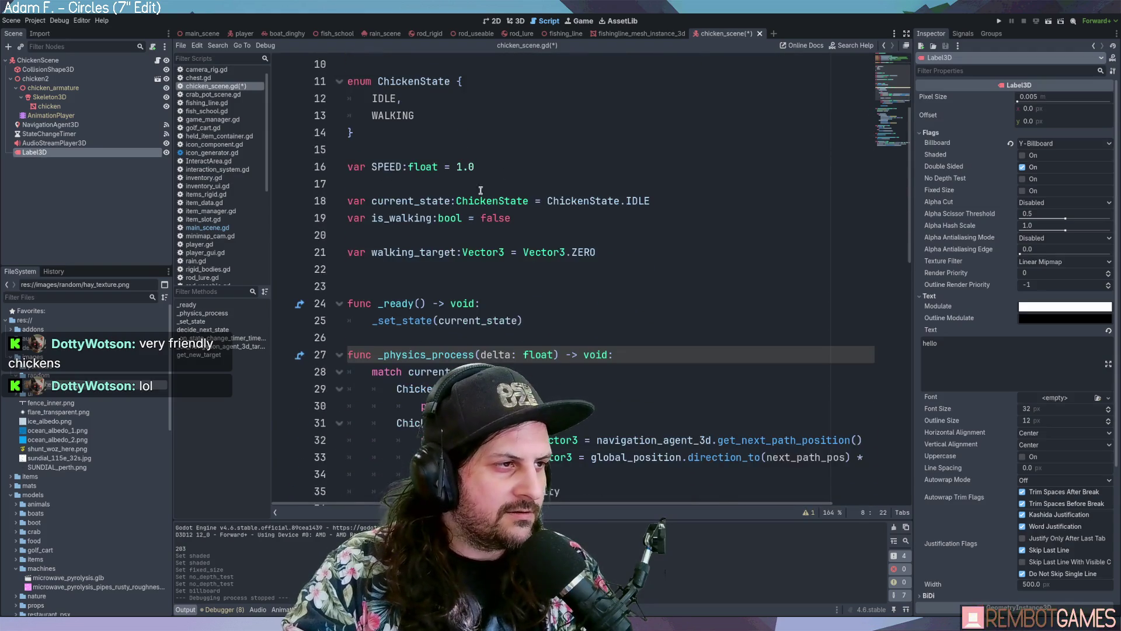
left_click(223, 322)
scroll(546, 310, "down", 1)
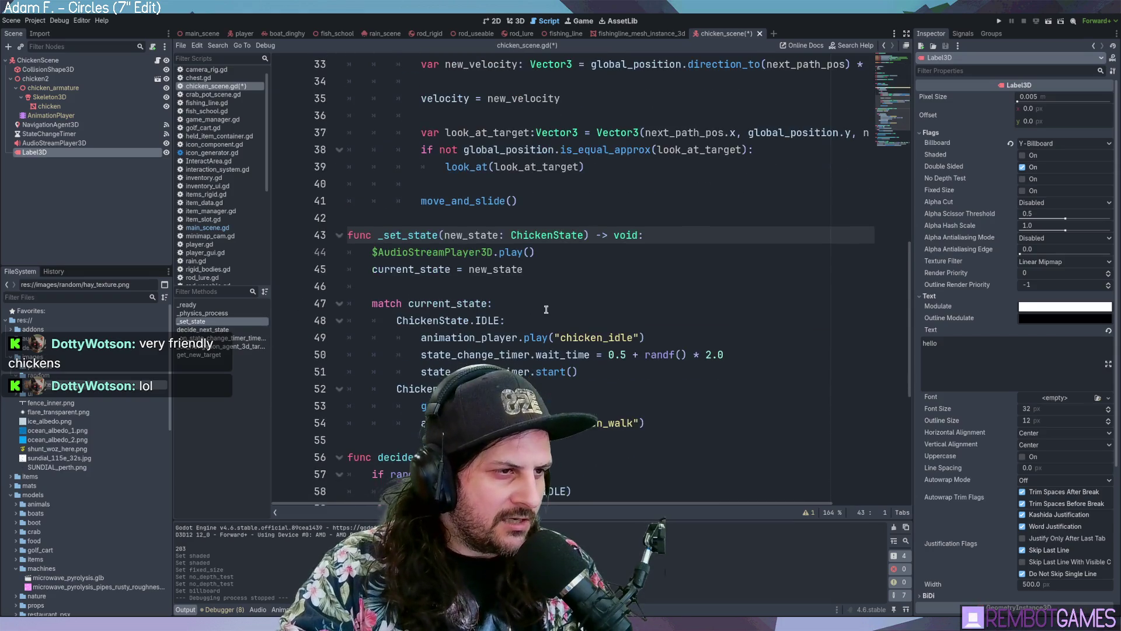
left_click(566, 269)
key("Return")
key("Return")
type("label_3d")
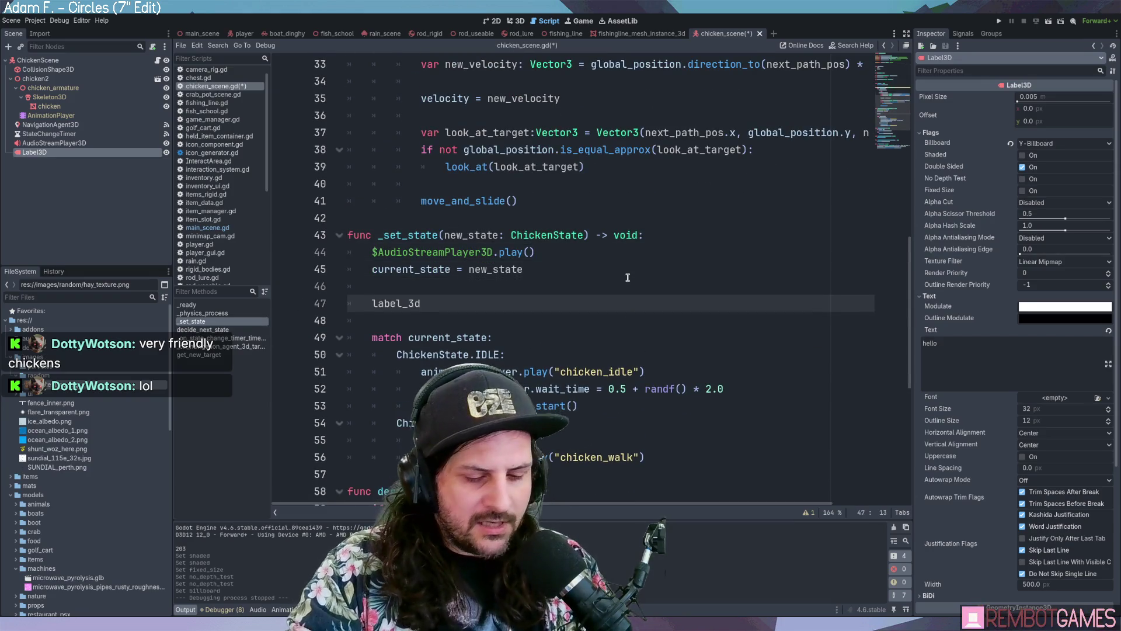
type(".text = s")
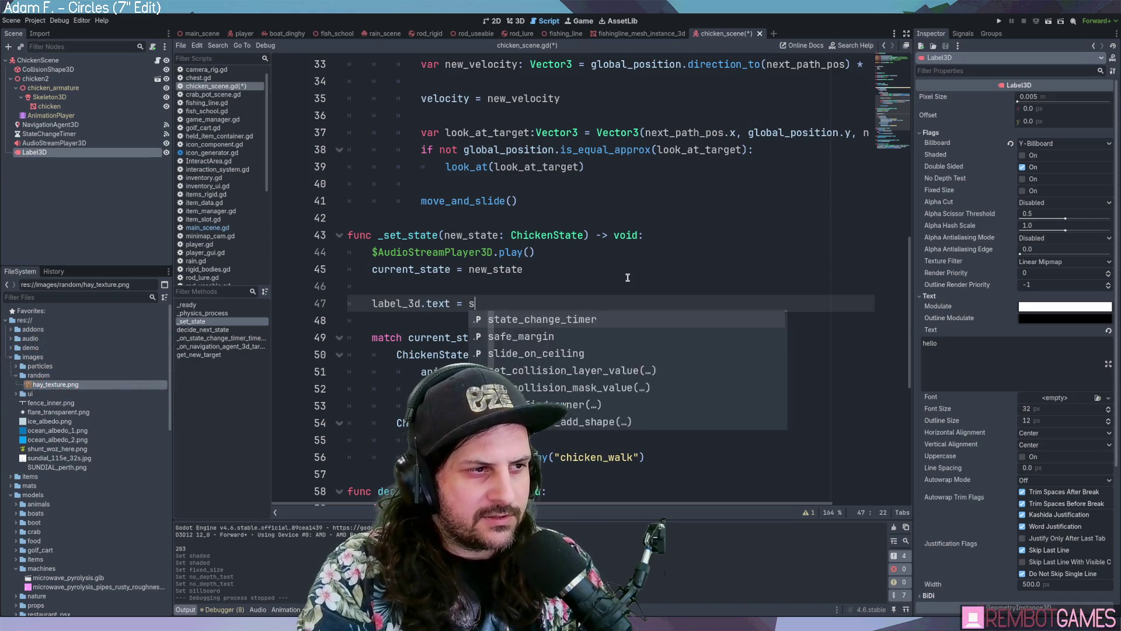
type("tr(new_st")
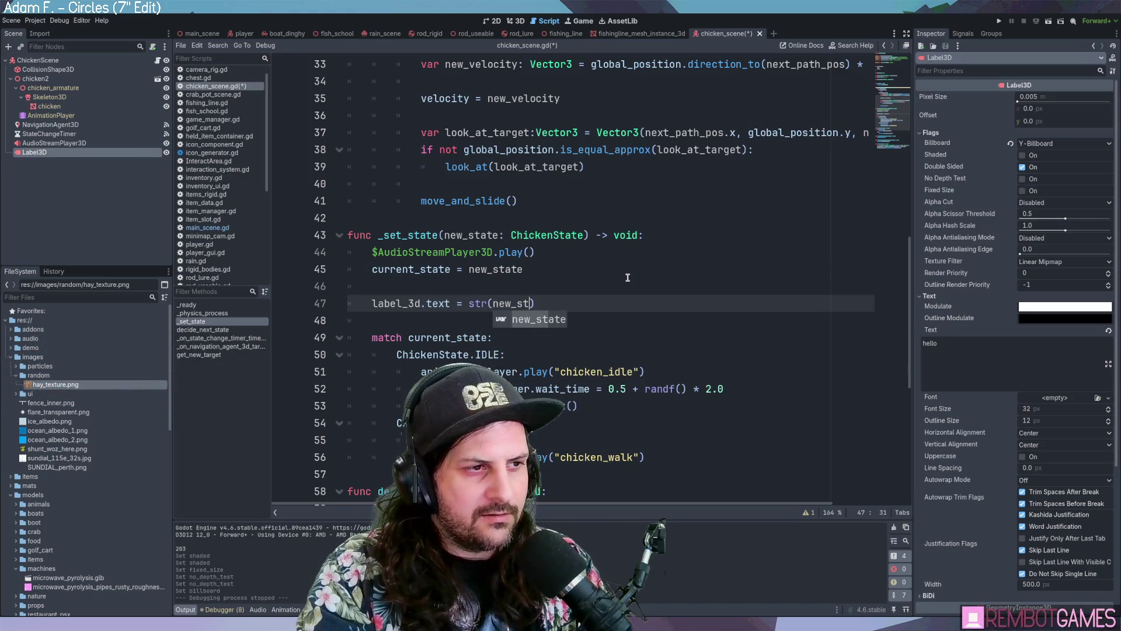
key("Return")
type(")")
key("F5")
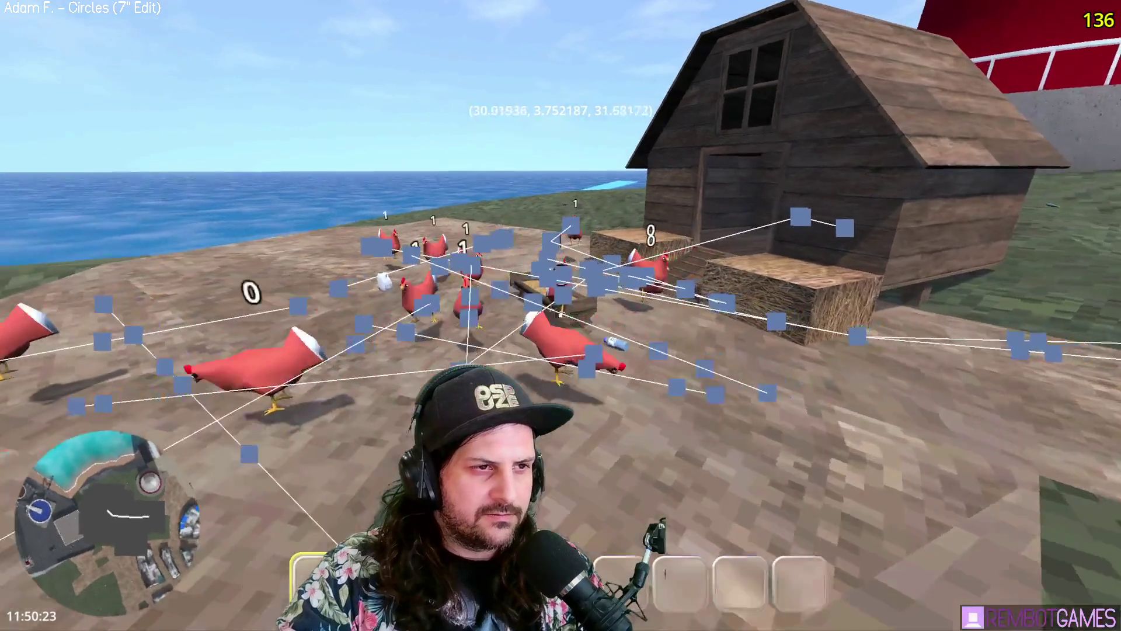
key("s")
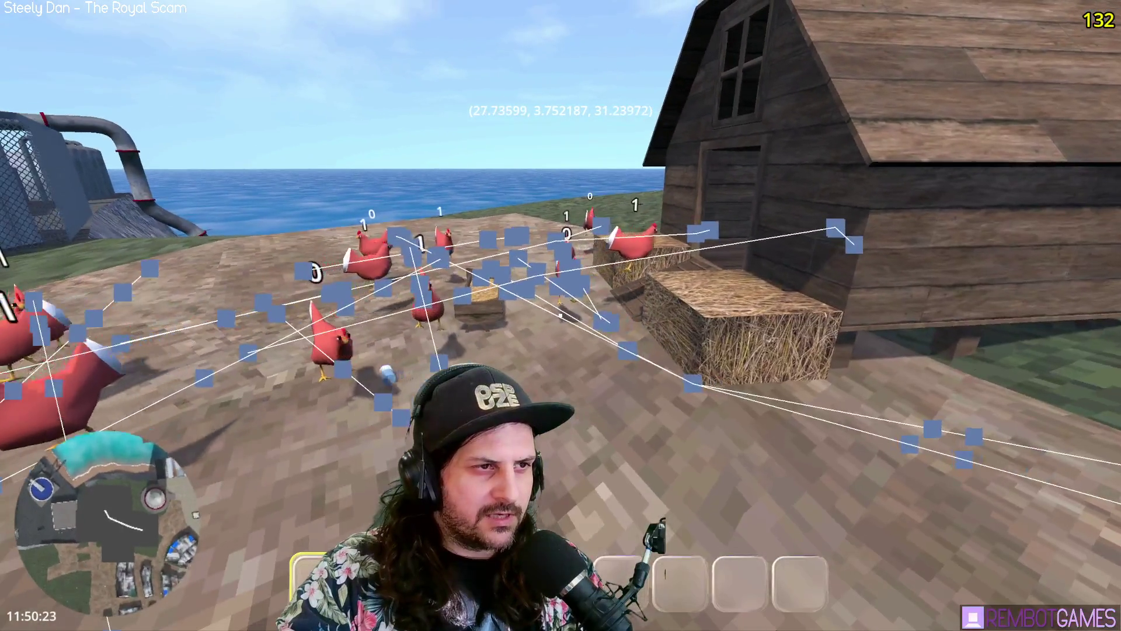
key("s")
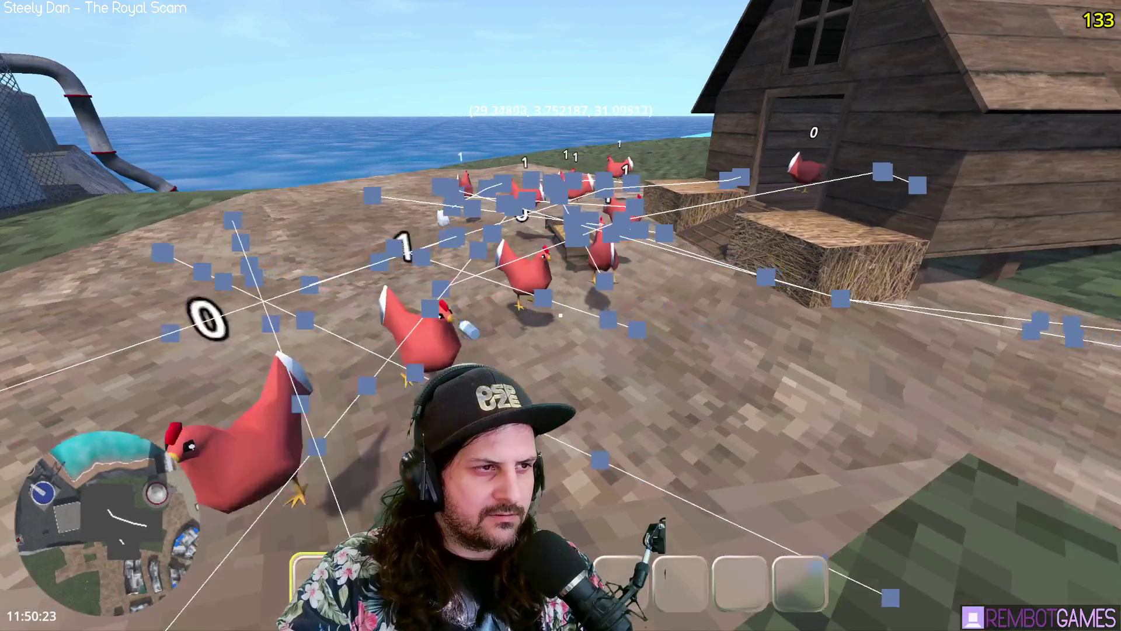
key("w")
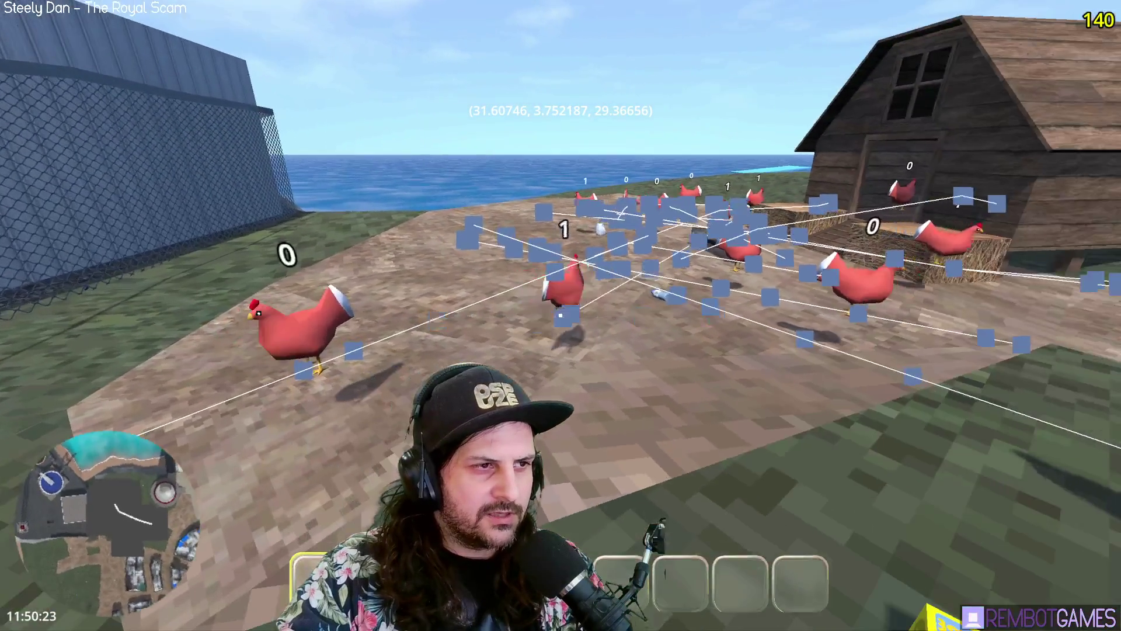
key("s")
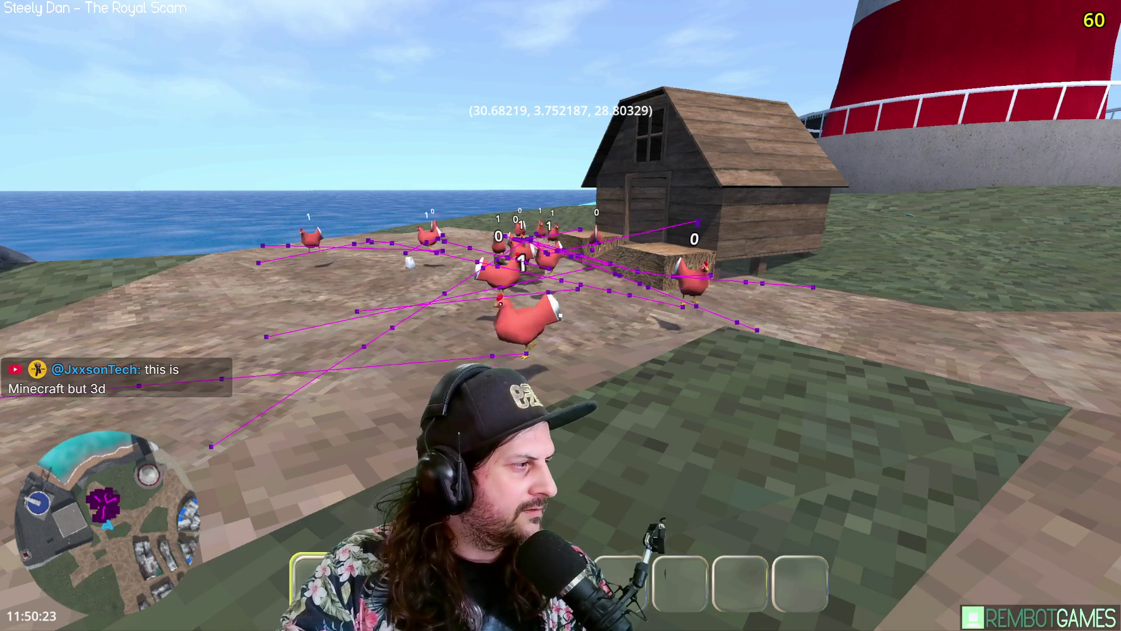
Step: Walk toward and away from the coop to watch the chickens
key("w")
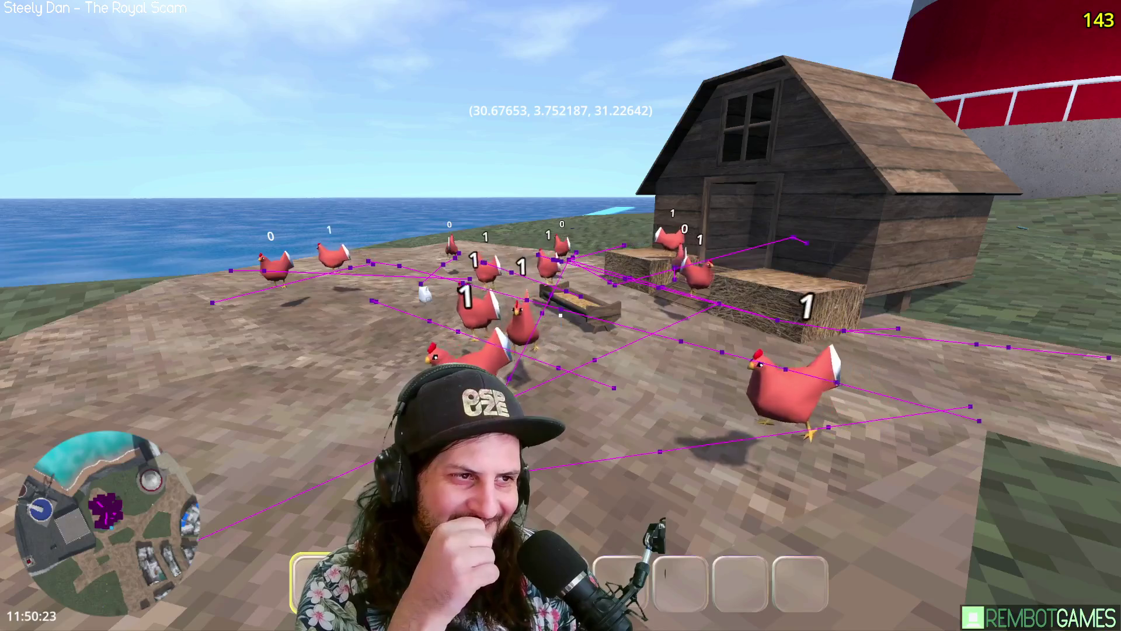
key("s")
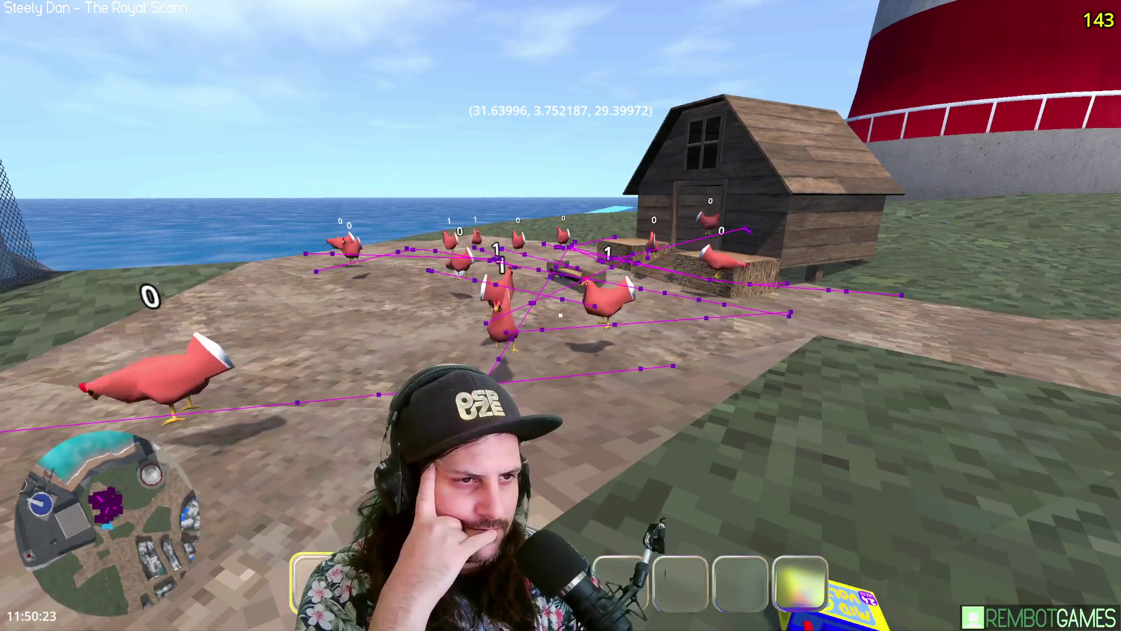
key("w")
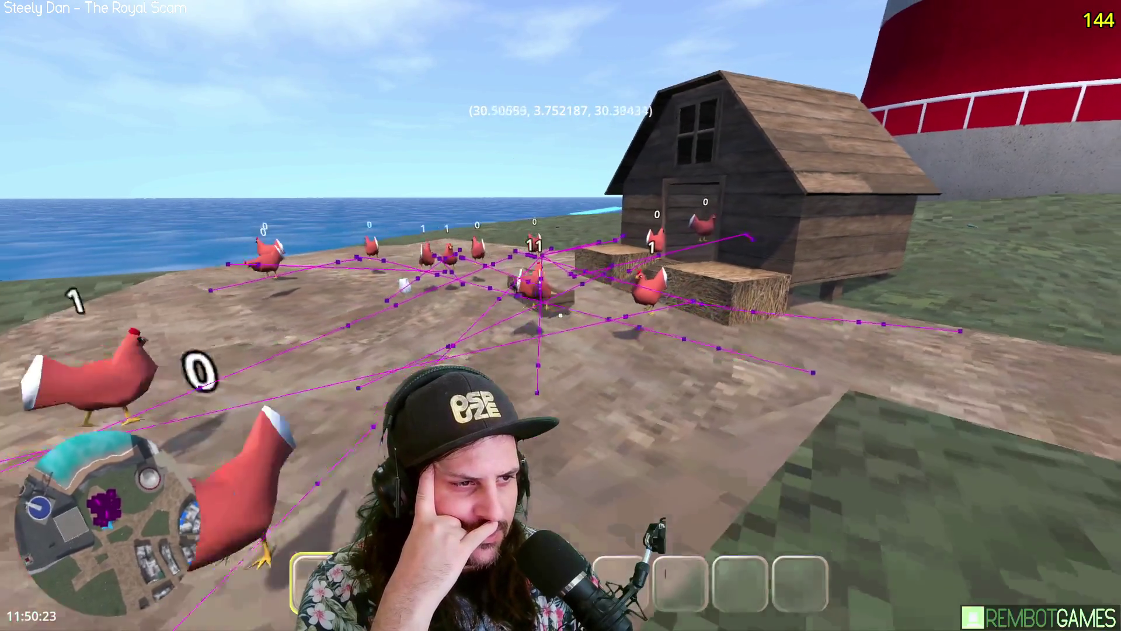
key("s")
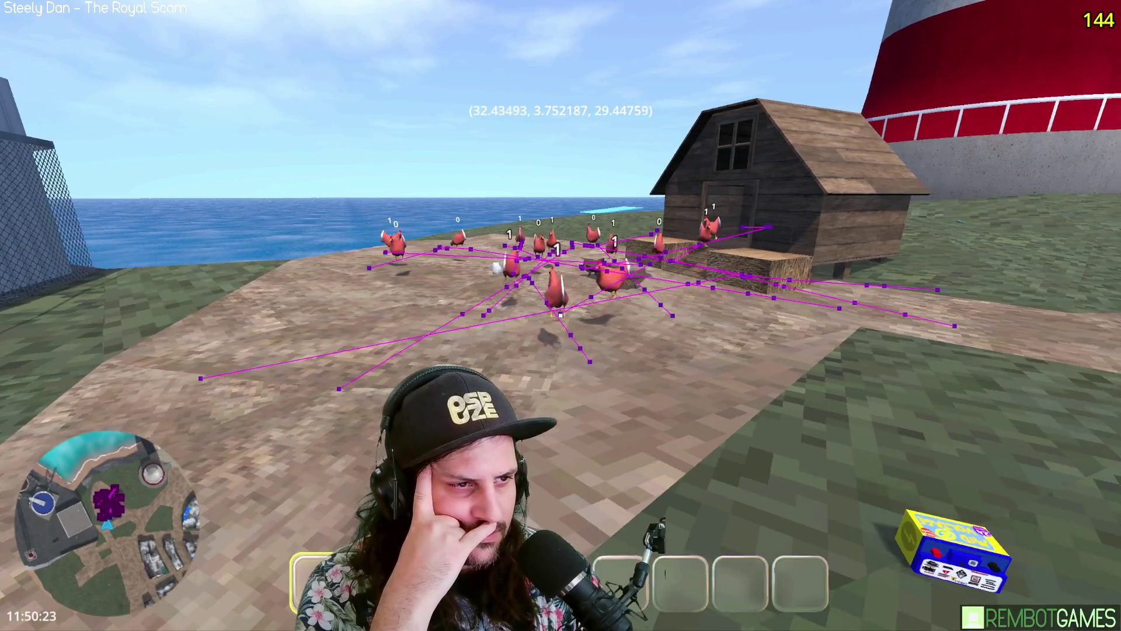
key("s")
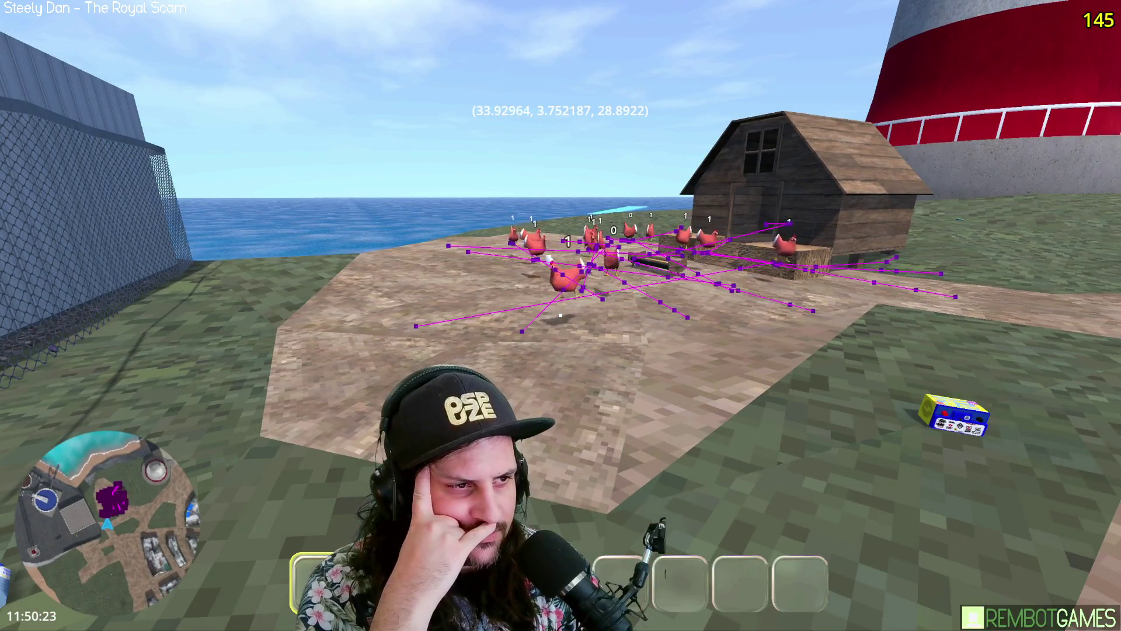
key("w")
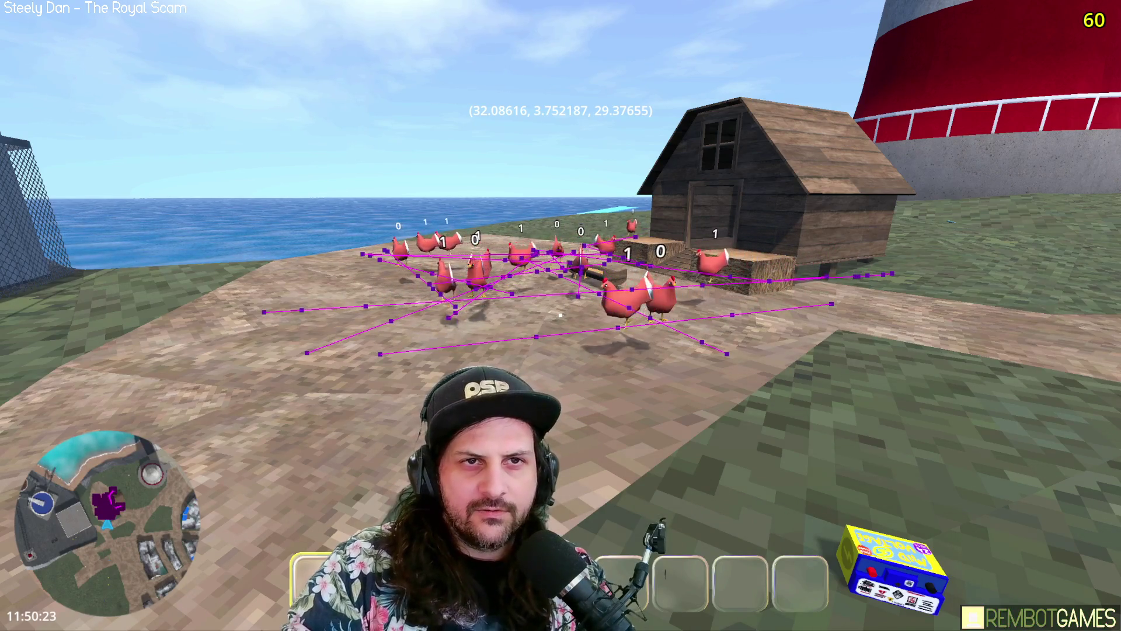
key("s")
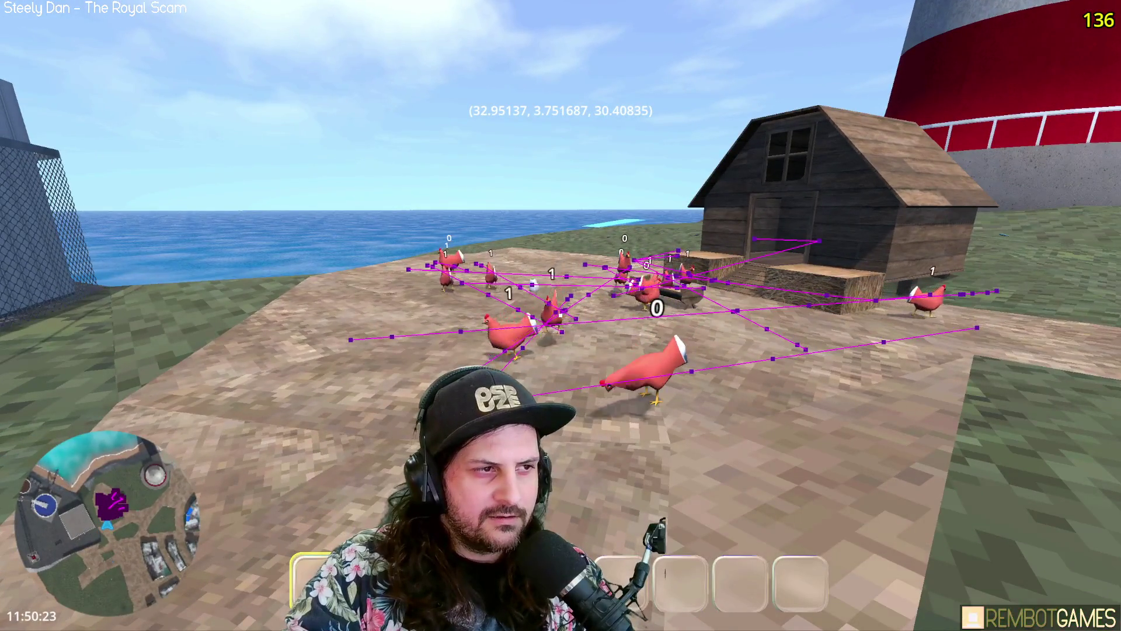
Step: Turn toward the lighthouse, view the coop from afar, then switch to the Paint notes
key("w")
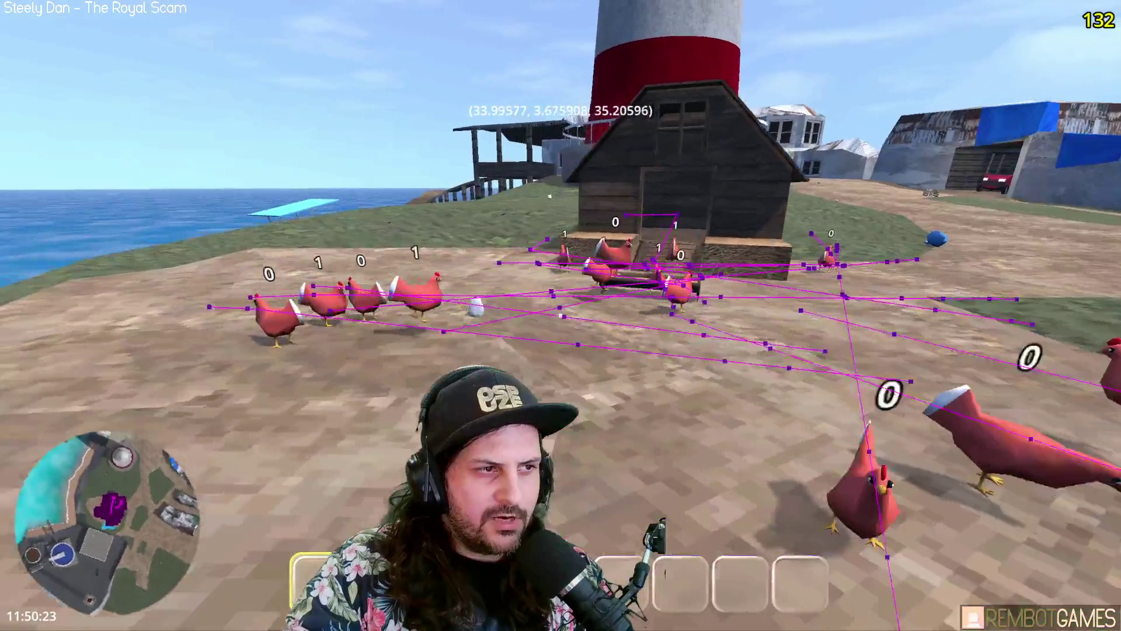
key("s")
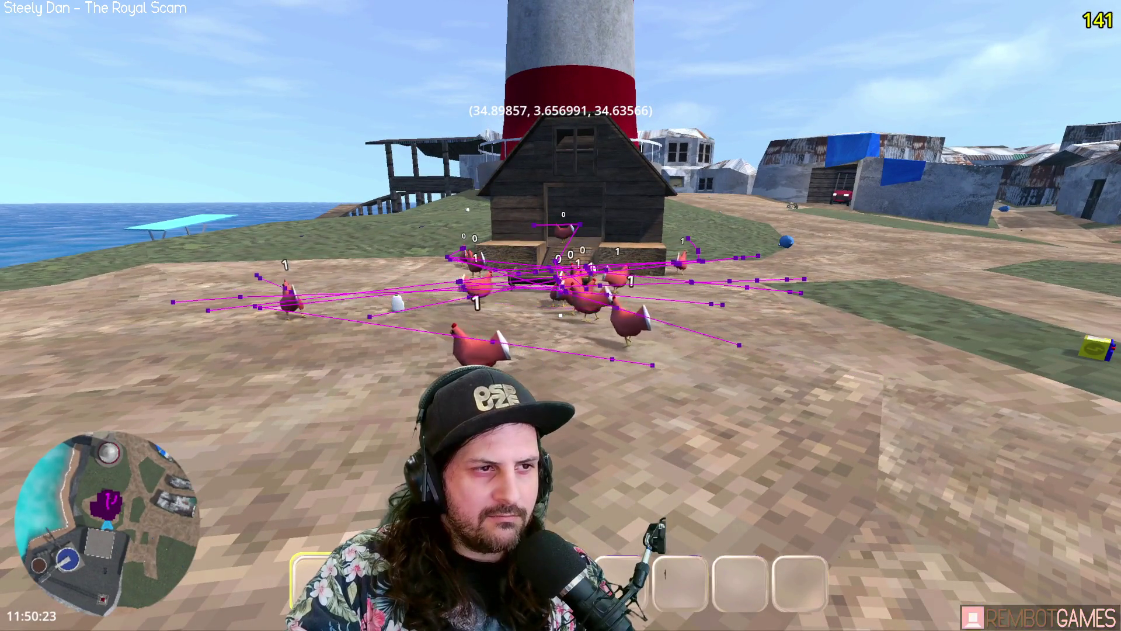
key("s")
key("s")
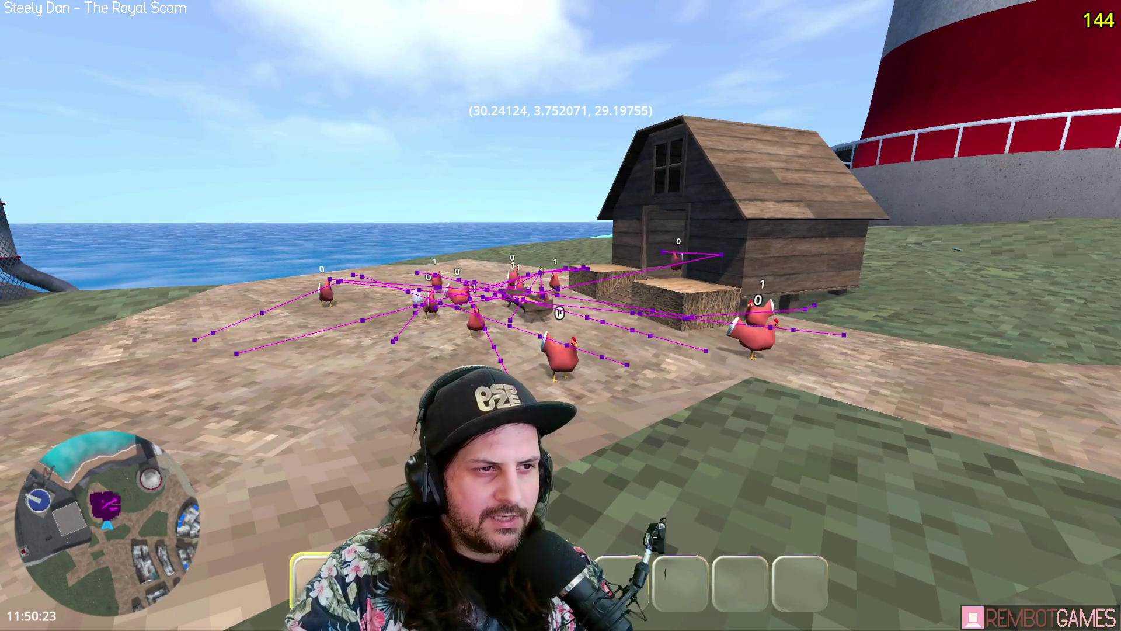
key("d")
key("s")
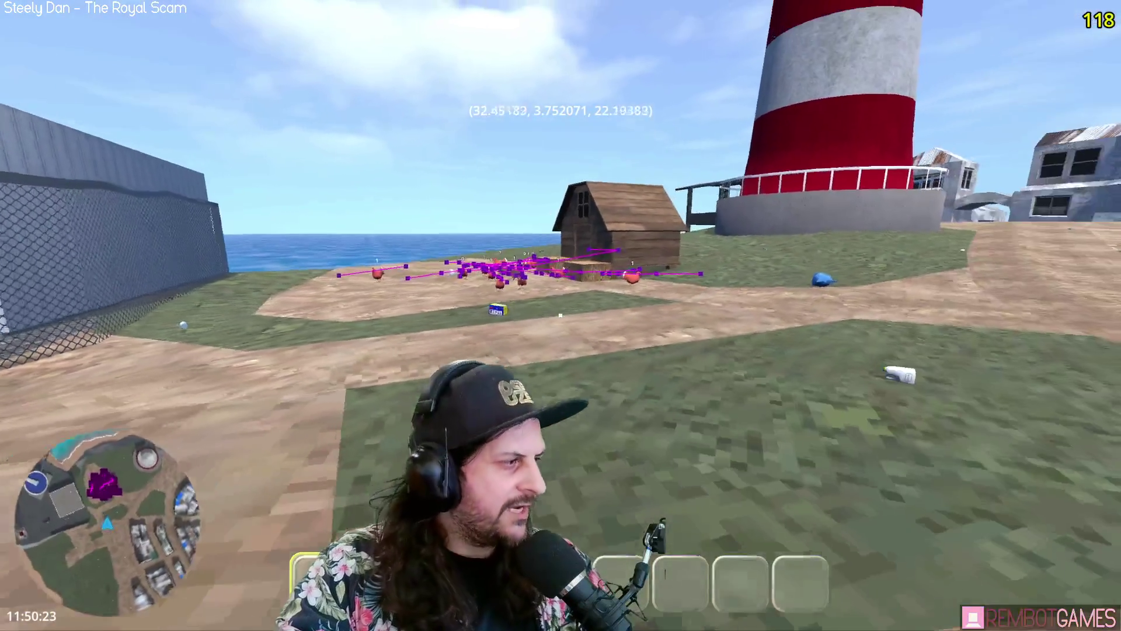
key("w")
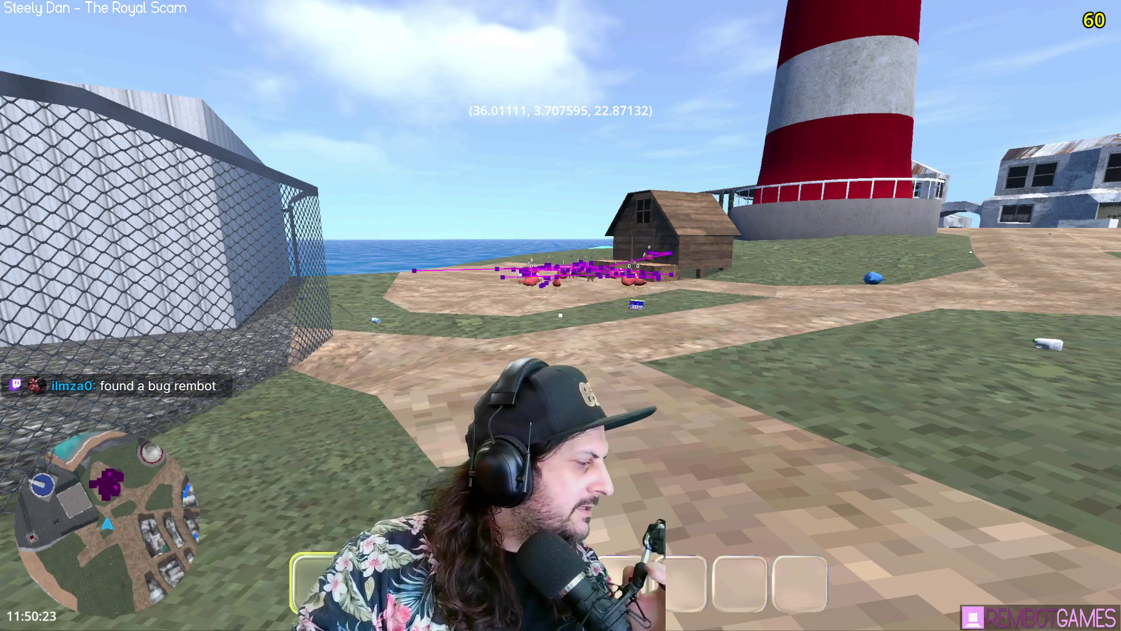
key("alt+Tab")
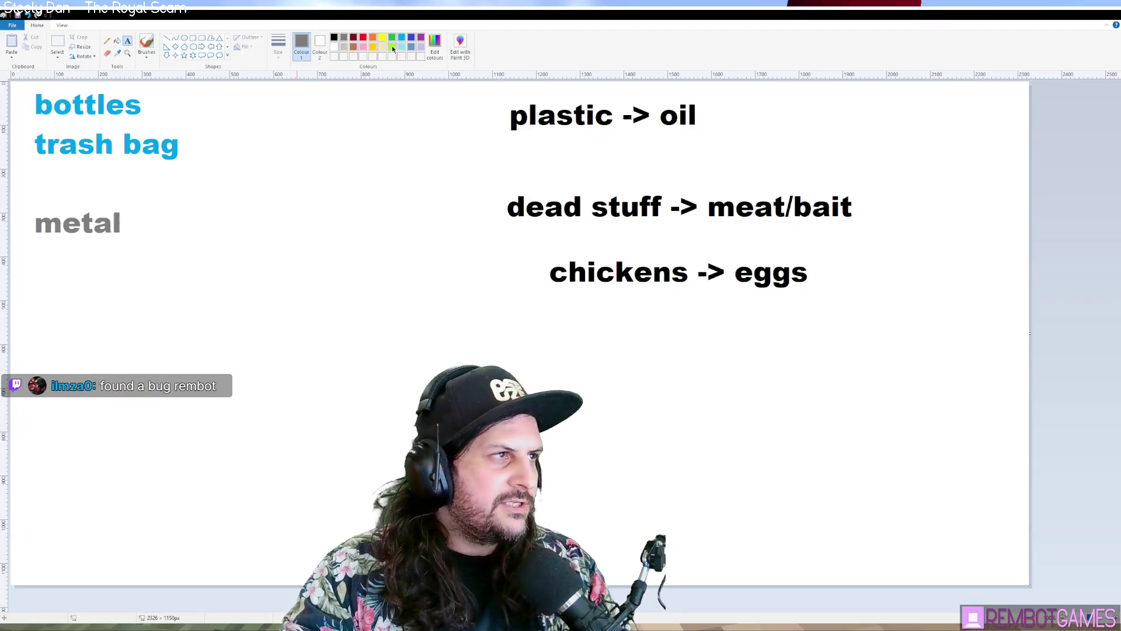
Step: Choose dark red and the freehand Brushes tool in Paint
left_click(354, 38)
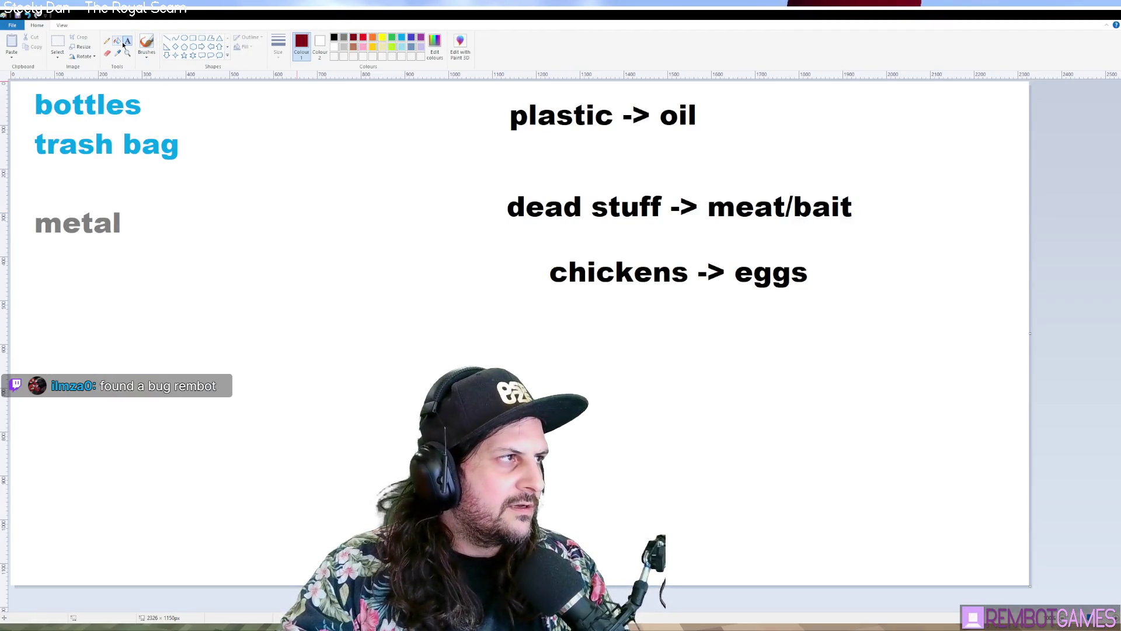
left_click(148, 43)
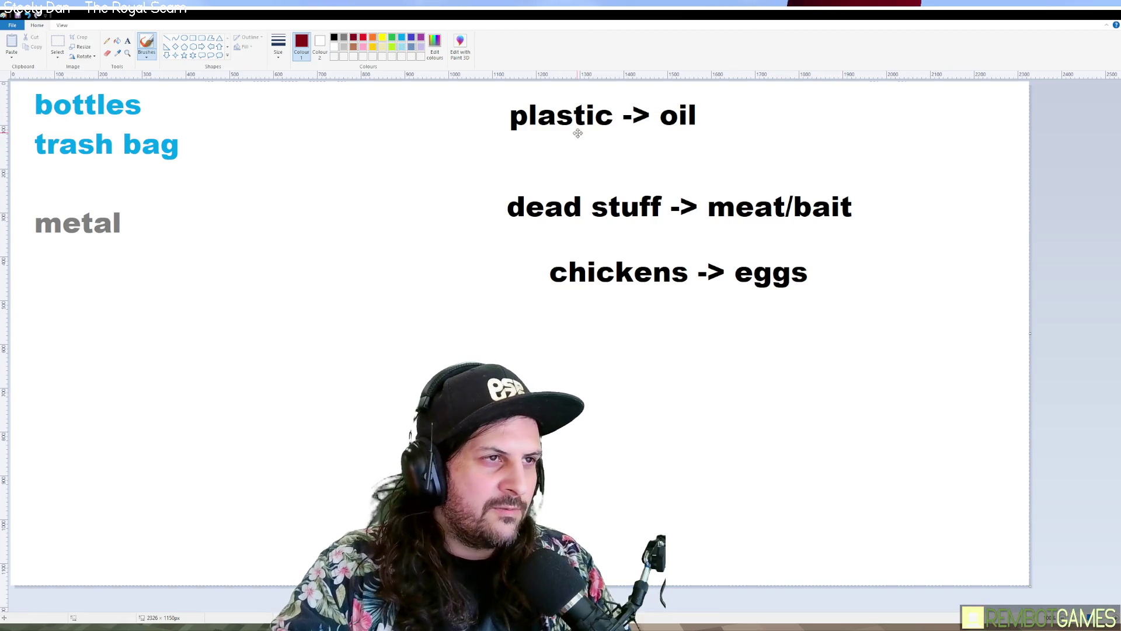
Step: Move the three black conversion lines up and left beside the blue words
left_click(57, 44)
left_click_drag(492, 100, 901, 320)
mouse_move(751, 207)
left_mouse_down()
mouse_move(434, 187)
mouse_move(457, 195)
left_mouse_up()
left_click(659, 143)
Step: Sketch a dark red chicken with orange head and legs, and a green circle over its back
left_click(146, 43)
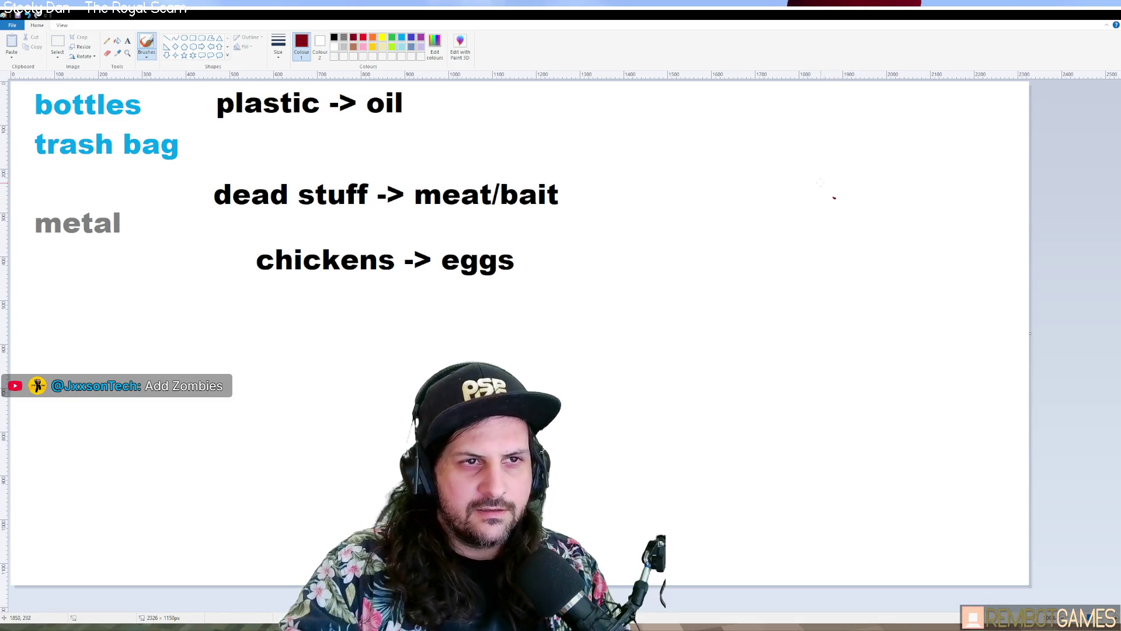
left_click_drag(857, 143, 914, 168)
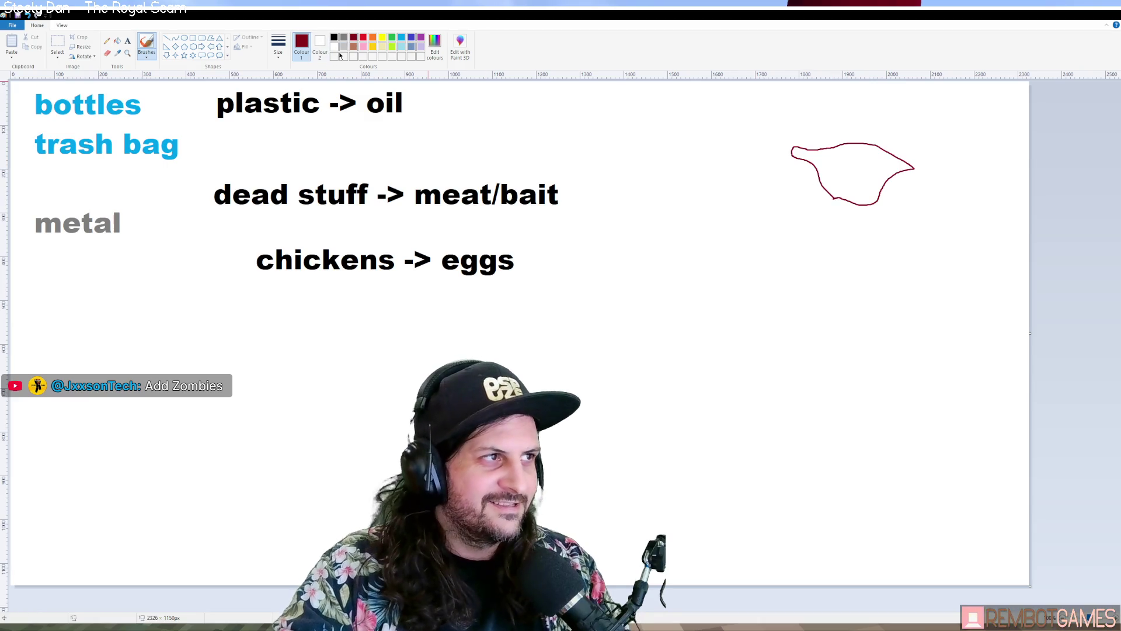
left_click(374, 38)
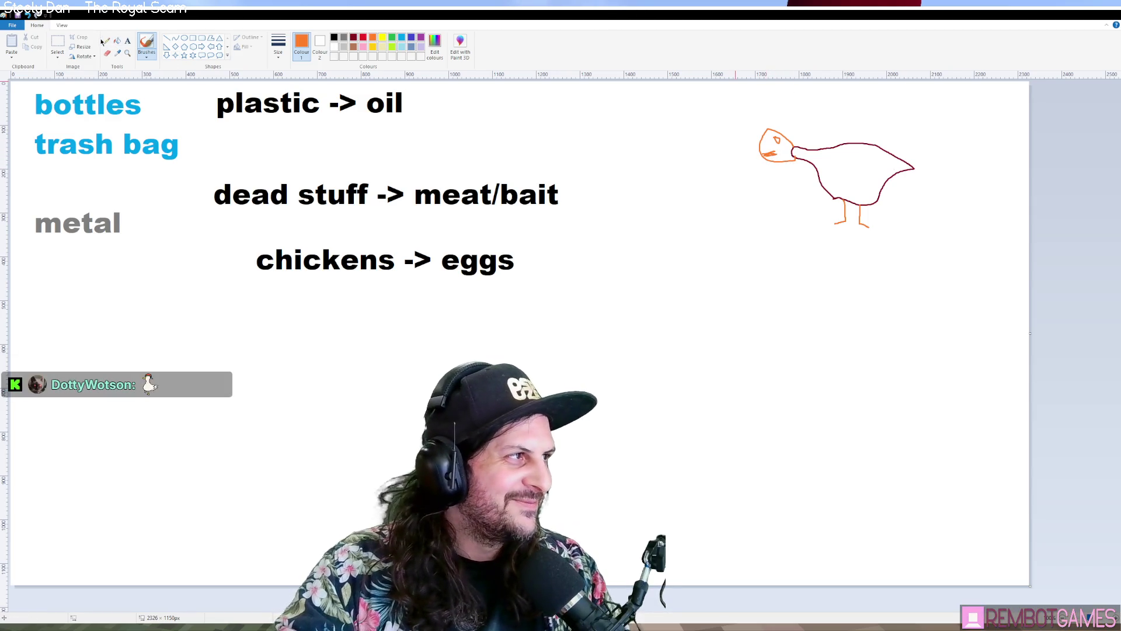
left_click(184, 38)
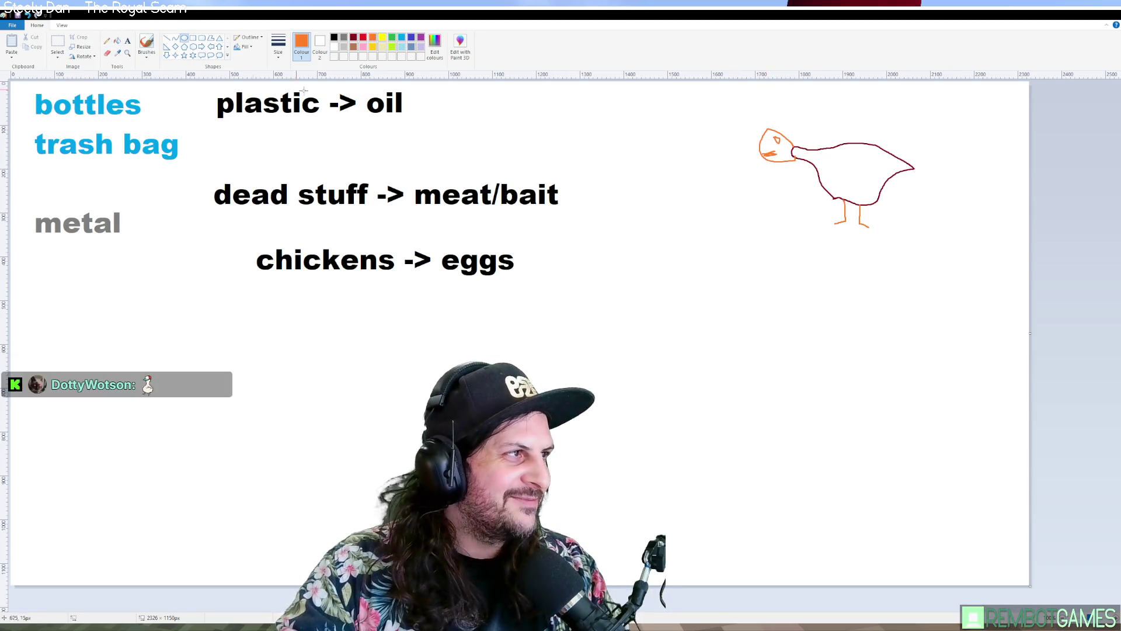
left_click(391, 37)
left_click_drag(830, 109, 905, 175)
Step: Draw long green lines across the circle and a red downward arrow through the chicken
left_click(941, 115)
left_click(166, 41)
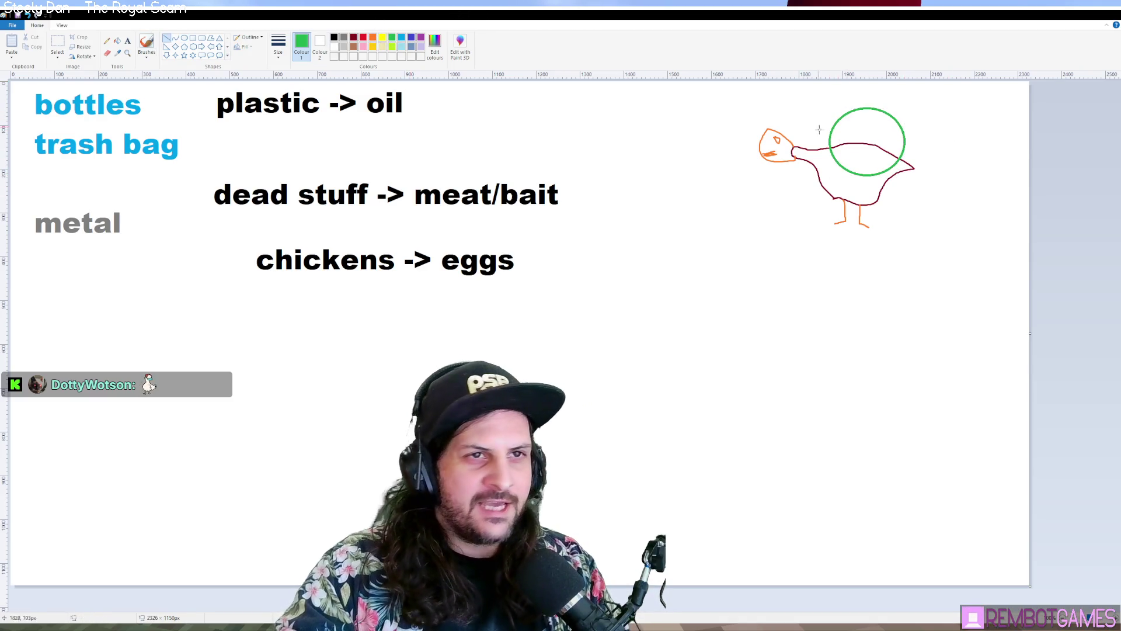
left_click_drag(905, 140, 1003, 147)
left_click_drag(830, 133, 646, 113)
left_click(470, 127)
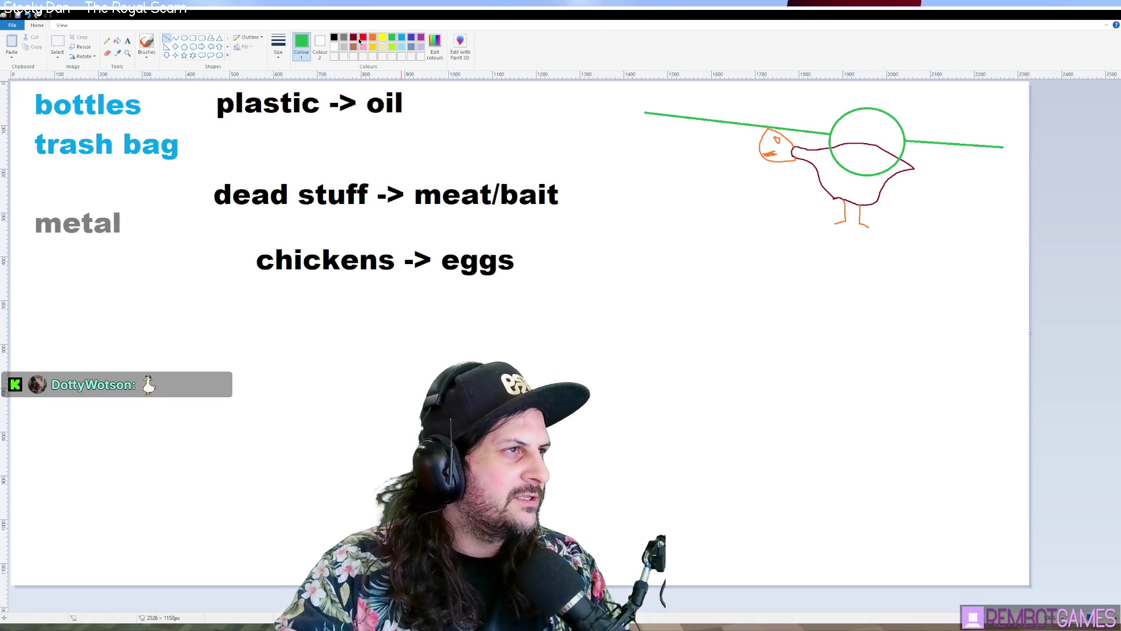
left_click_drag(863, 83, 863, 196)
mouse_move(864, 241)
left_mouse_down()
mouse_move(865, 259)
mouse_move(846, 243)
mouse_move(865, 260)
left_mouse_up()
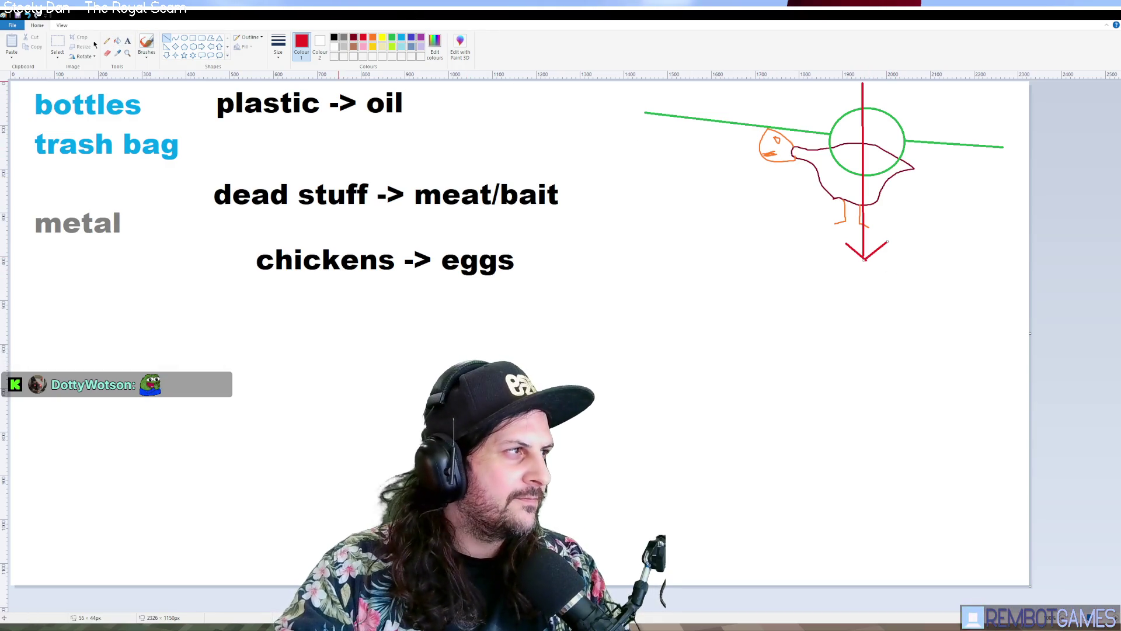
Step: Try shifting the whole chicken drawing down and right, then undo the move
left_click(56, 42)
left_click_drag(755, 123, 928, 233)
left_click_drag(886, 165, 891, 196)
key("ctrl+z")
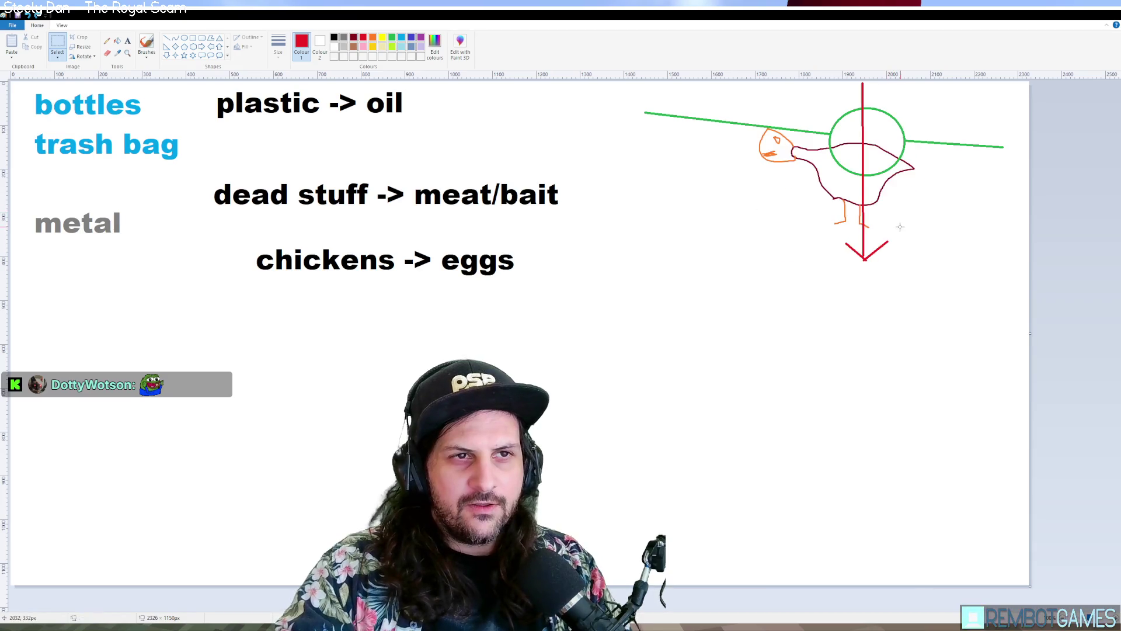
left_click_drag(828, 114, 927, 189)
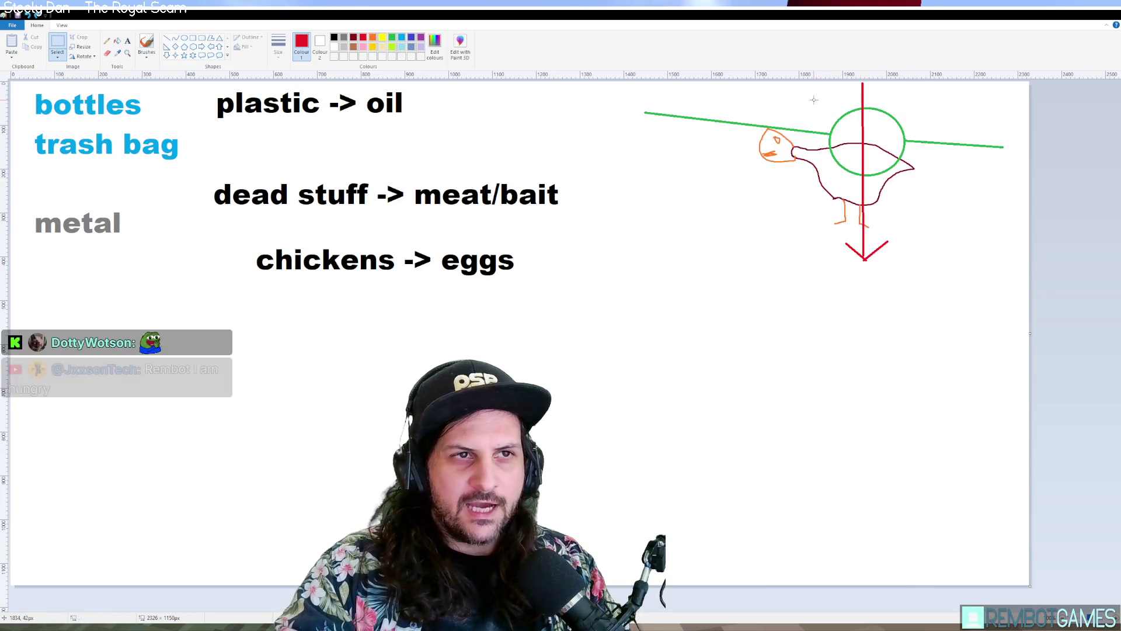
mouse_move(885, 150)
left_mouse_down()
mouse_move(757, 126)
mouse_move(882, 200)
left_mouse_up()
key("ctrl+z")
left_click_drag(928, 227, 936, 236)
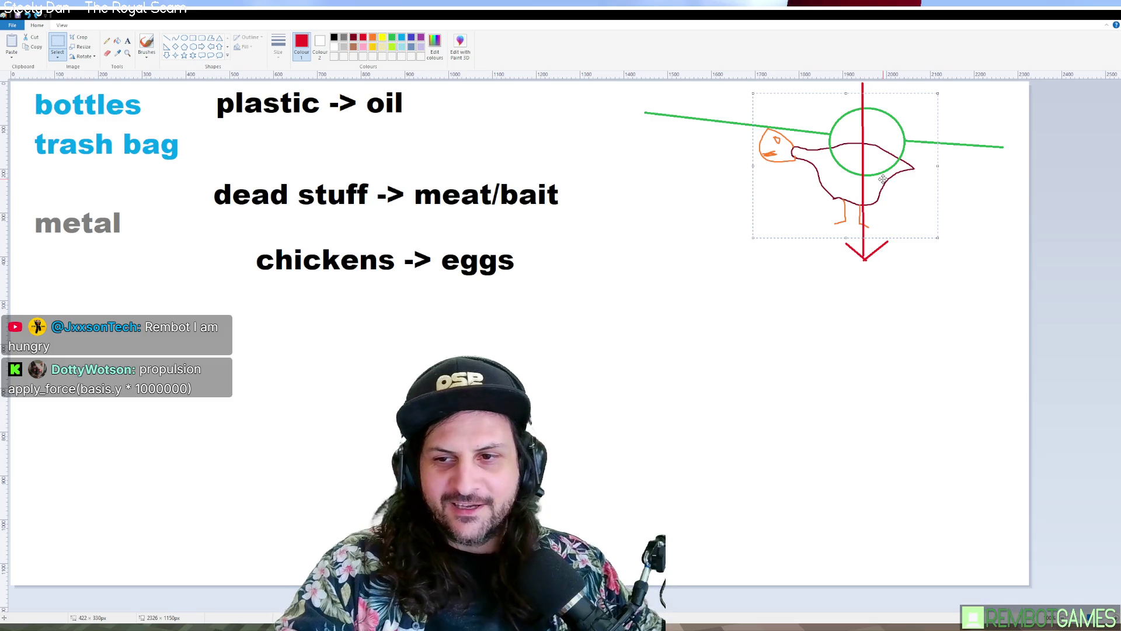
mouse_move(883, 179)
left_mouse_down()
mouse_move(817, 170)
mouse_move(897, 175)
mouse_move(804, 170)
mouse_move(910, 171)
mouse_move(693, 139)
mouse_move(900, 172)
mouse_move(763, 152)
left_mouse_up()
mouse_move(830, 160)
left_mouse_down()
mouse_move(897, 164)
mouse_move(863, 170)
left_mouse_up()
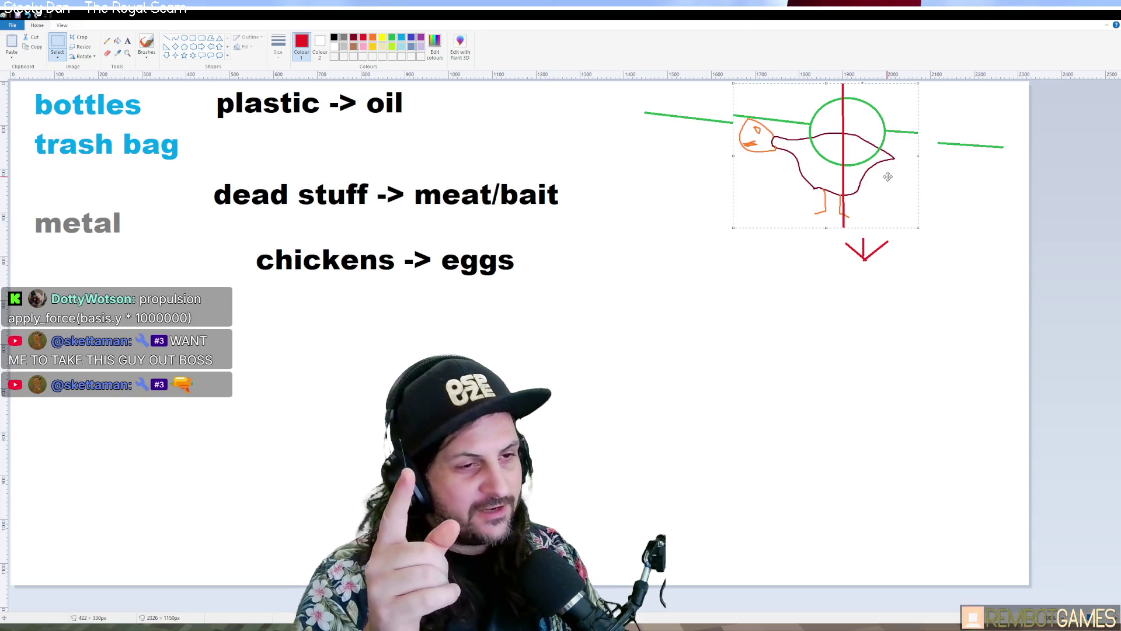
mouse_move(894, 175)
left_mouse_down()
mouse_move(912, 177)
mouse_move(755, 173)
mouse_move(826, 169)
left_mouse_up()
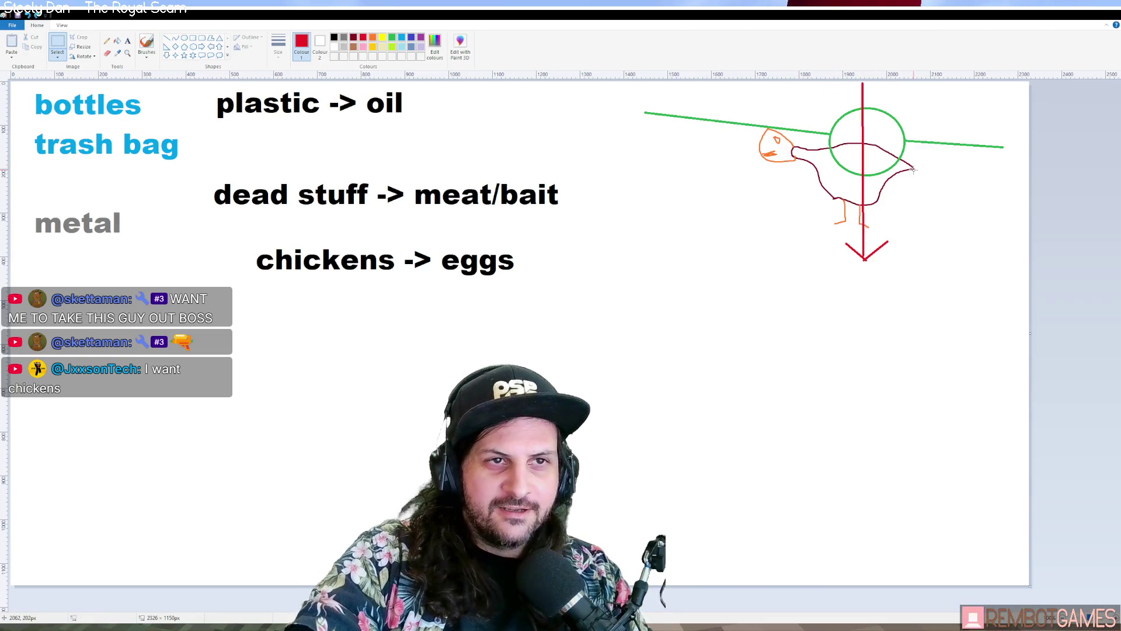
left_click_drag(937, 236, 939, 232)
left_click(978, 163)
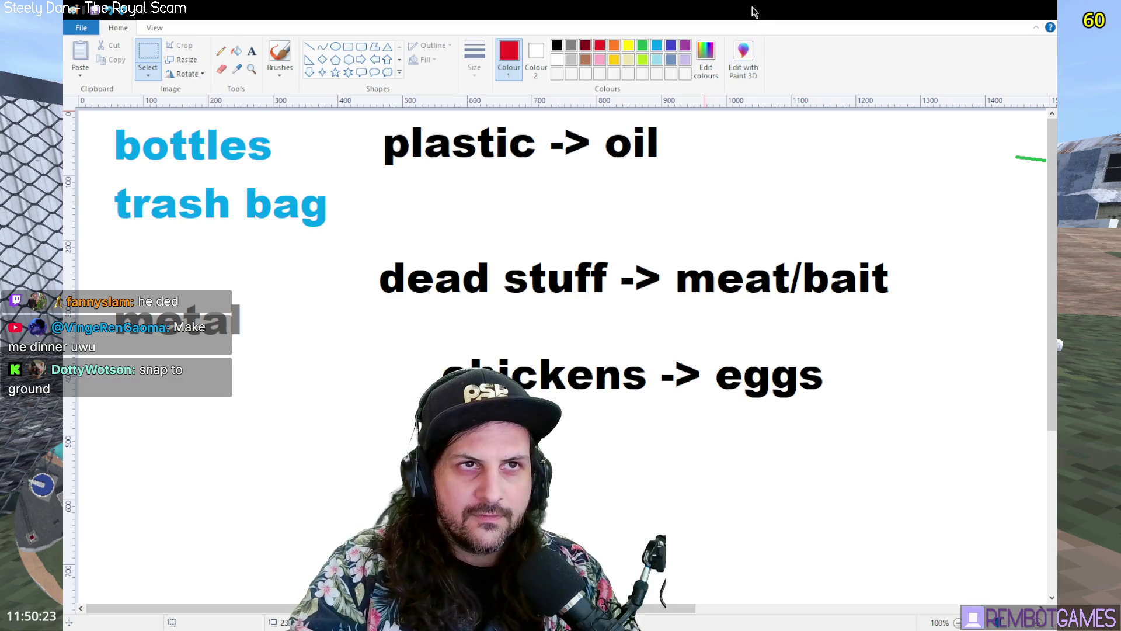
left_click(979, 19)
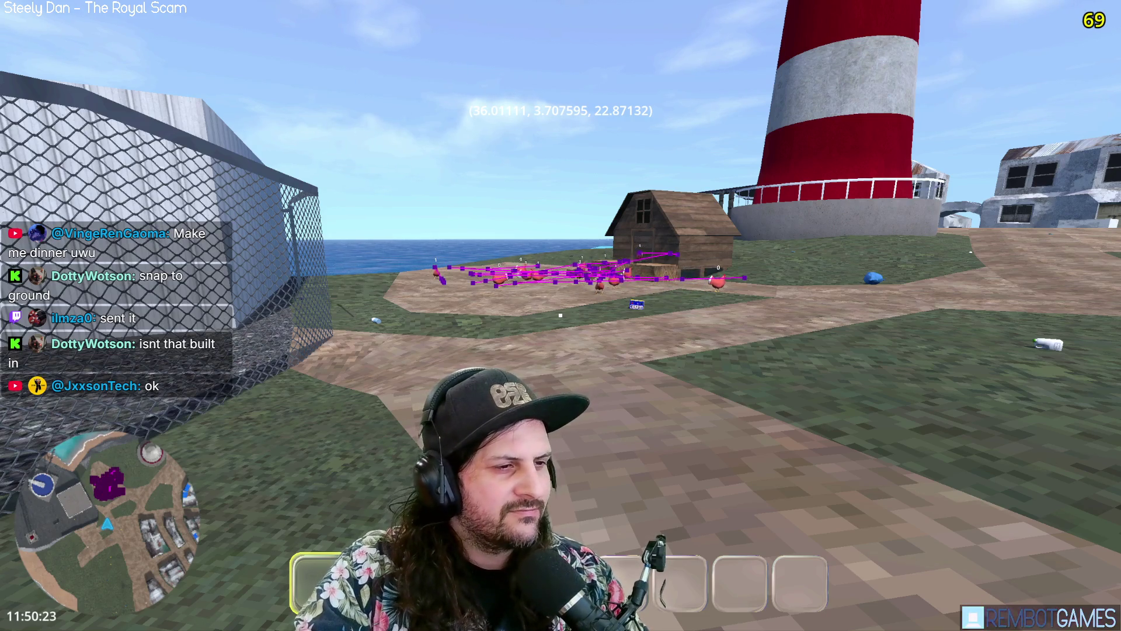
Step: Walk around the coop and hay bales in the game, picking up a chicken along the way
key("F8")
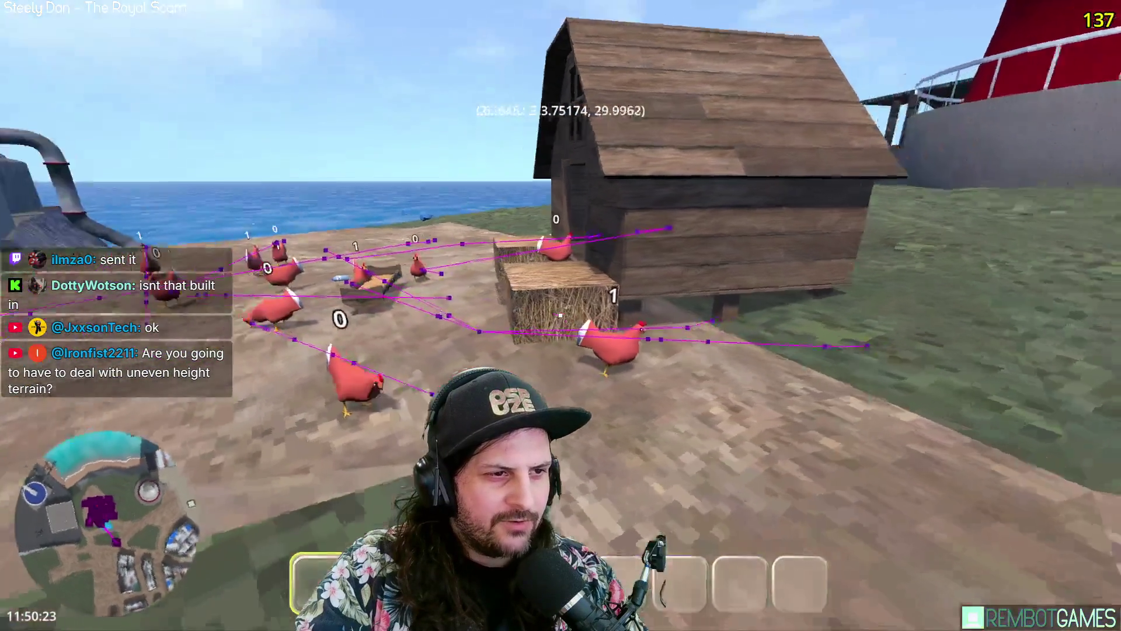
key("w")
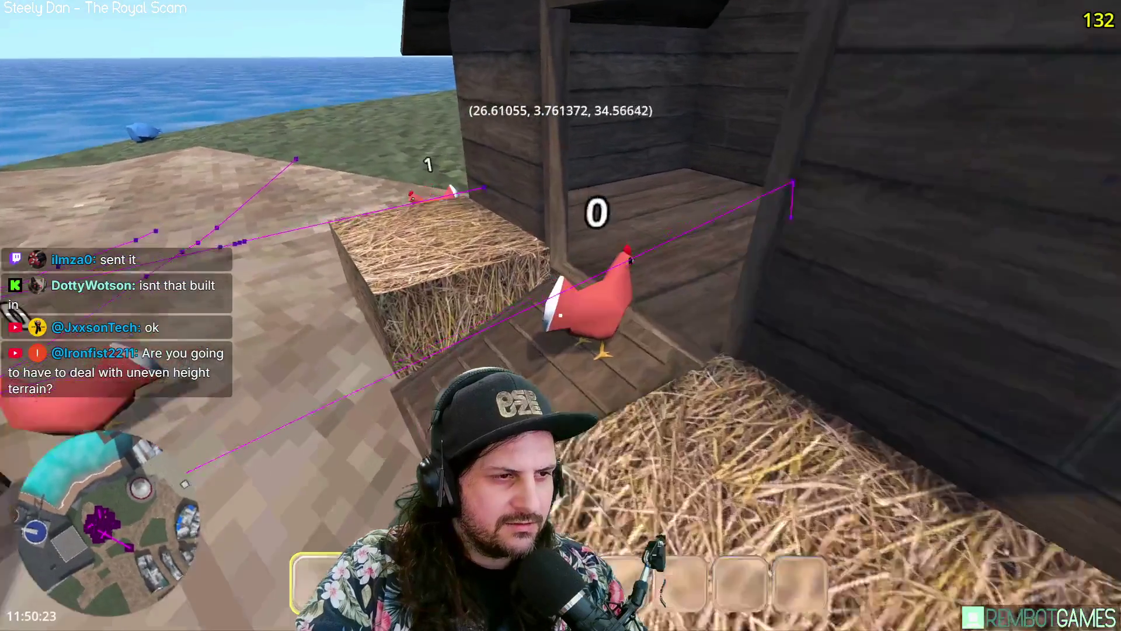
key("s")
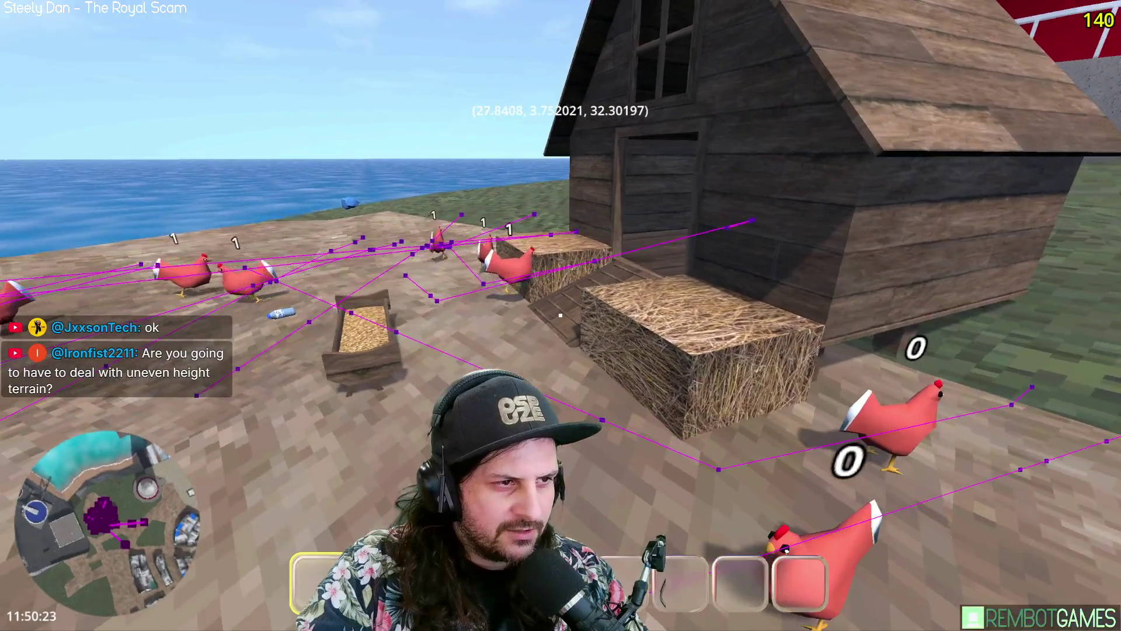
key("w")
key("w")
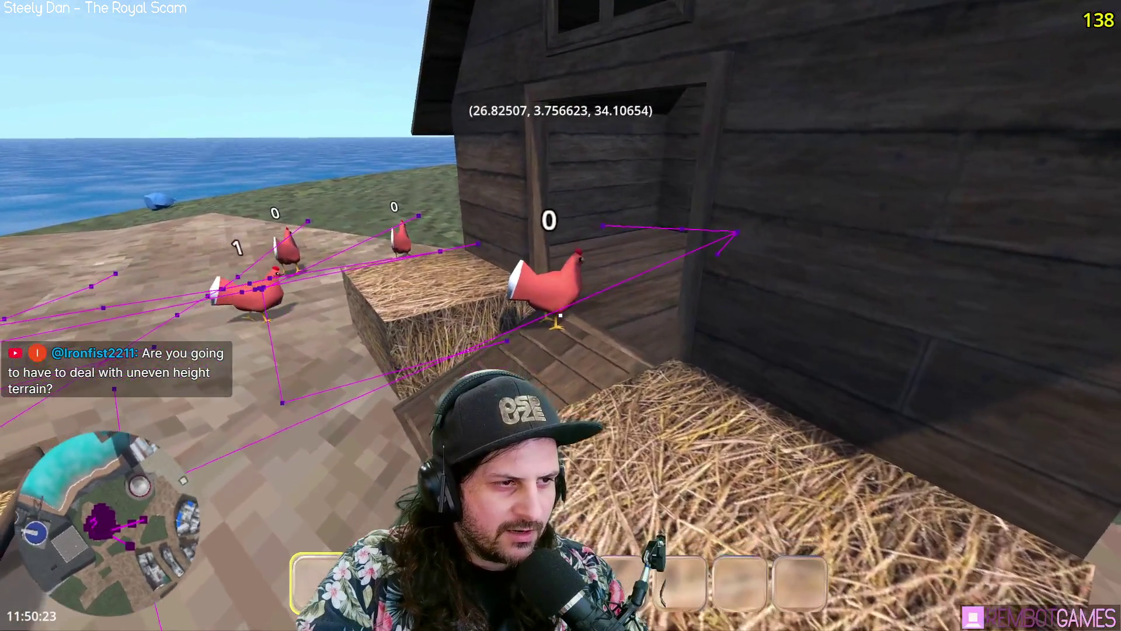
key("s")
left_click(560, 315)
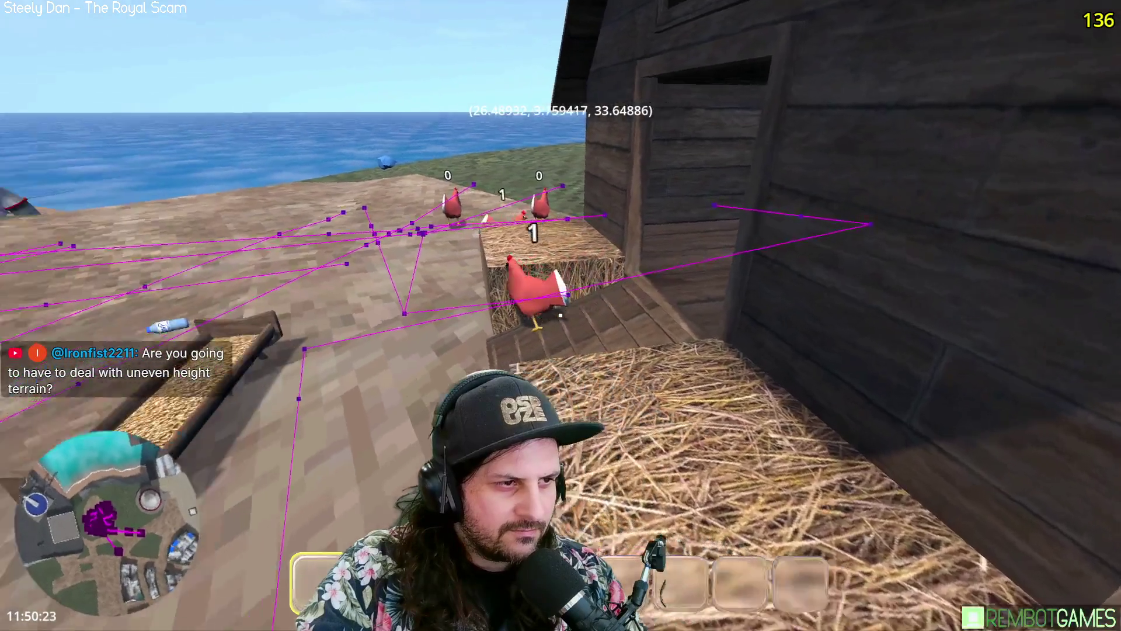
key("s")
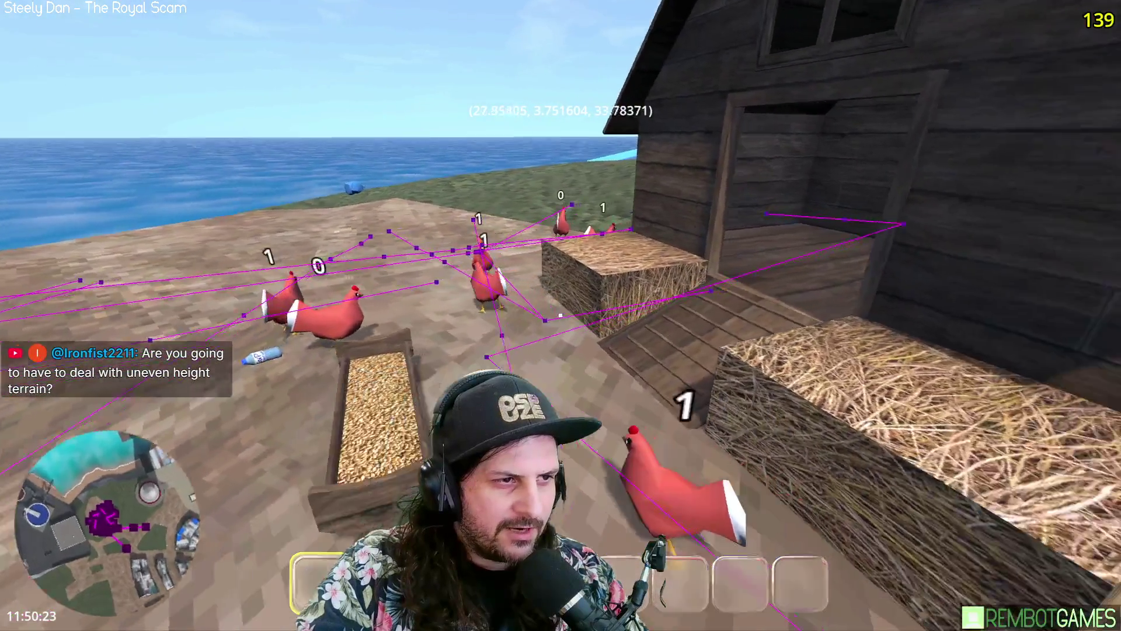
key("w")
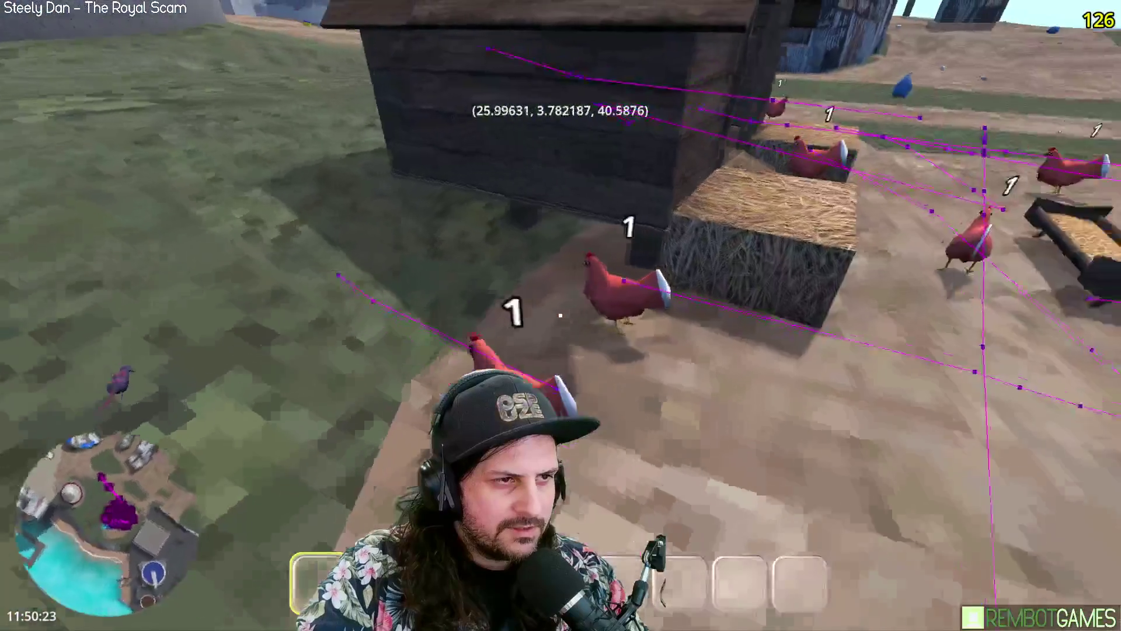
key("s")
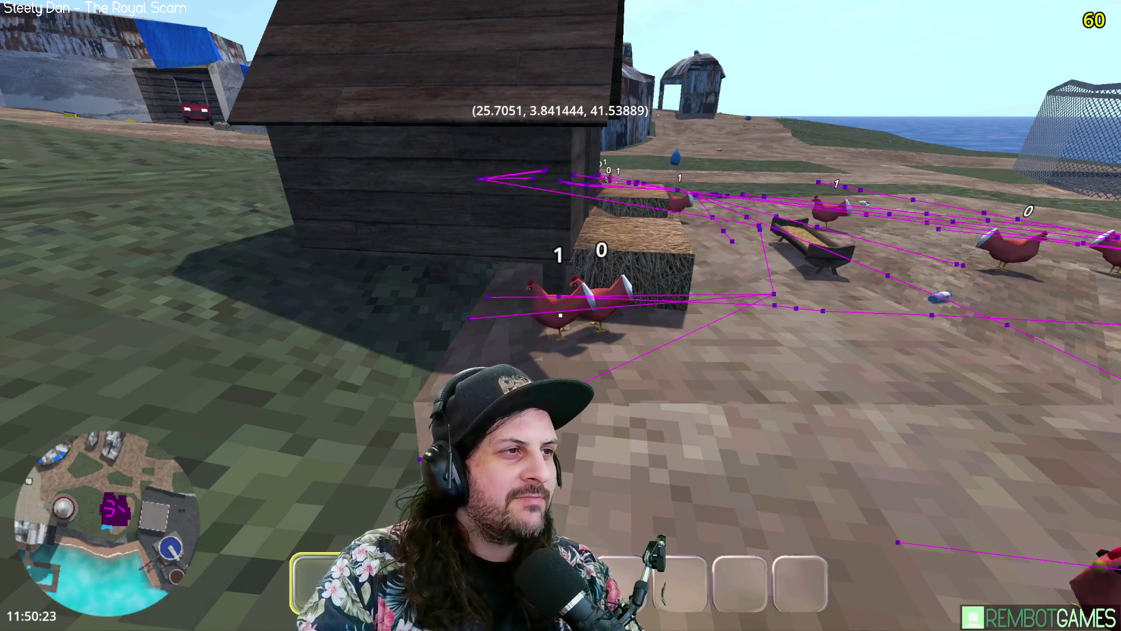
key("Escape")
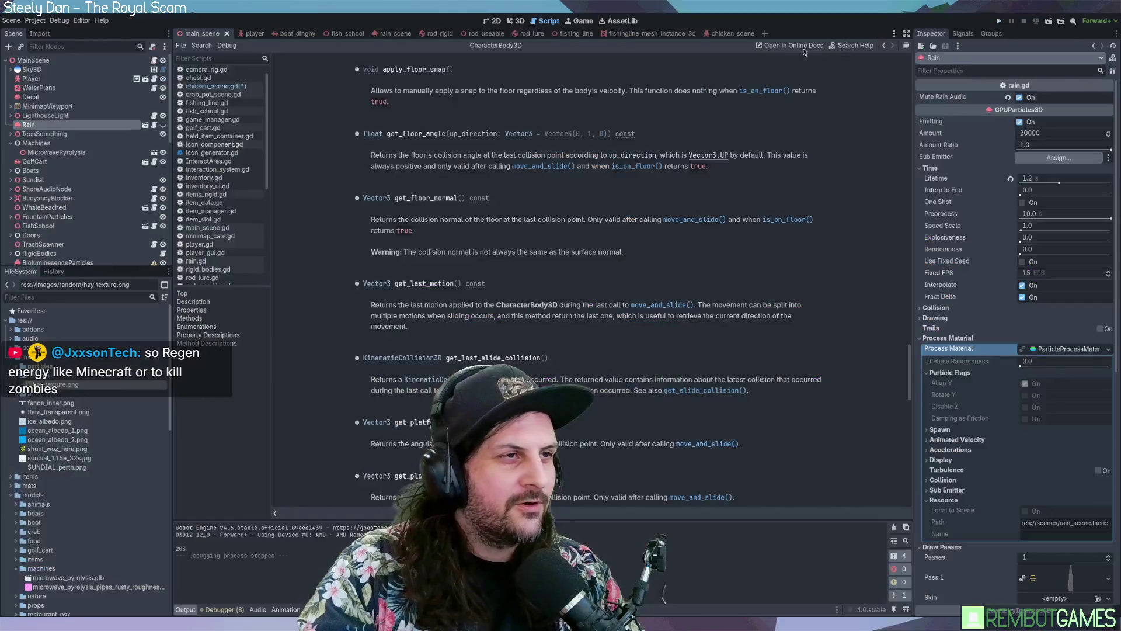
Step: Return from the docs to chicken_scene.gd and run the game with F5
left_click(628, 92)
left_click(730, 93)
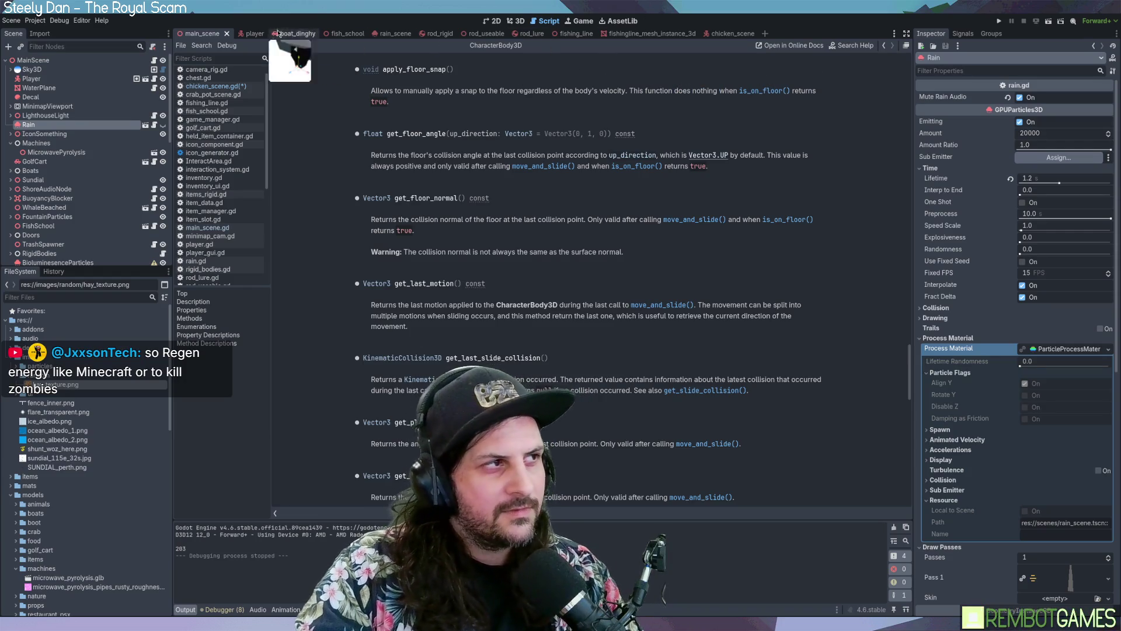
left_click(517, 21)
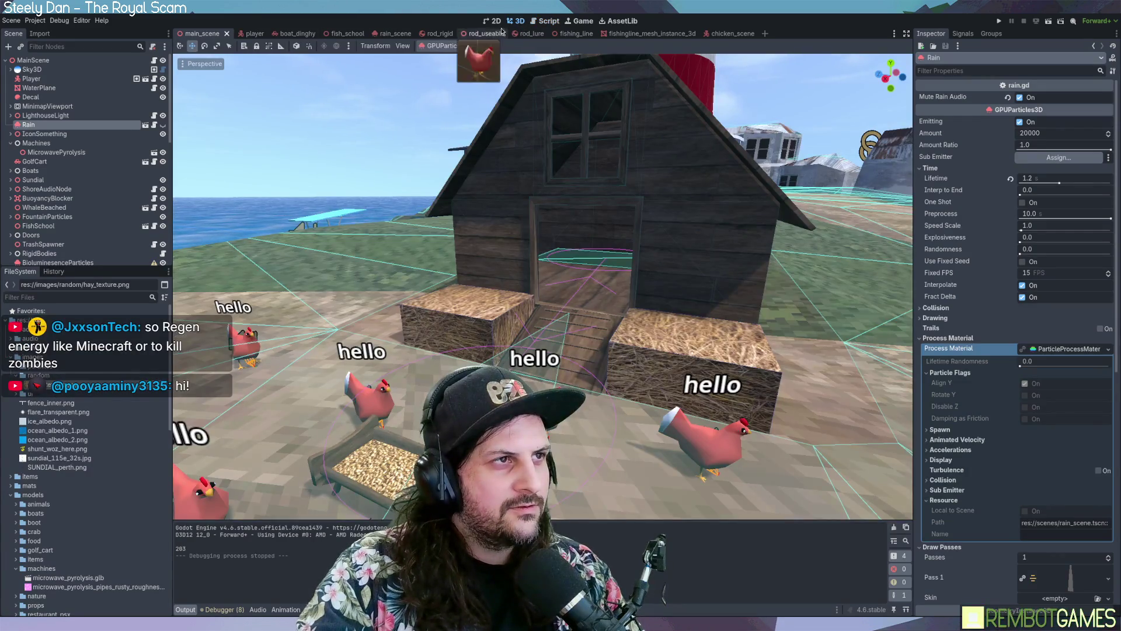
left_click(540, 23)
key("alt+Left")
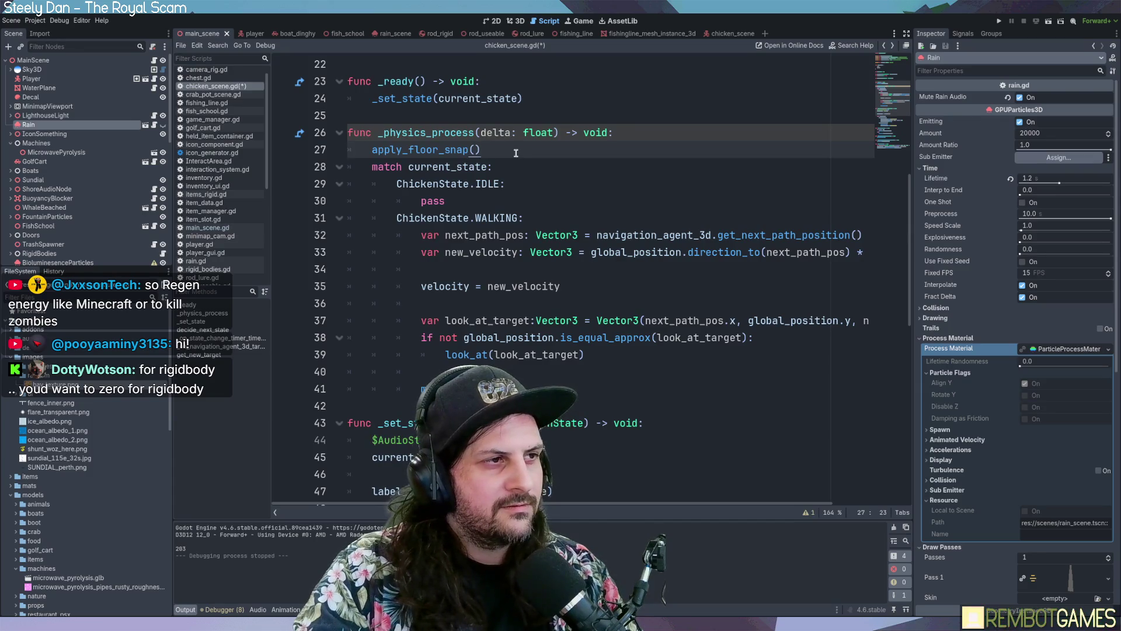
key("F5")
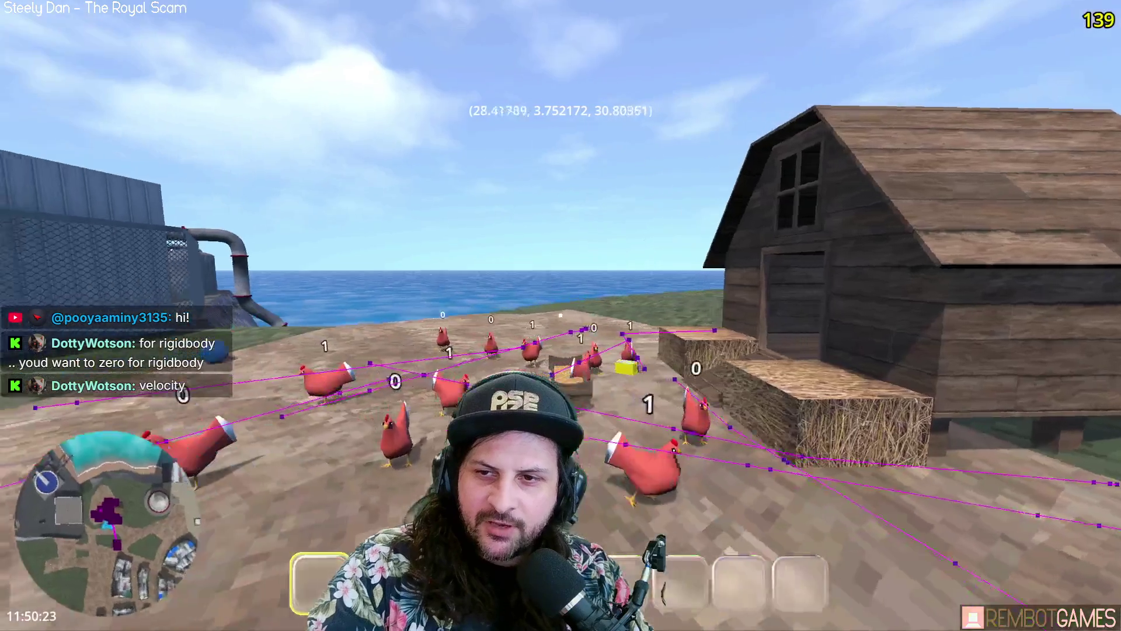
Step: Walk around the coop, past the hay box and ramp, and along its side
key("w")
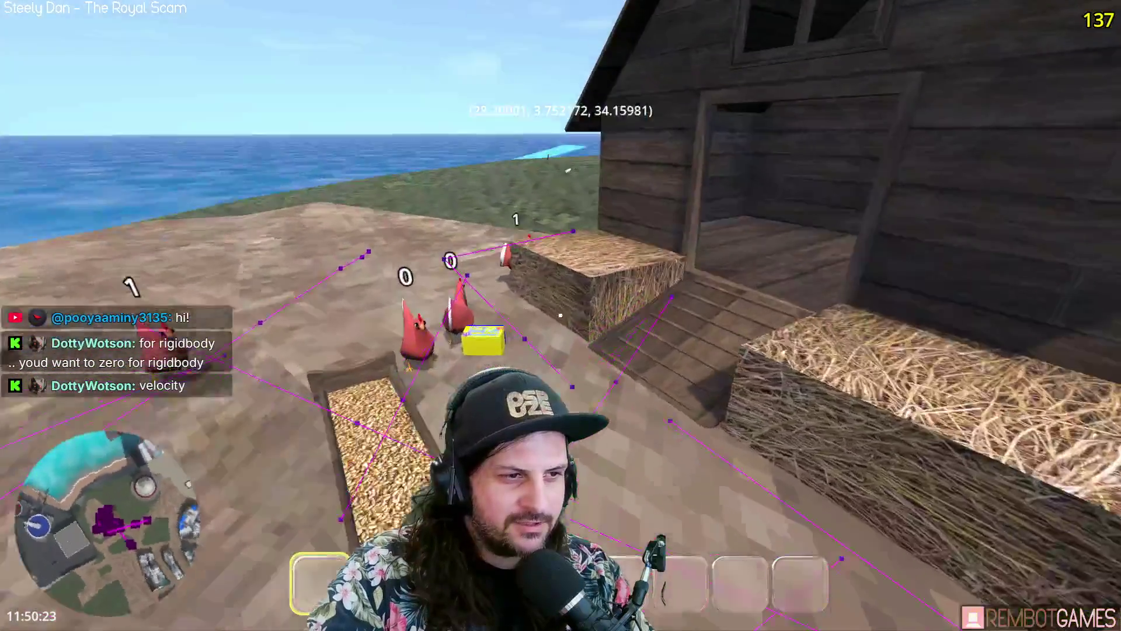
key("w")
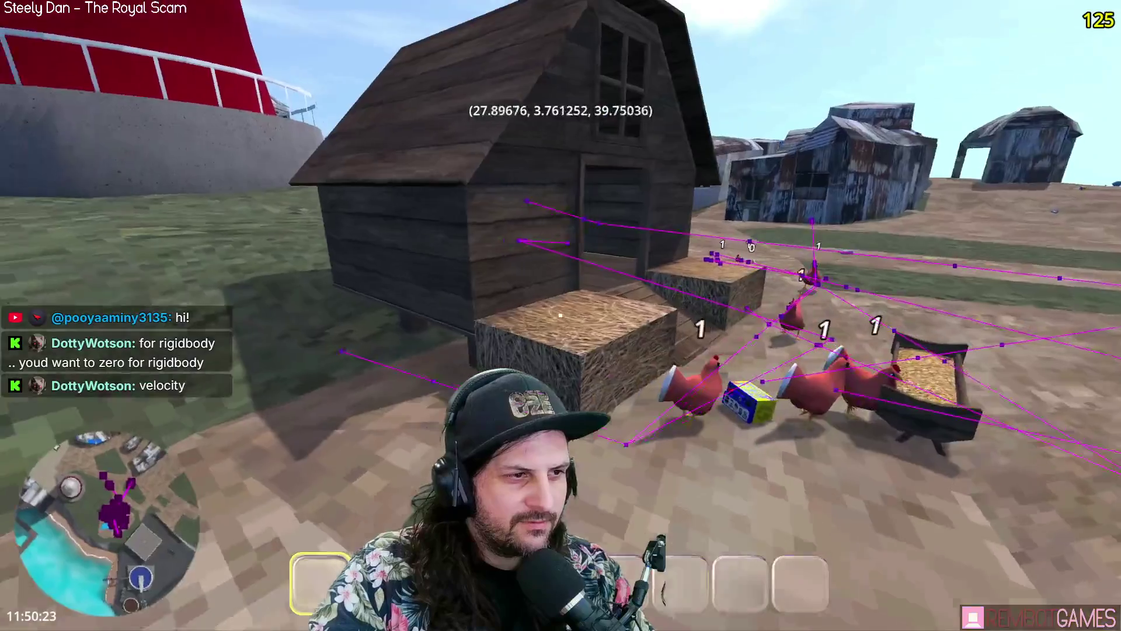
key("w")
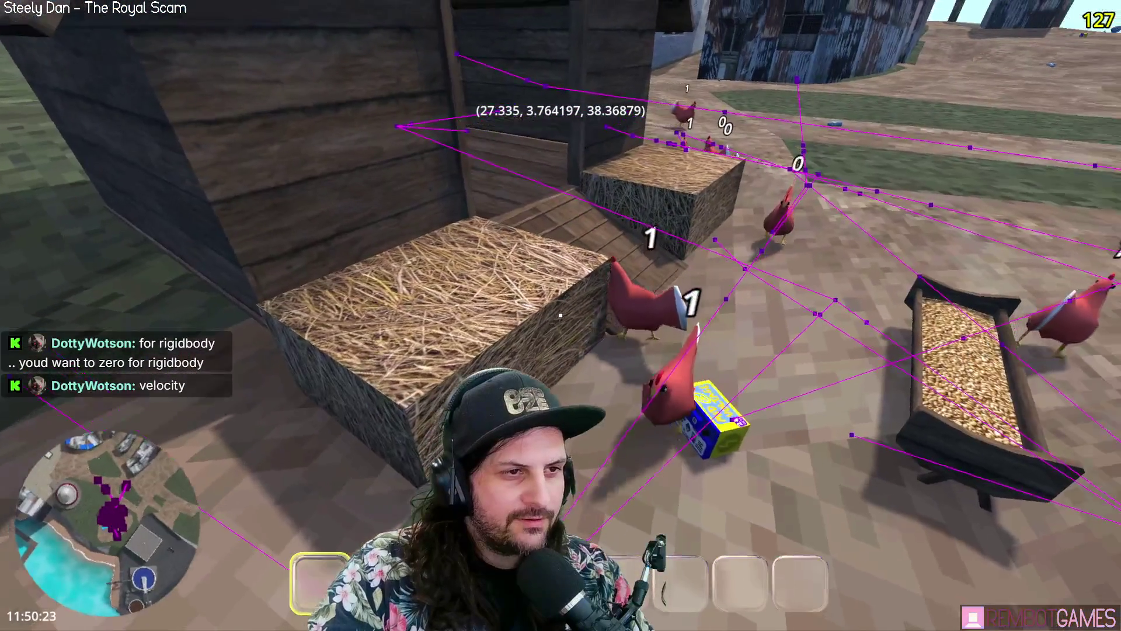
key("w")
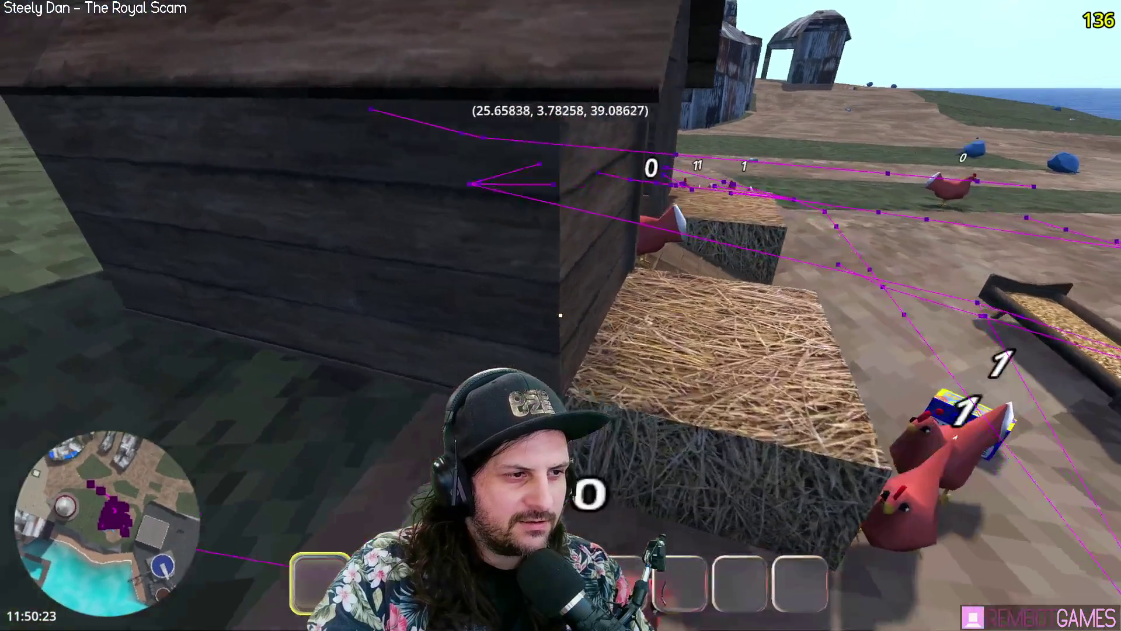
key("w")
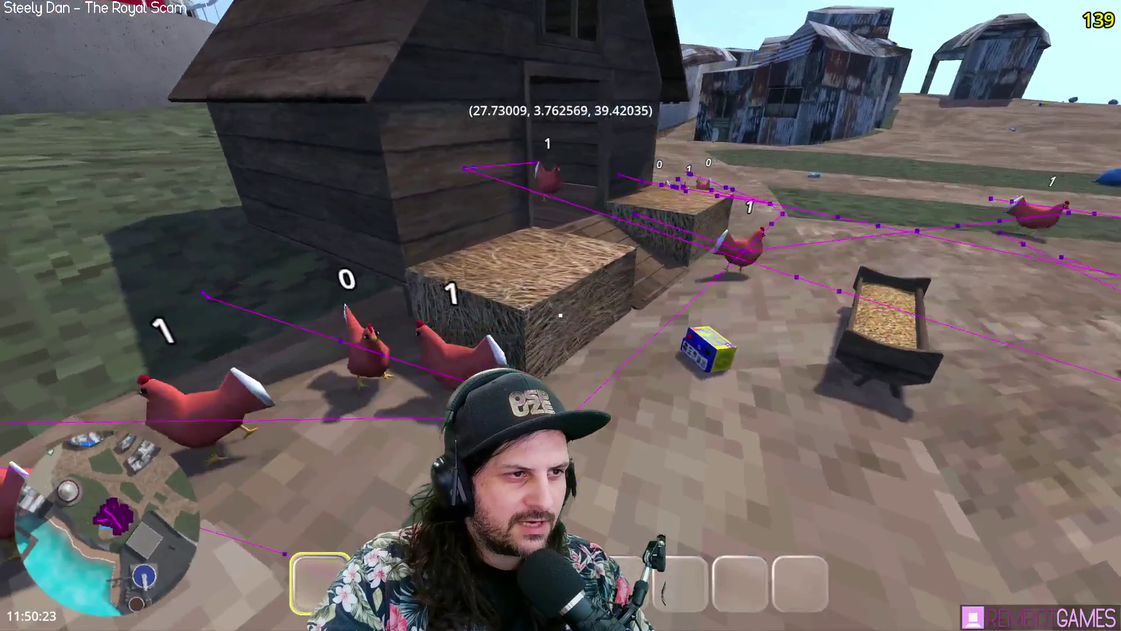
key("w")
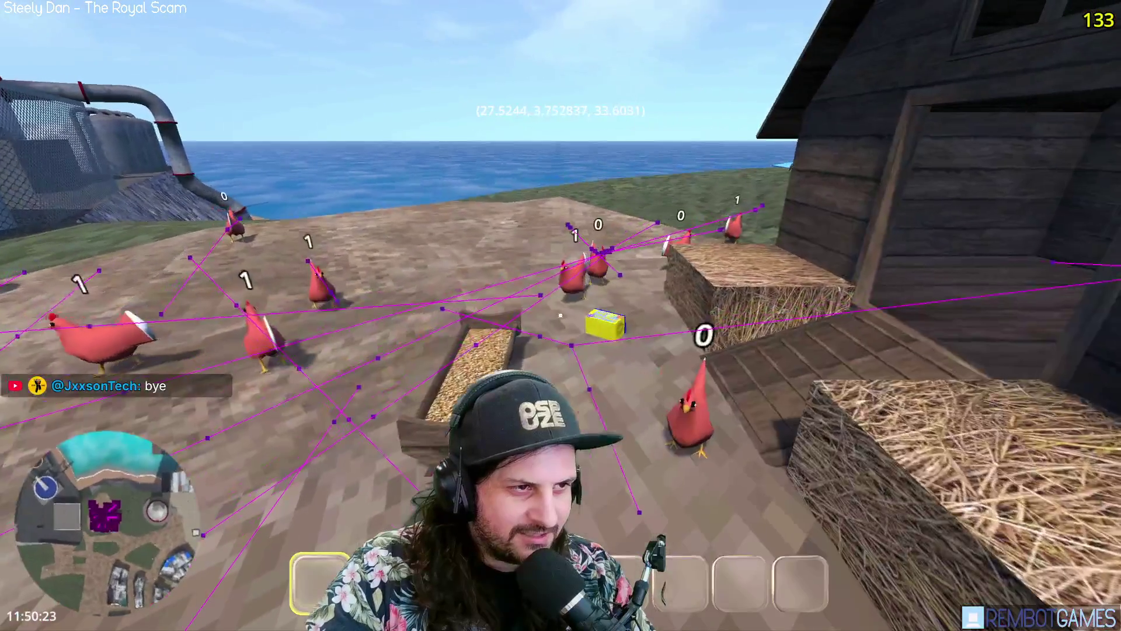
key("w")
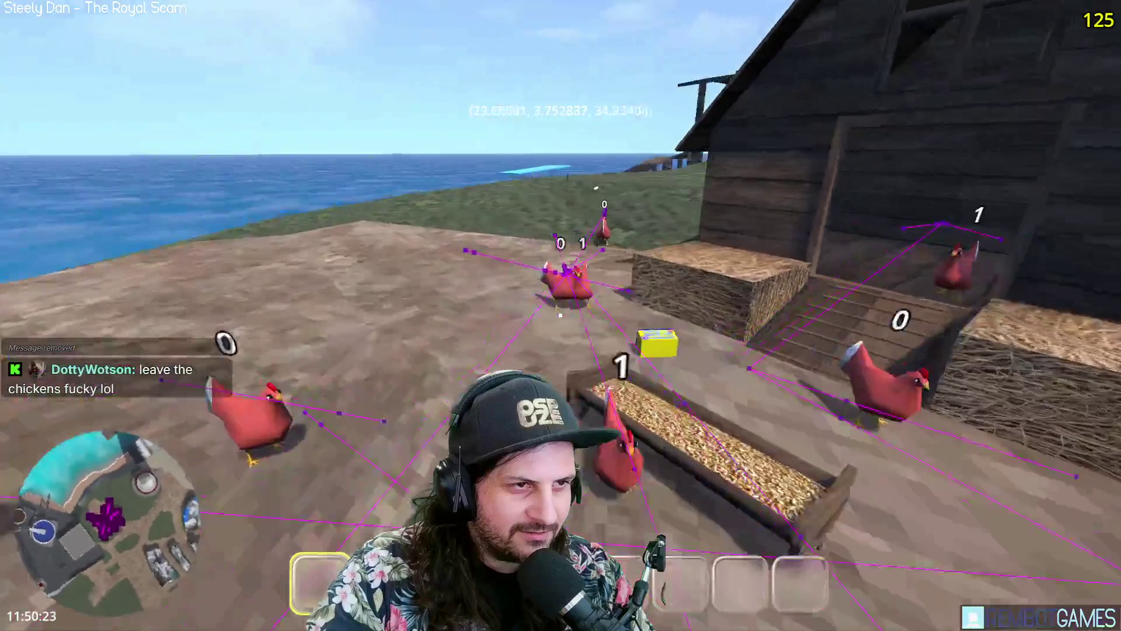
key("w")
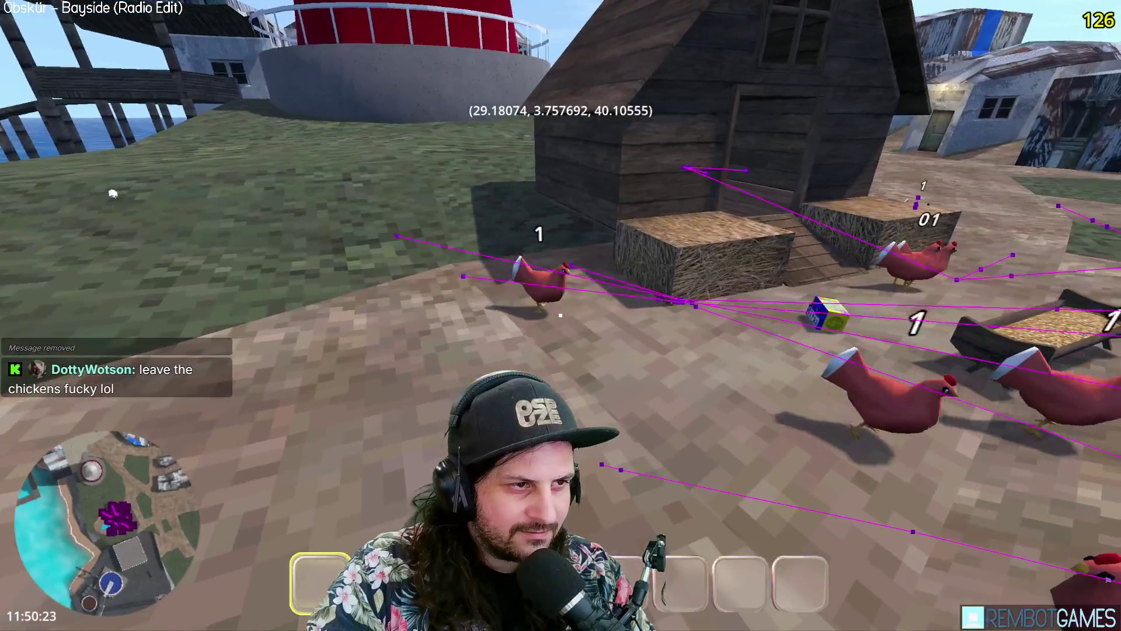
key("w")
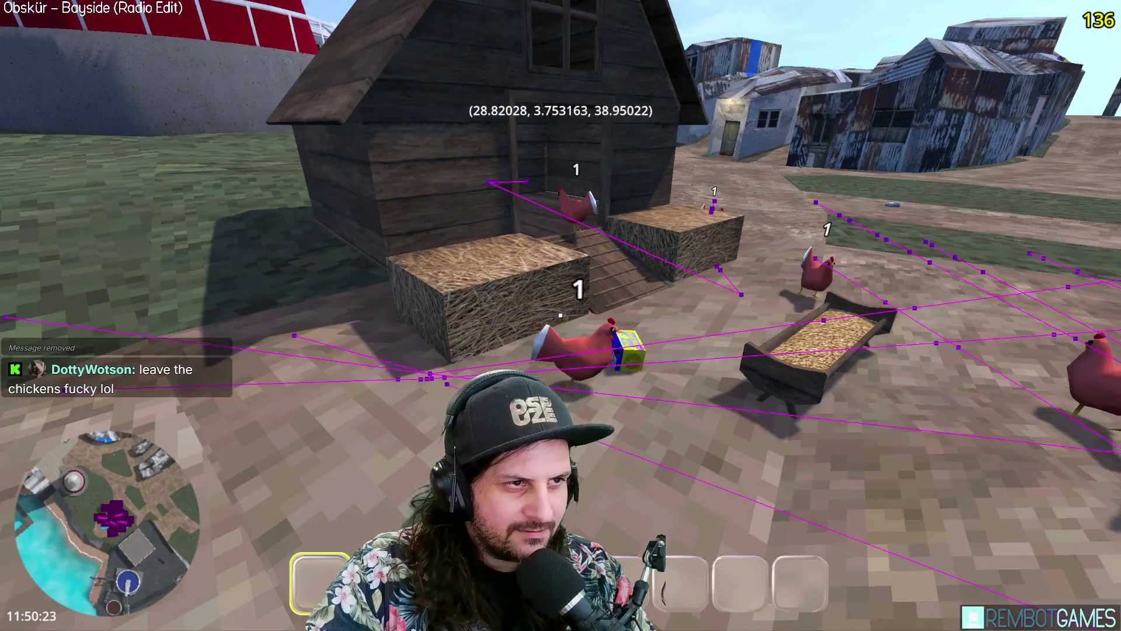
key("w")
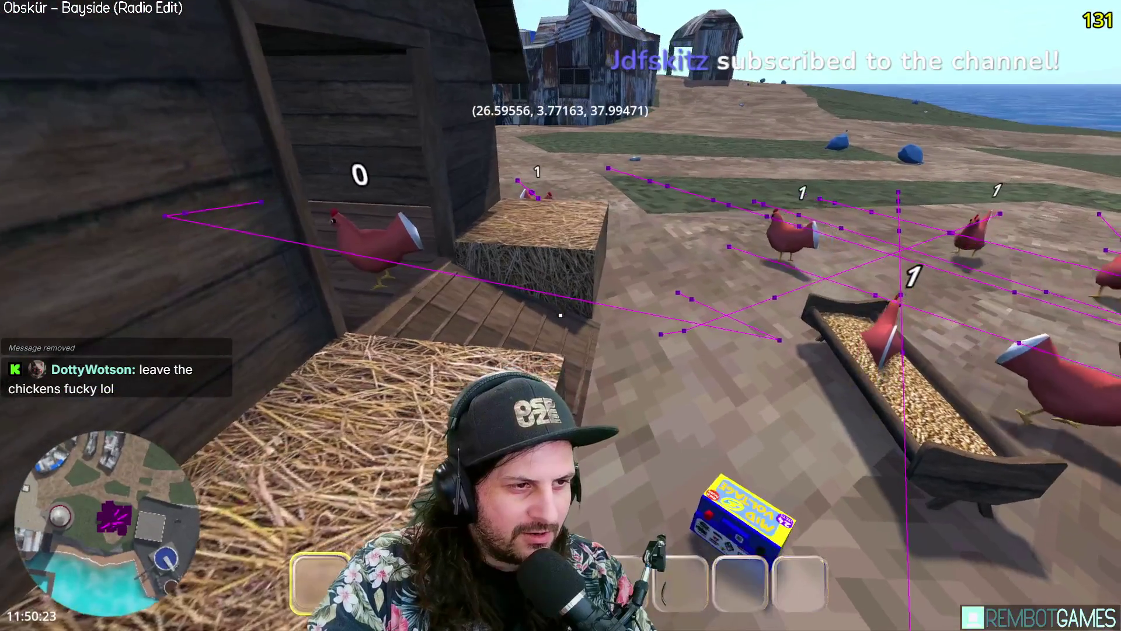
Step: Back away to view the whole flock, then return to the chicken script with SPEED 10.0
key("s")
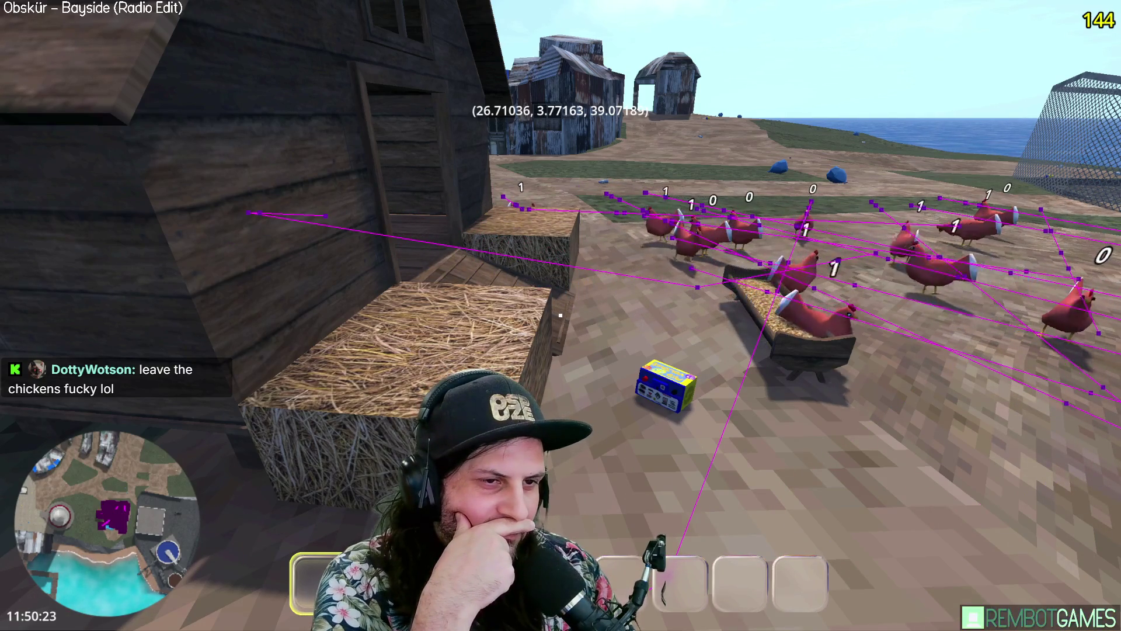
key("s")
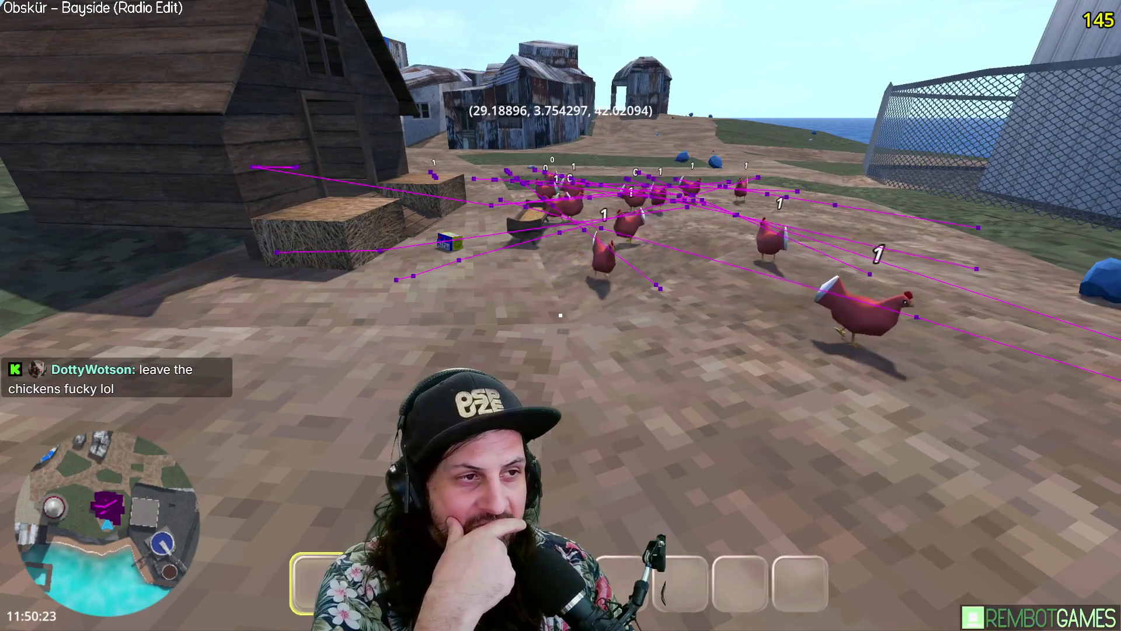
key("d")
key("s")
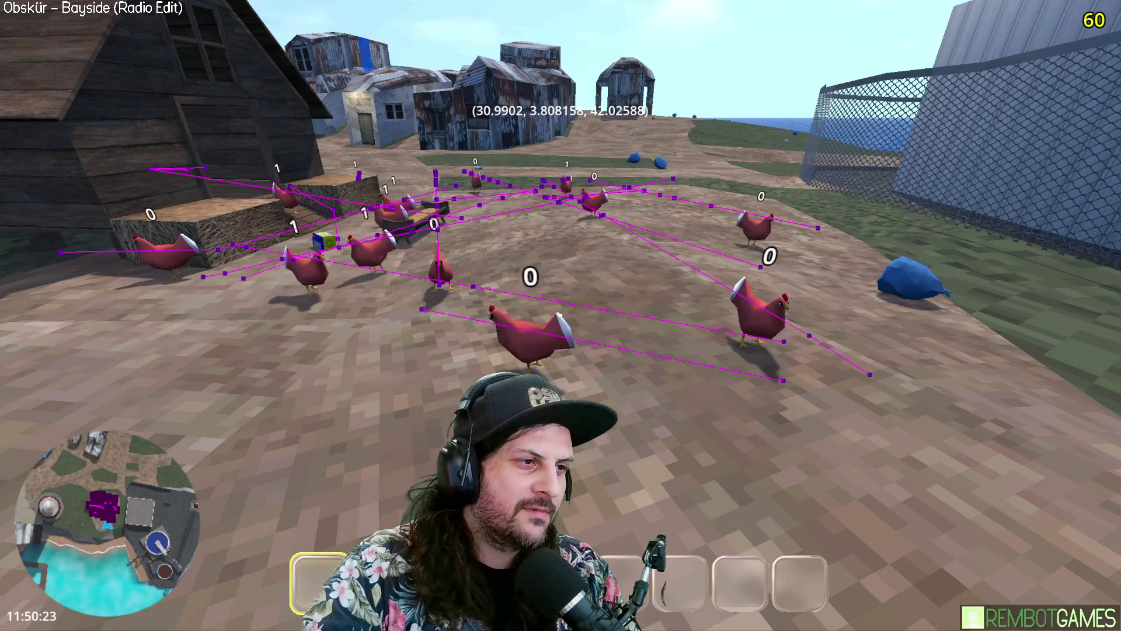
mouse_move(560, 316)
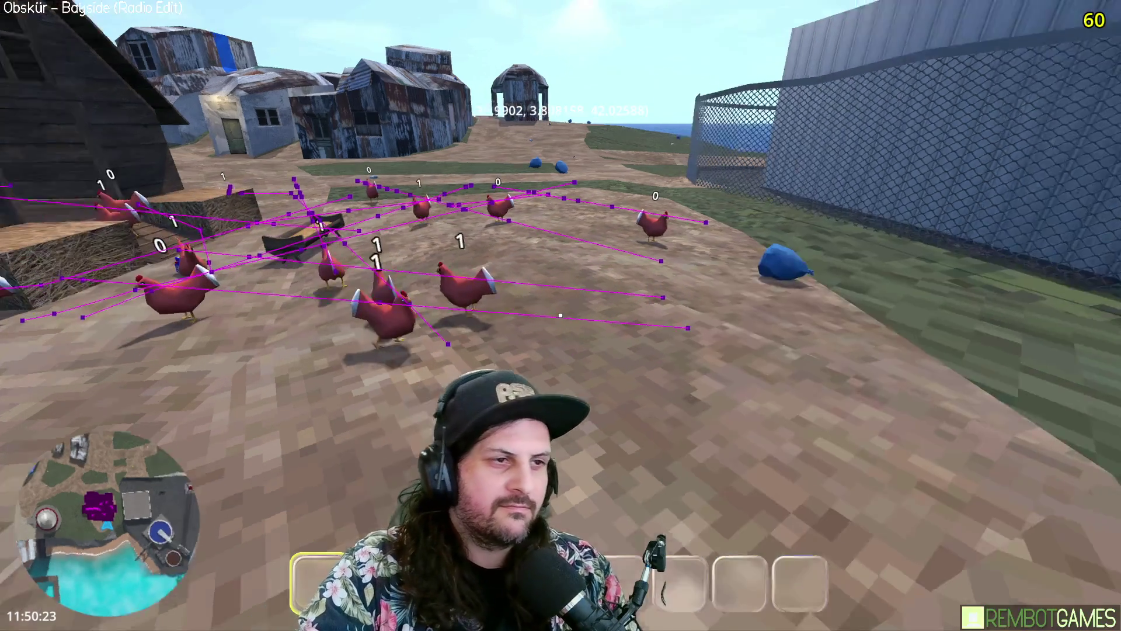
key("F8")
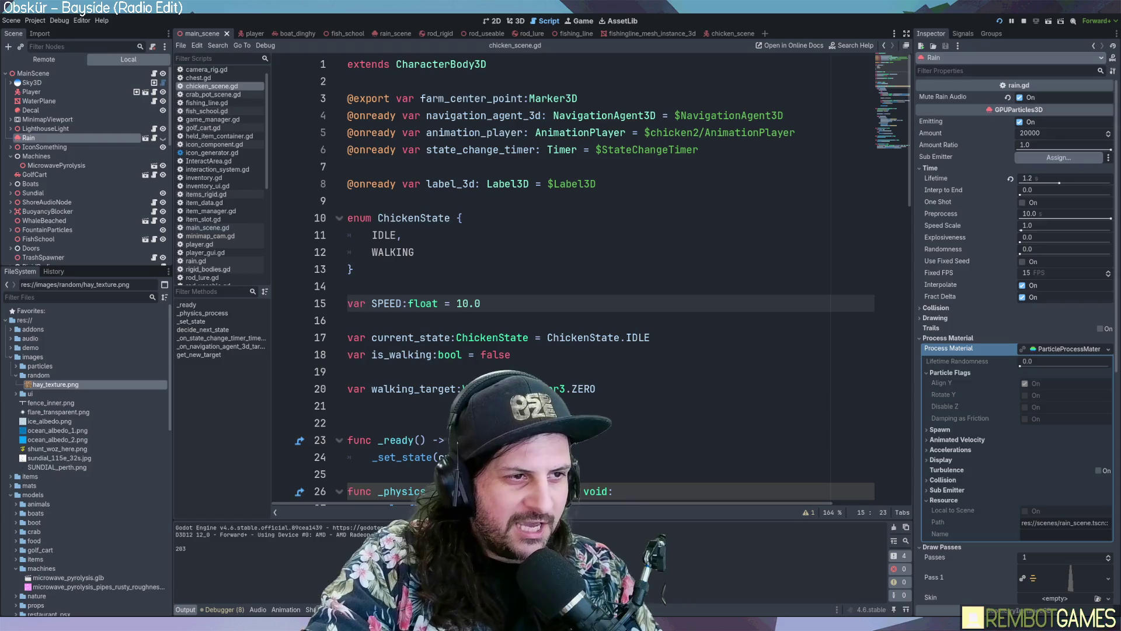
Step: Resume the game and walk through the chicken yard toward the hay bales and coop
key("F5")
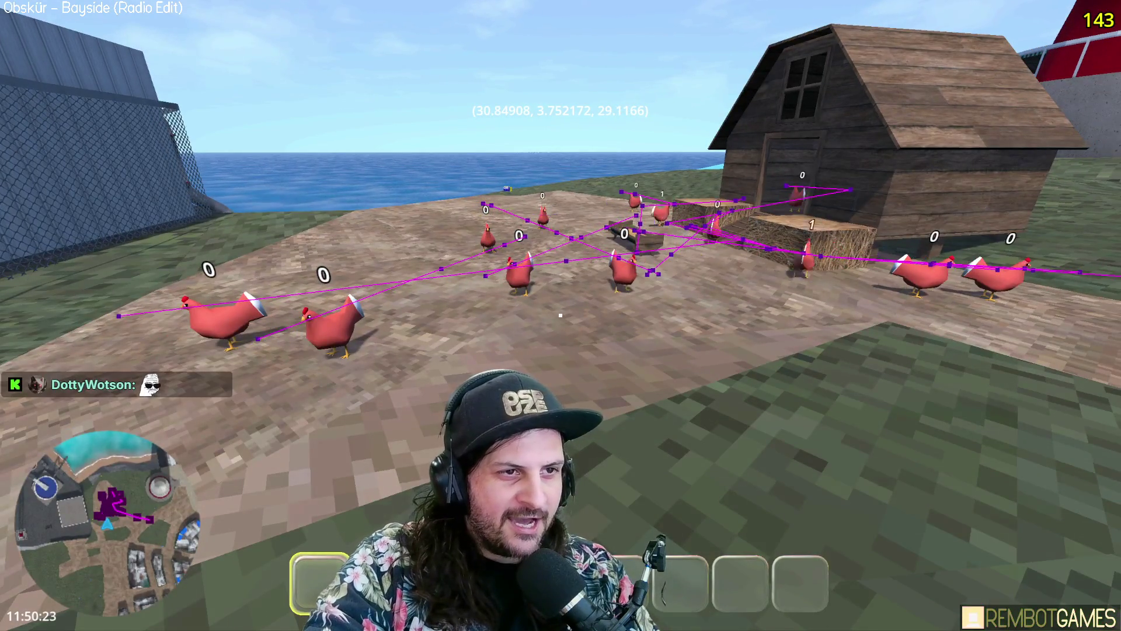
key("s")
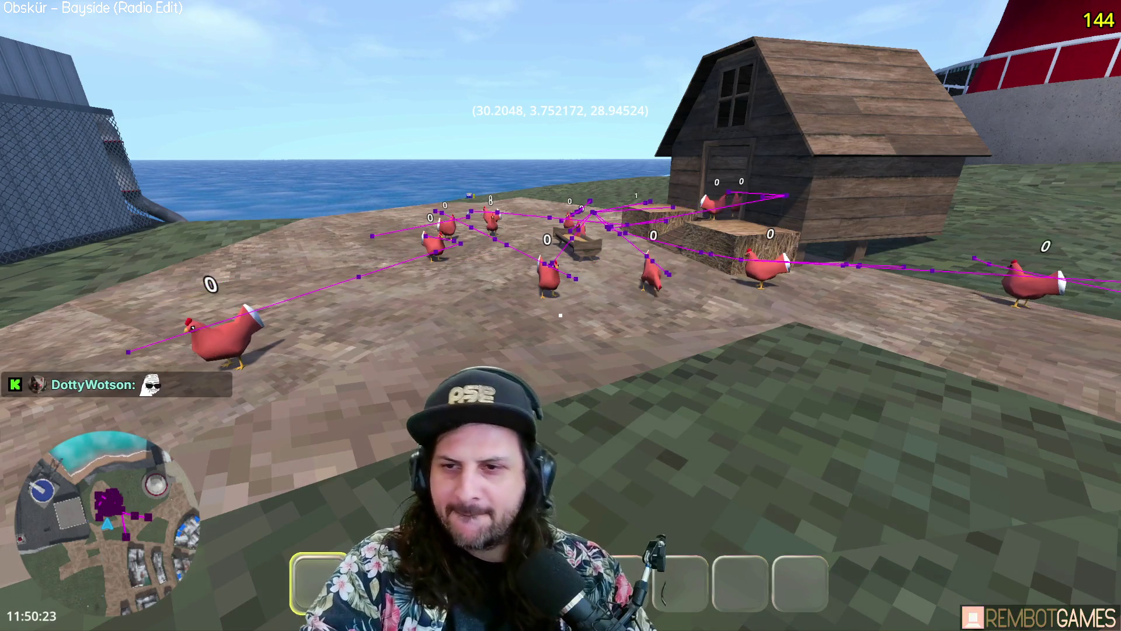
key("w")
key("w")
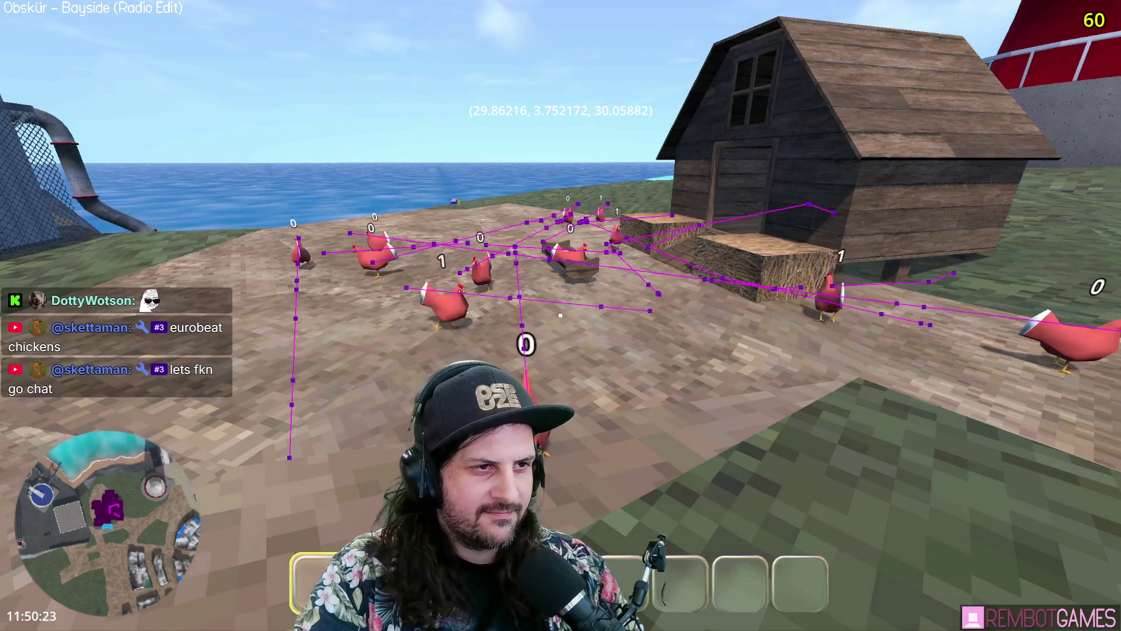
key("s")
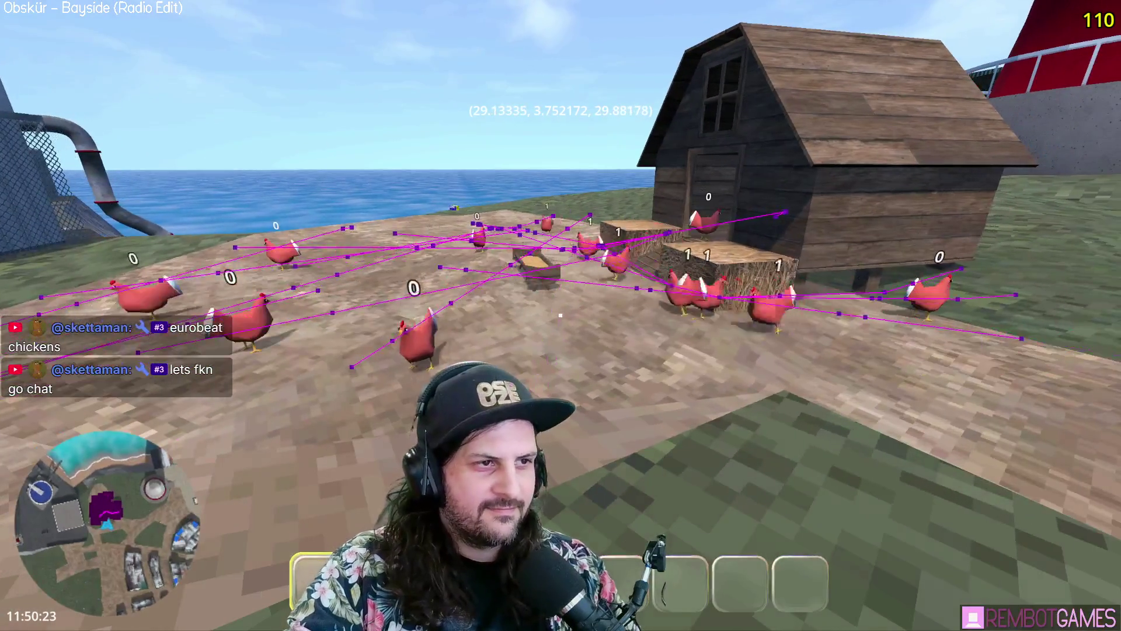
key("w")
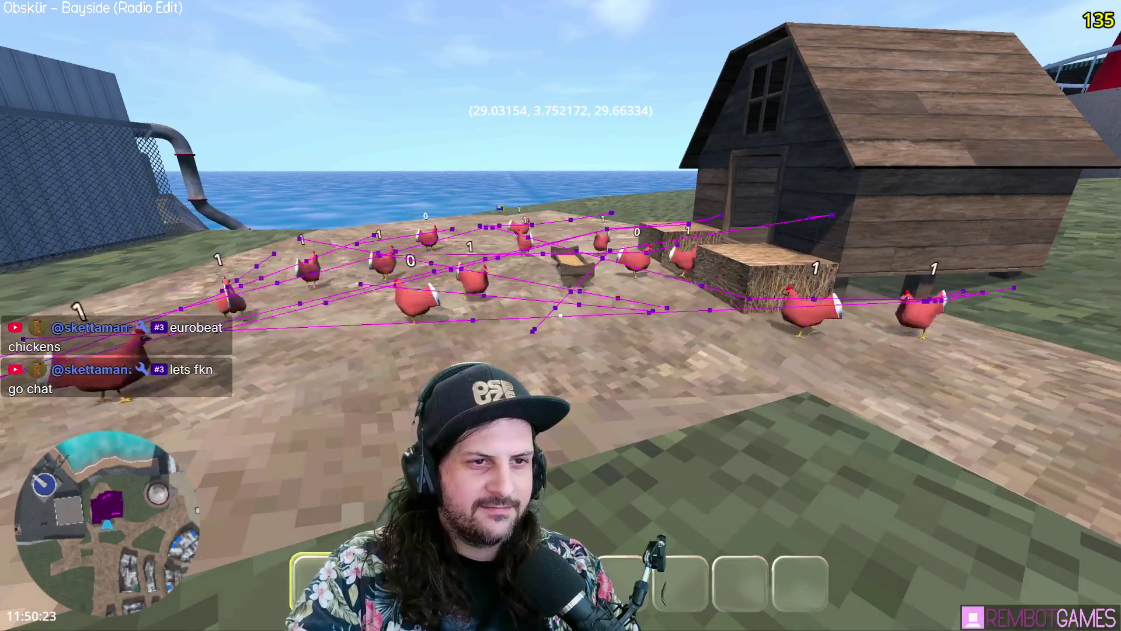
key("w")
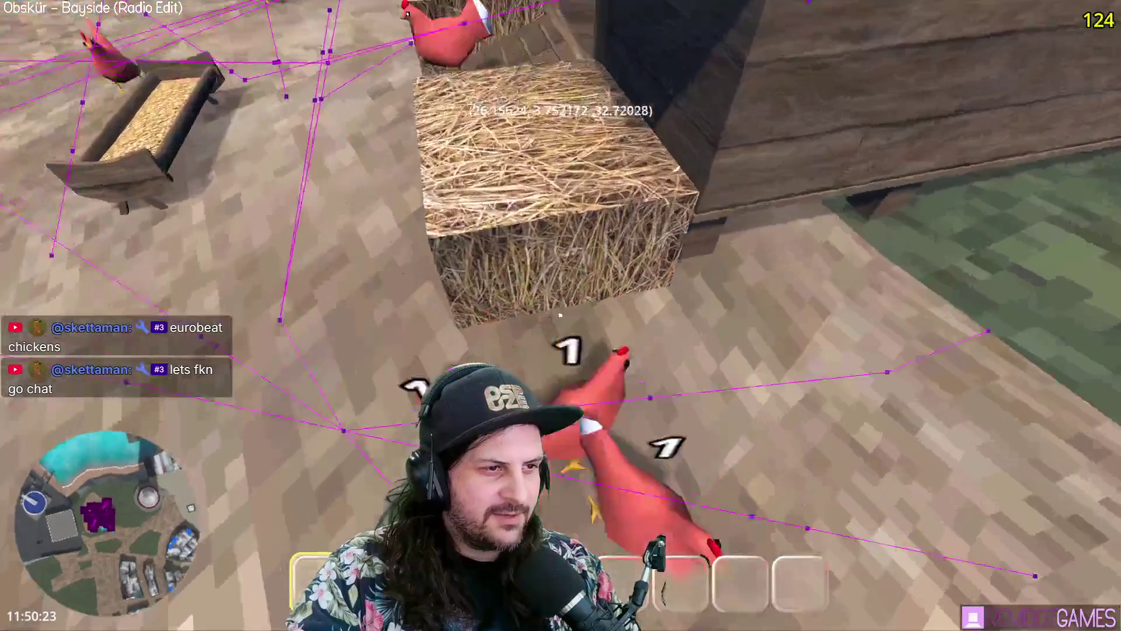
key("s")
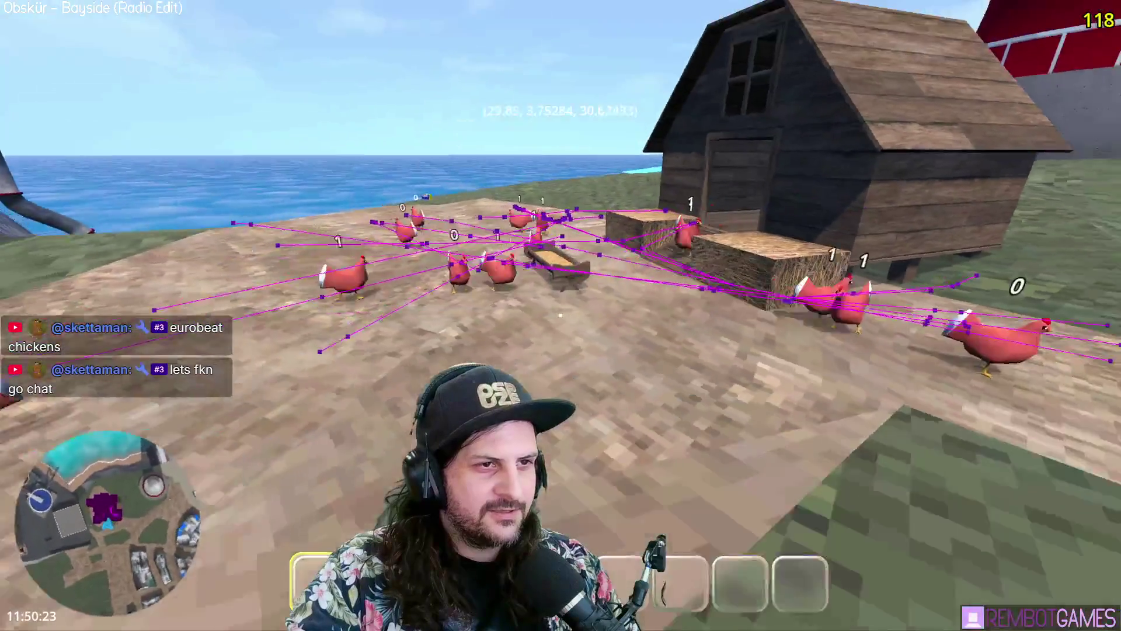
key("w")
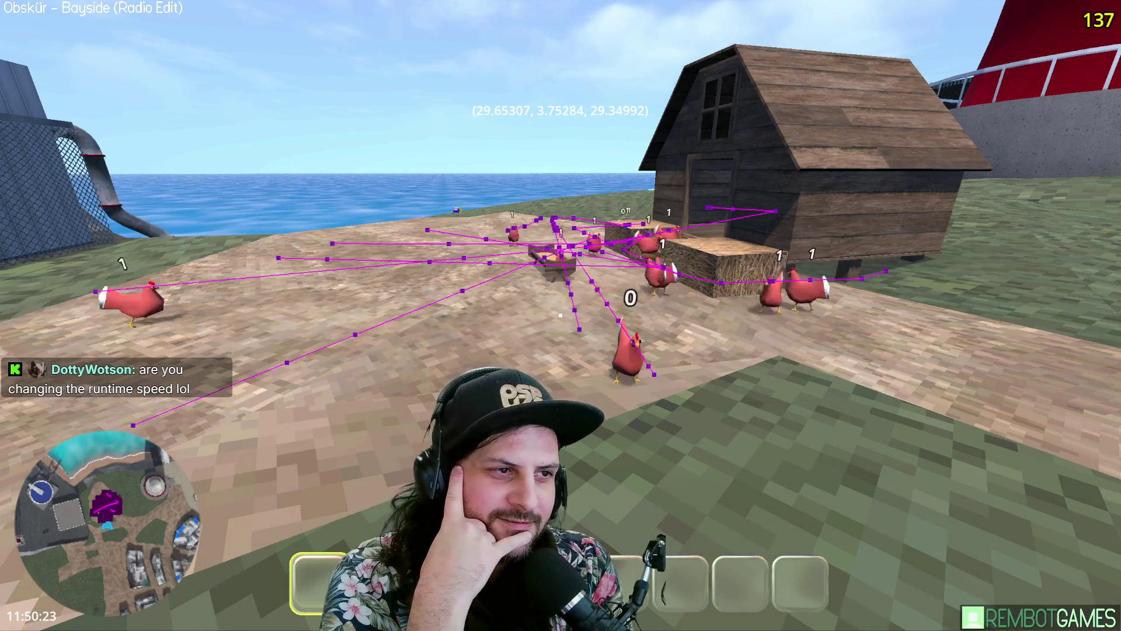
key("w")
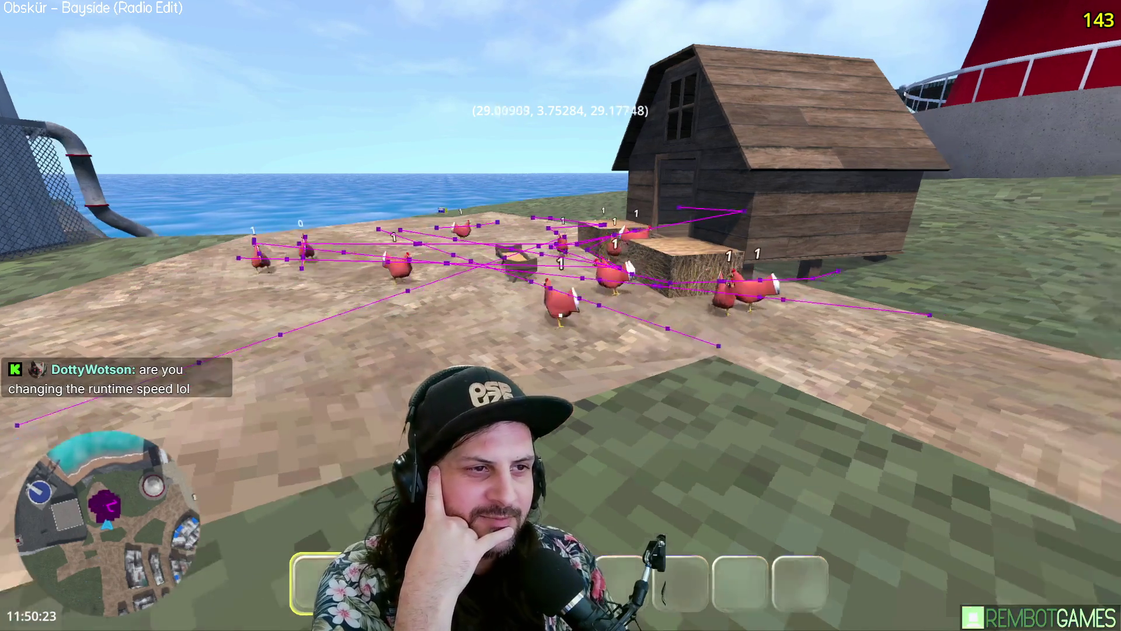
key("w")
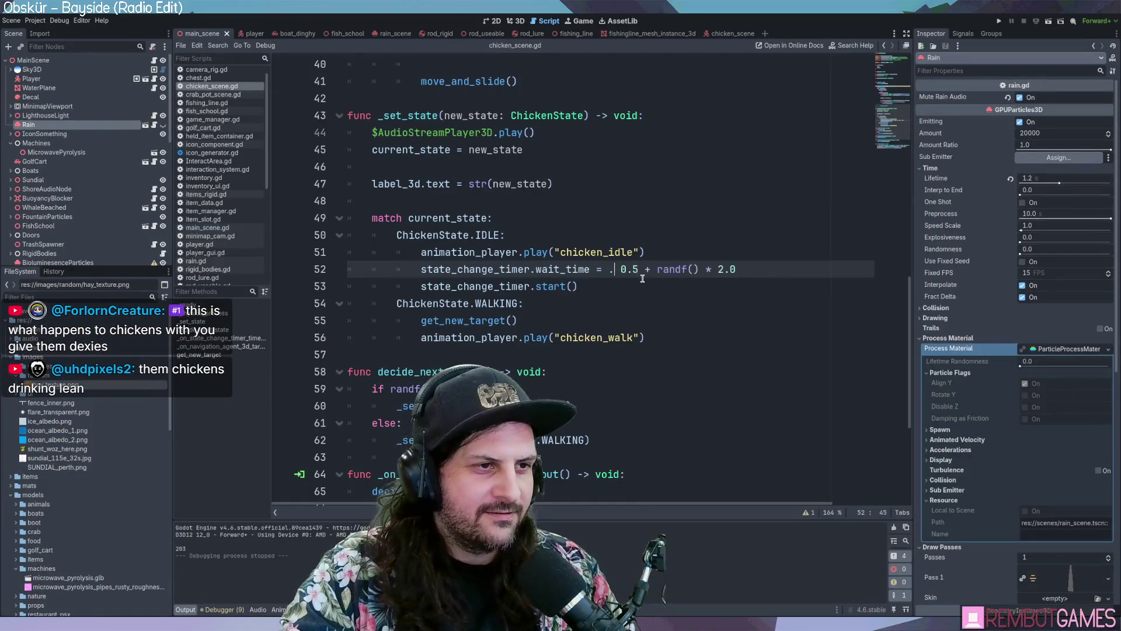
Step: Lower SPEED to 1.0 with apply_floor_snap() commented out, then relaunch the game
key("ctrl+z")
scroll(666, 269, "down", 4)
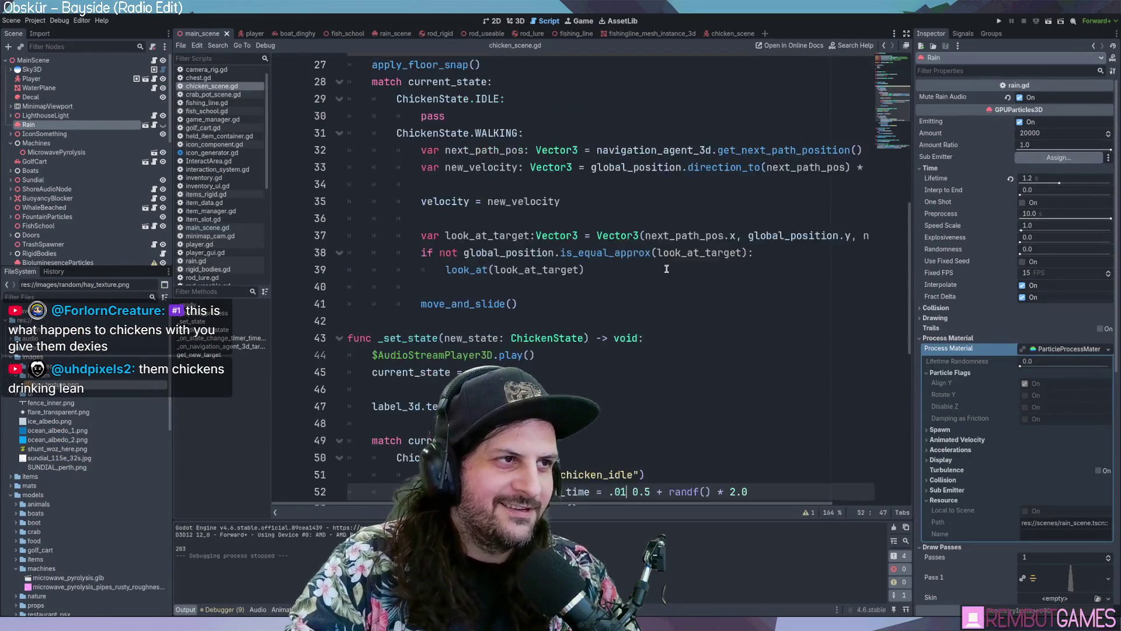
scroll(667, 268, "up", 4)
left_click(667, 269)
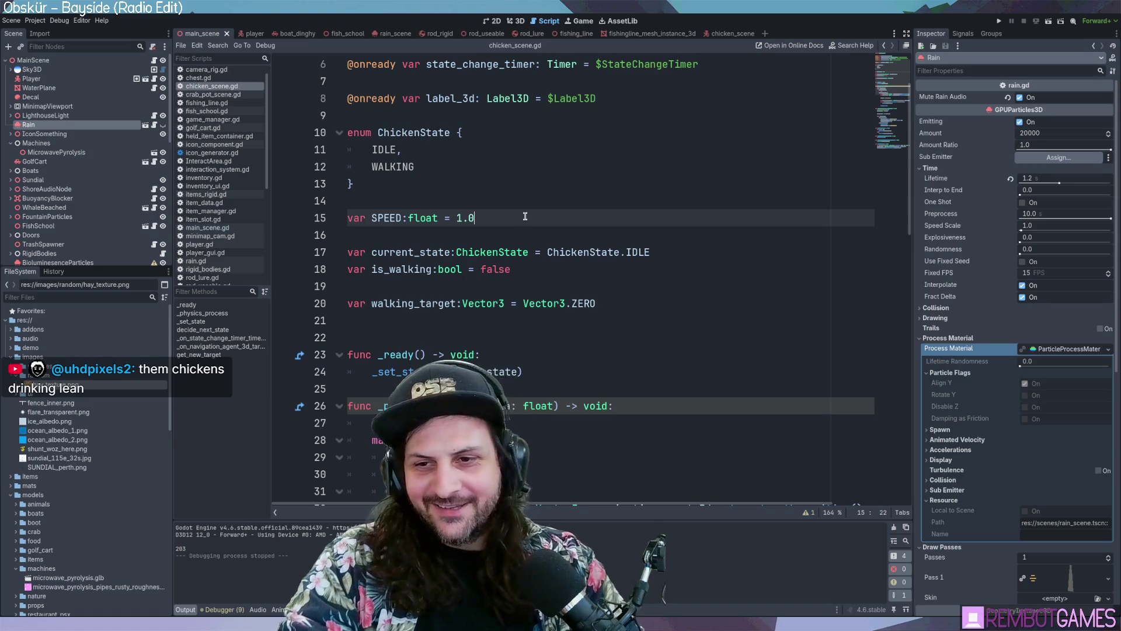
key("F5")
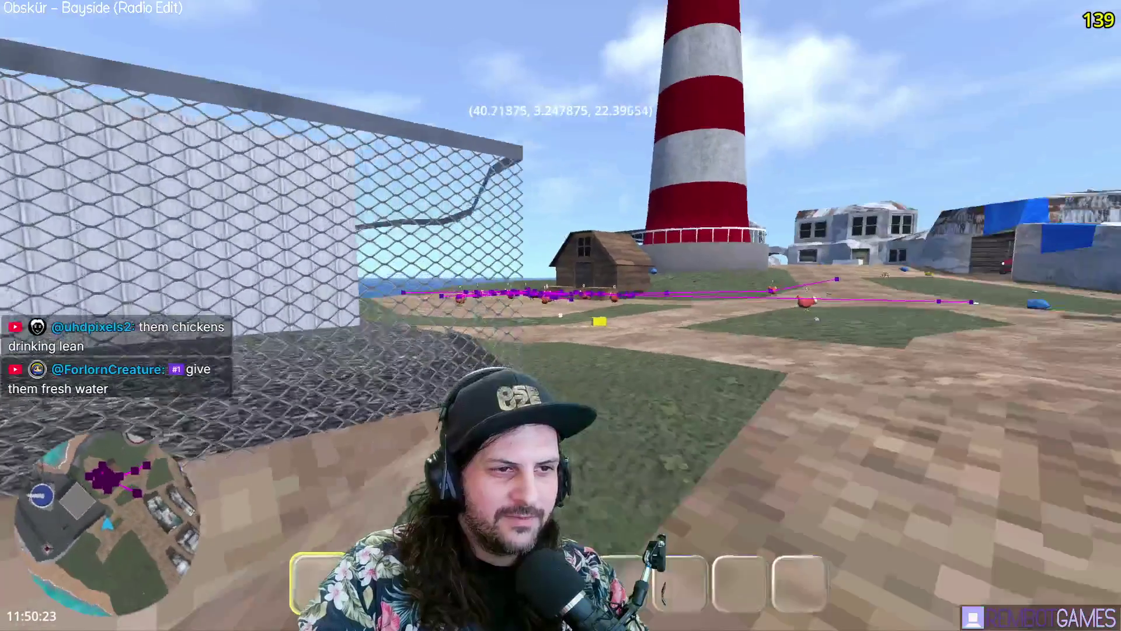
Step: Walk across the plateau to the cannon, set the box down, pick it up and throw it
key("w")
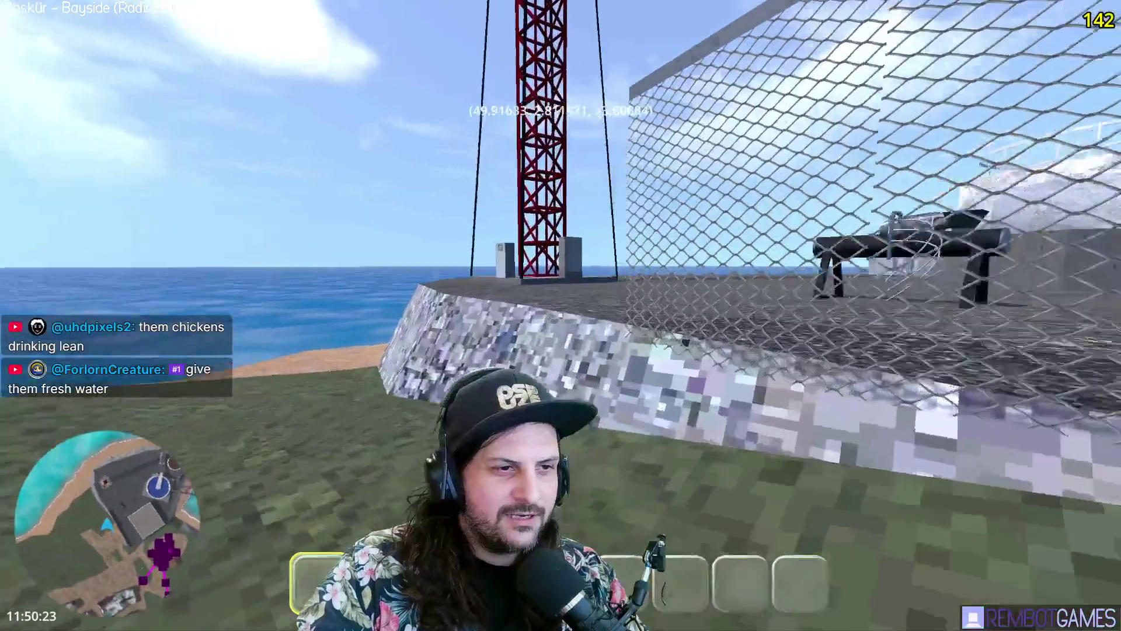
key("w")
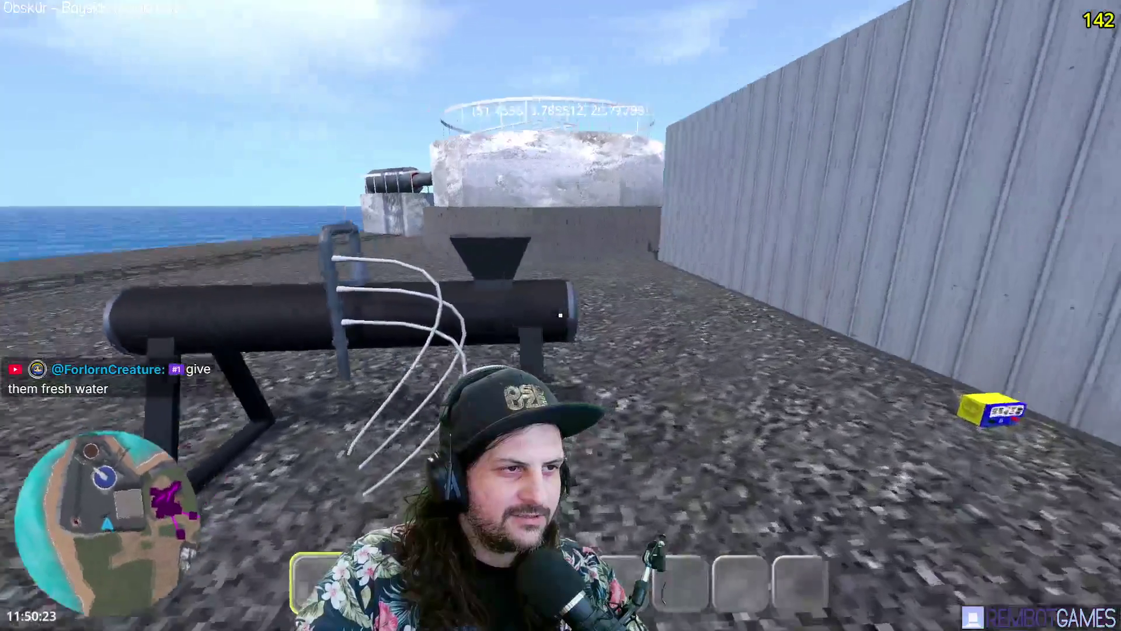
key("w")
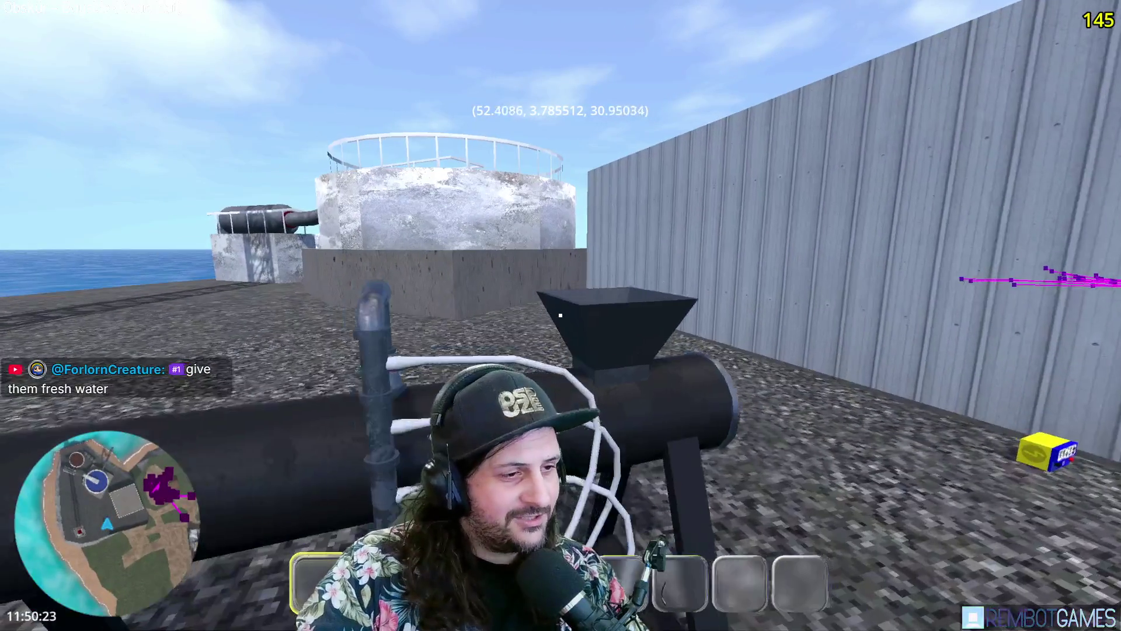
key("w")
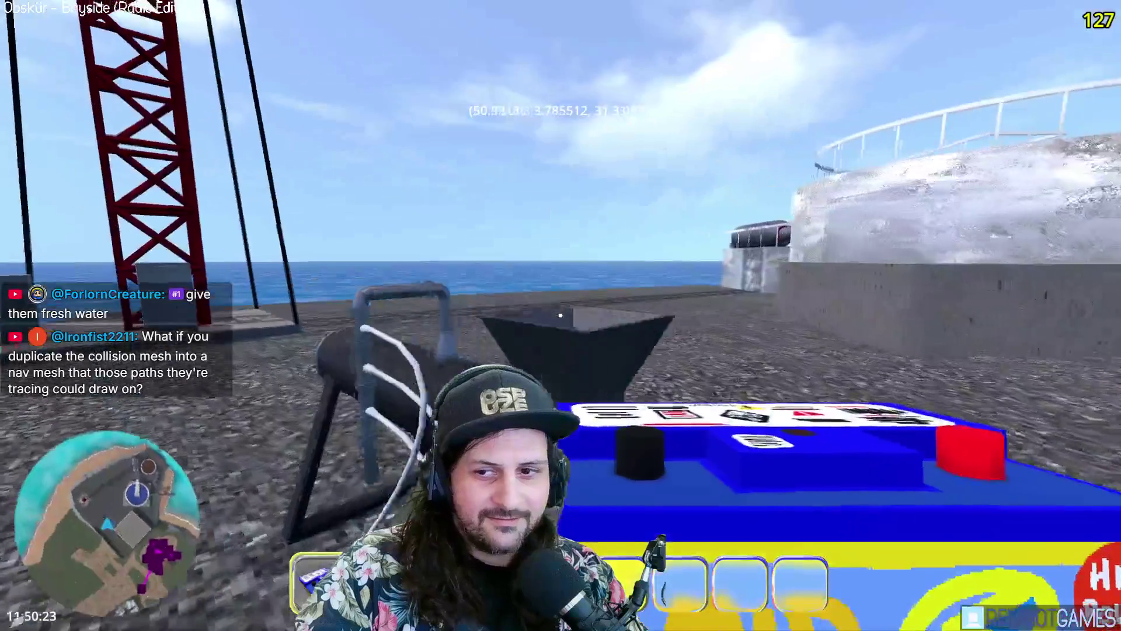
key("w")
left_click(560, 316)
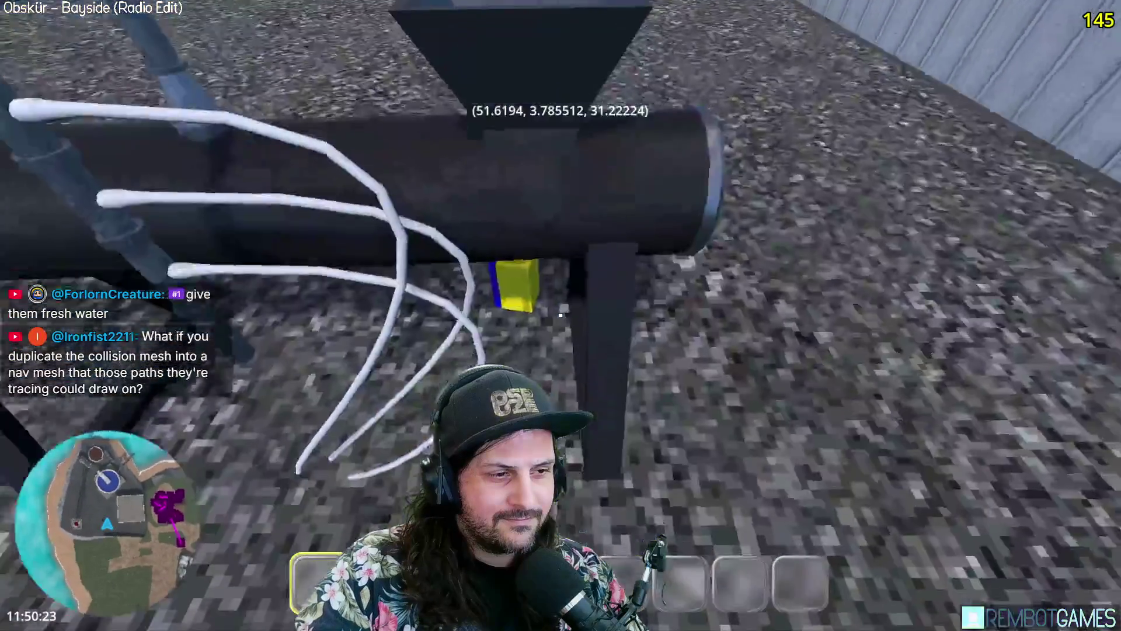
left_click(560, 316)
left_click(560, 315)
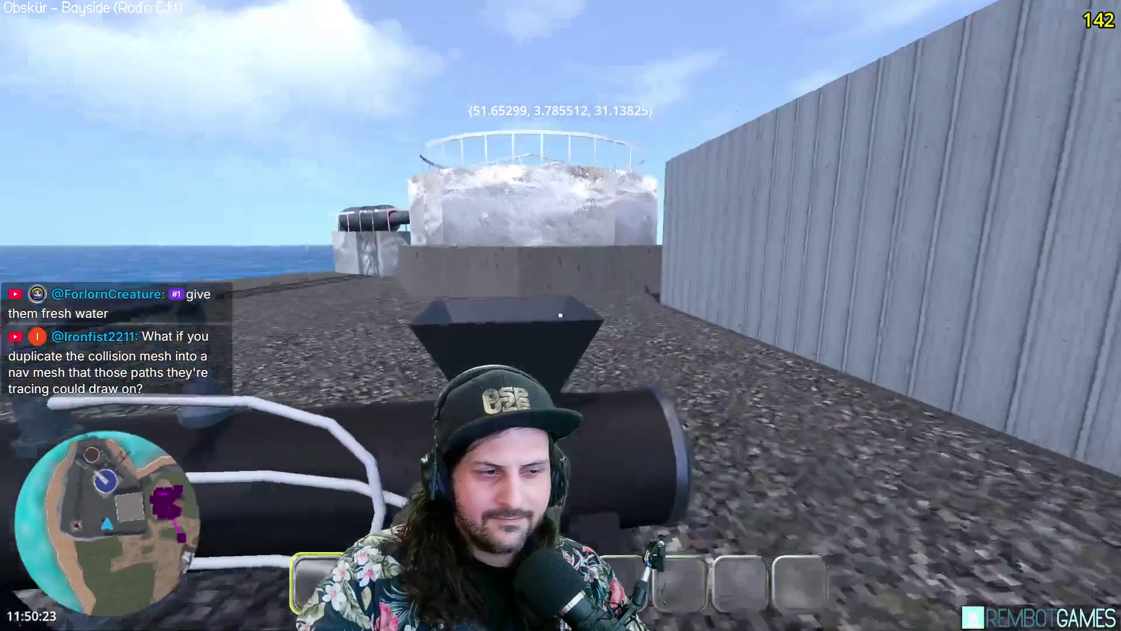
Step: Sidestep past the cannon to the corrugated wall and stop the game with F8
key("w")
key("s")
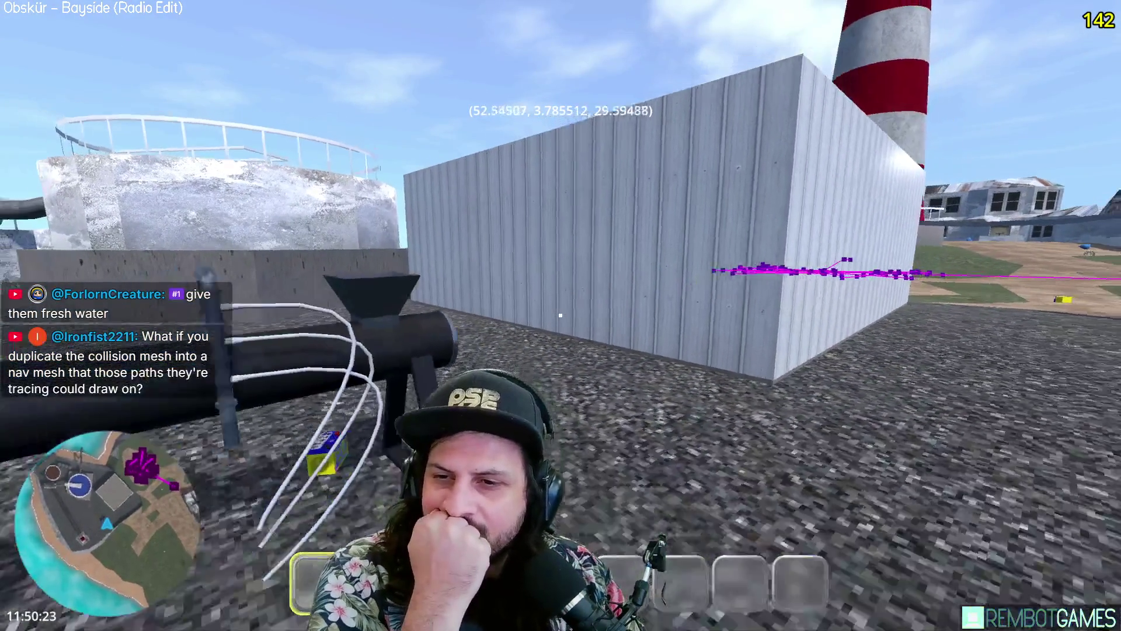
key("a")
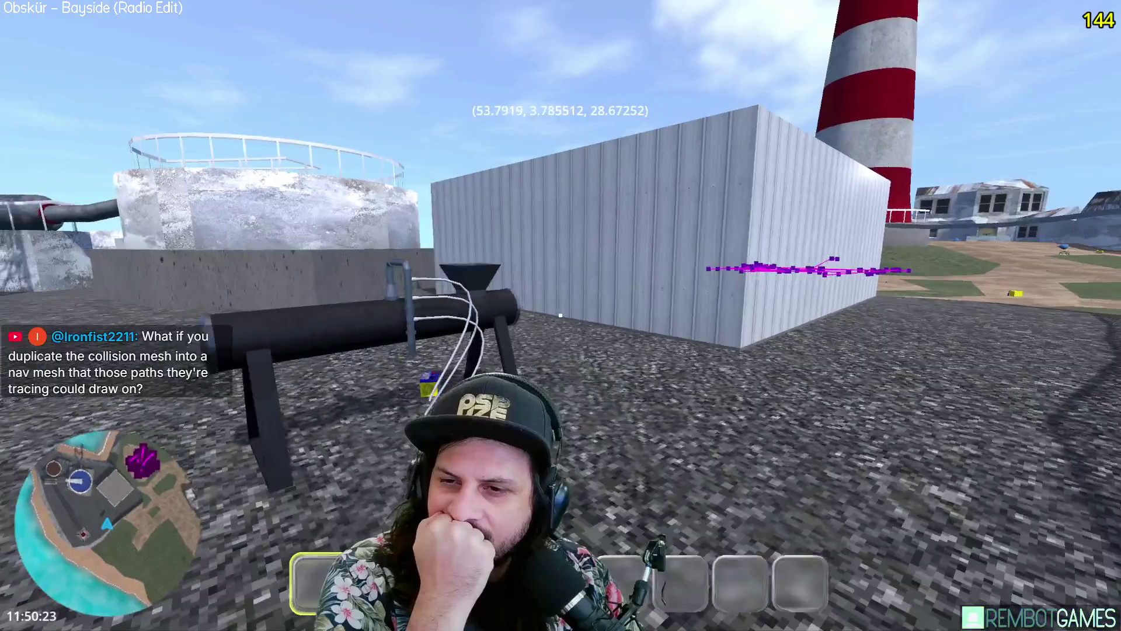
key("a")
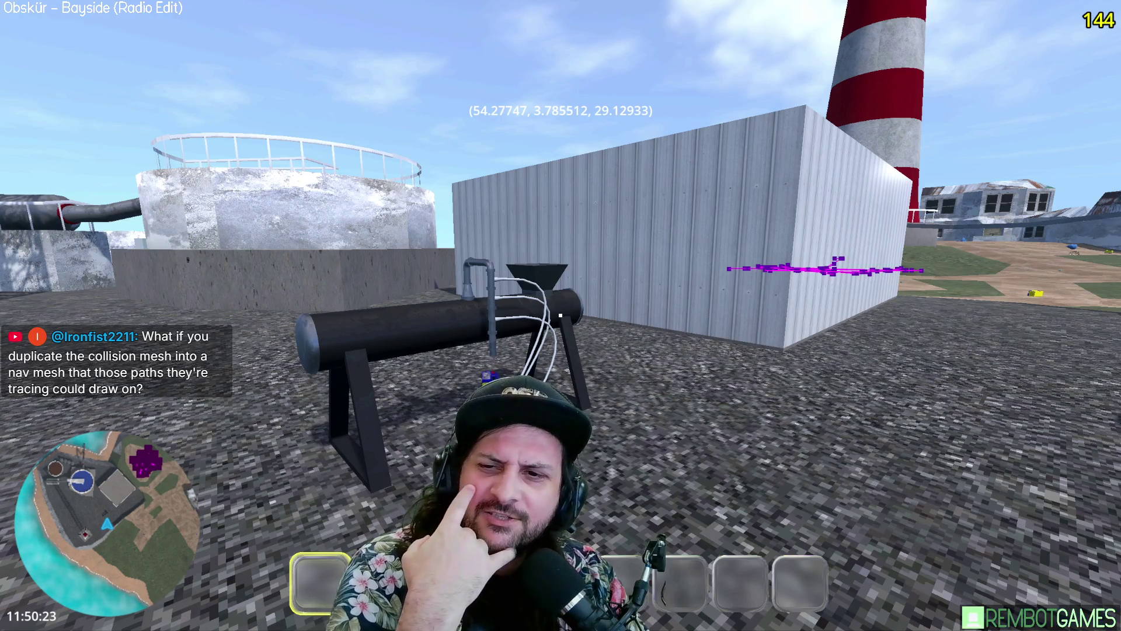
key("d")
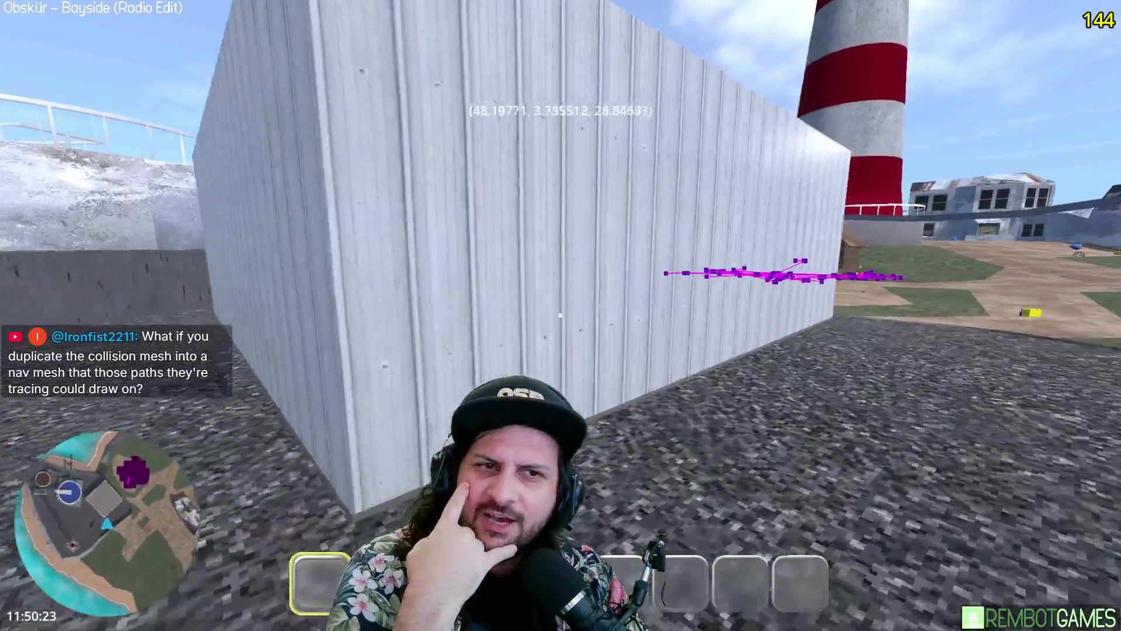
key("F8")
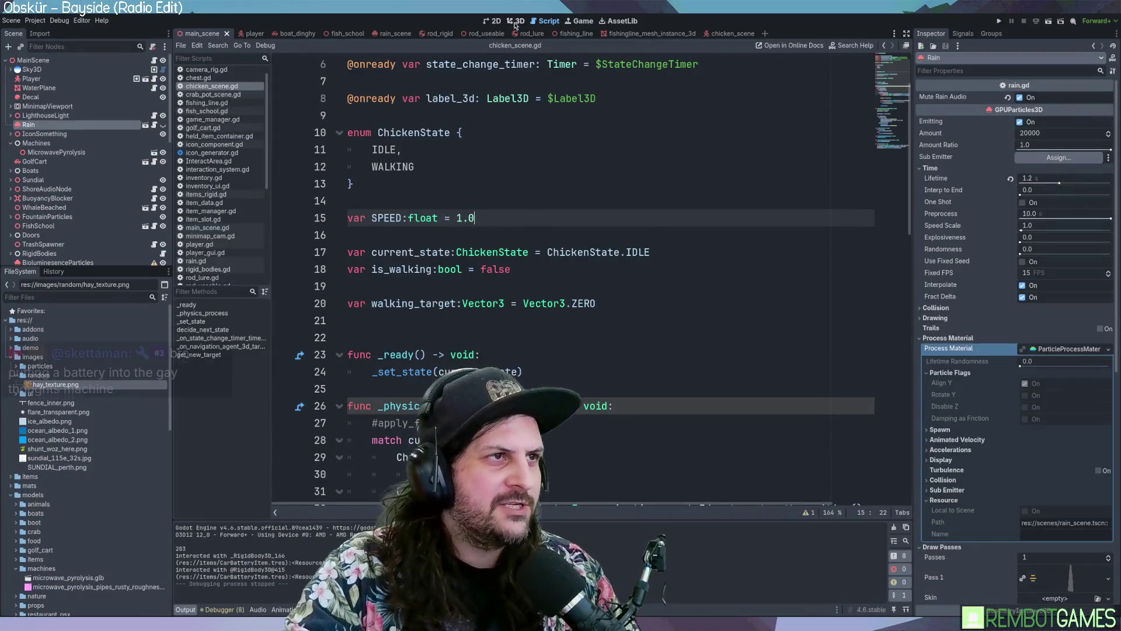
Step: Show the 3D scene view tilted low over the village
left_click(515, 23)
scroll(633, 356, "down", 10)
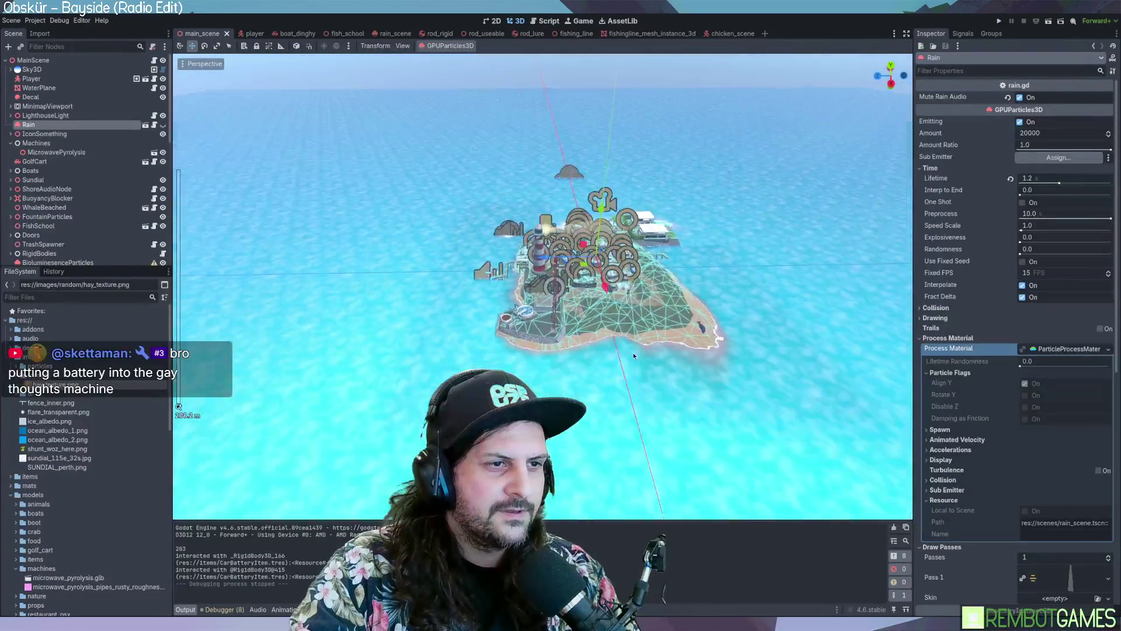
scroll(634, 356, "up", 8)
mouse_move(634, 356)
middle_mouse_down()
mouse_move(522, 339)
mouse_move(476, 307)
mouse_move(574, 310)
mouse_move(490, 304)
middle_mouse_up()
scroll(475, 307, "up", 4)
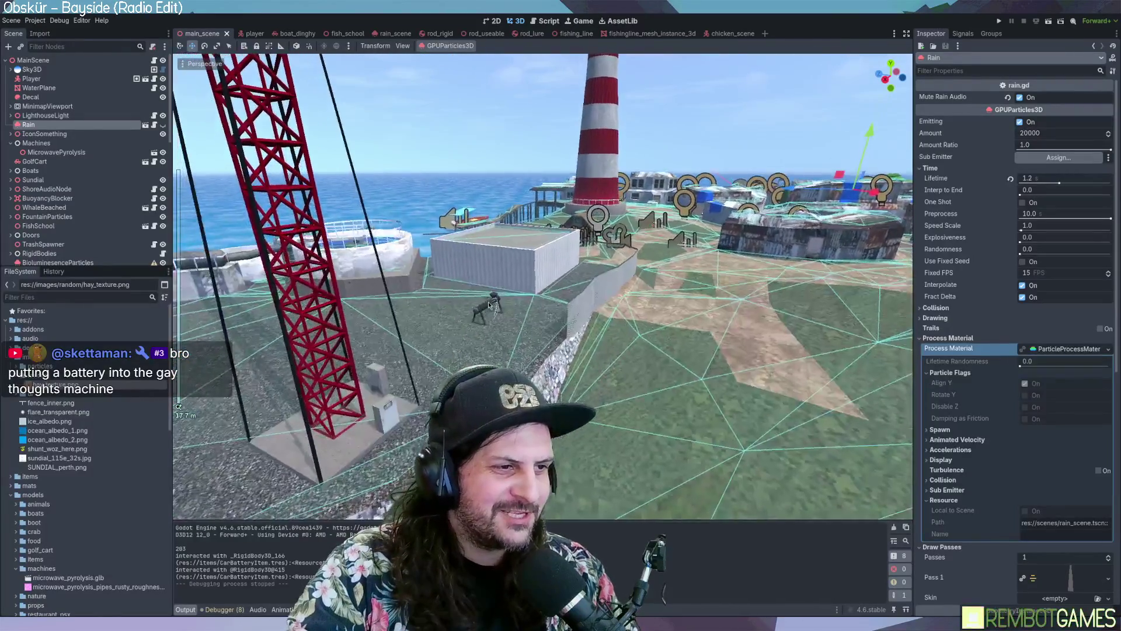
Step: Select and frame the MicrowavePyrolysis machine, orbit around it, and save the scene
left_click(490, 305)
key("f")
scroll(536, 229, "up", 10)
mouse_move(536, 228)
middle_mouse_down()
mouse_move(624, 301)
mouse_move(485, 287)
middle_mouse_up()
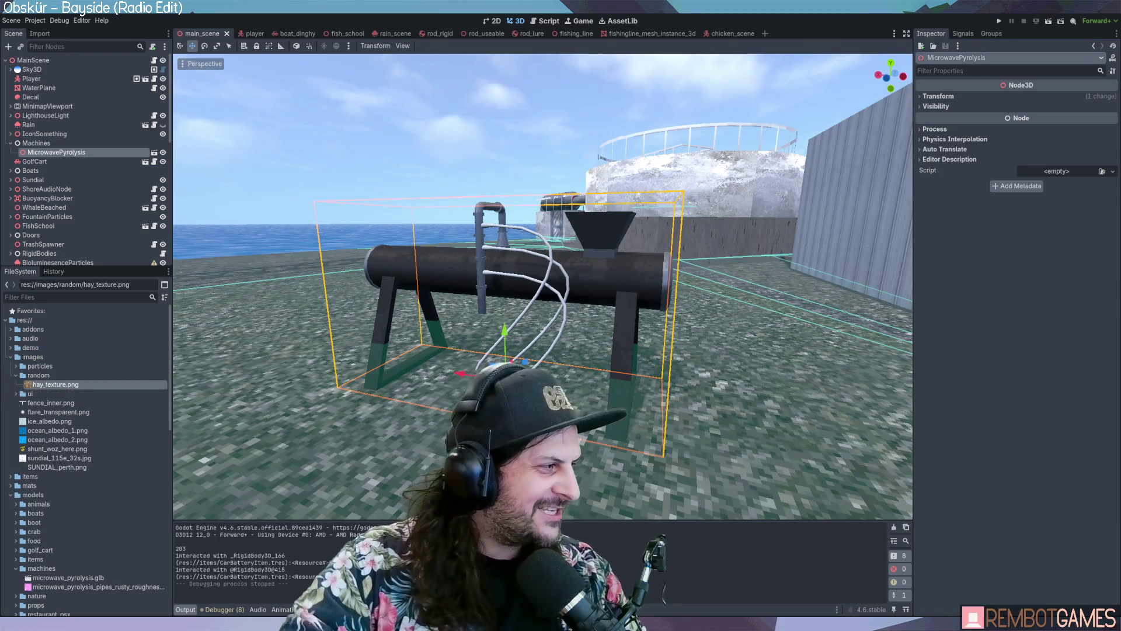
middle_click_drag(414, 185, 416, 181)
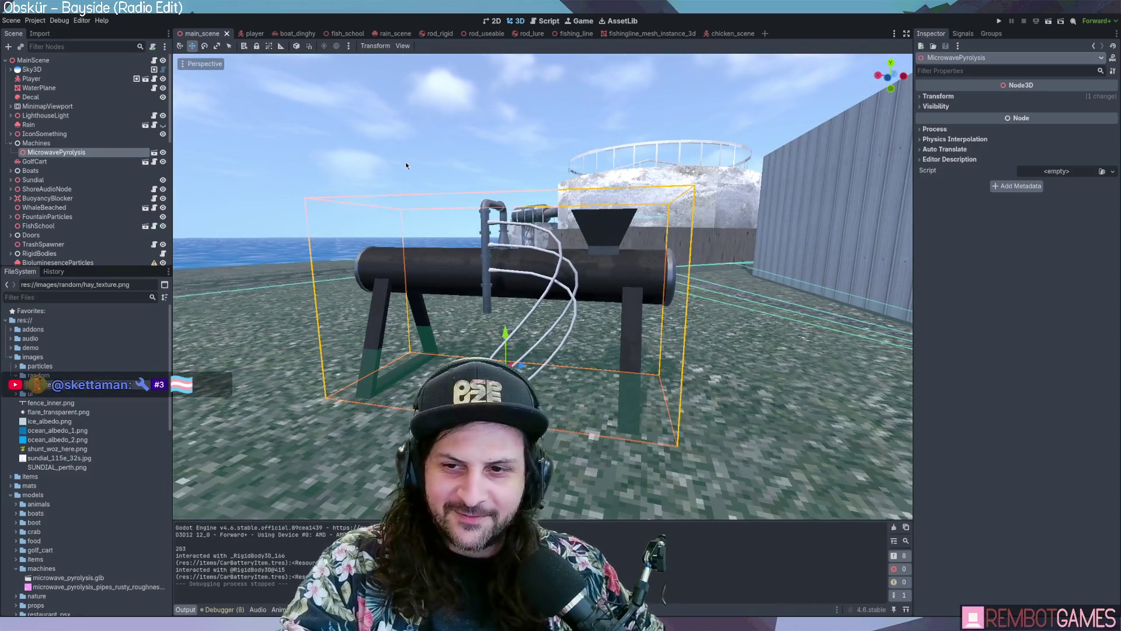
mouse_move(406, 164)
middle_mouse_down()
mouse_move(453, 173)
mouse_move(424, 176)
mouse_move(461, 132)
mouse_move(596, 145)
middle_mouse_up()
key("ctrl+s")
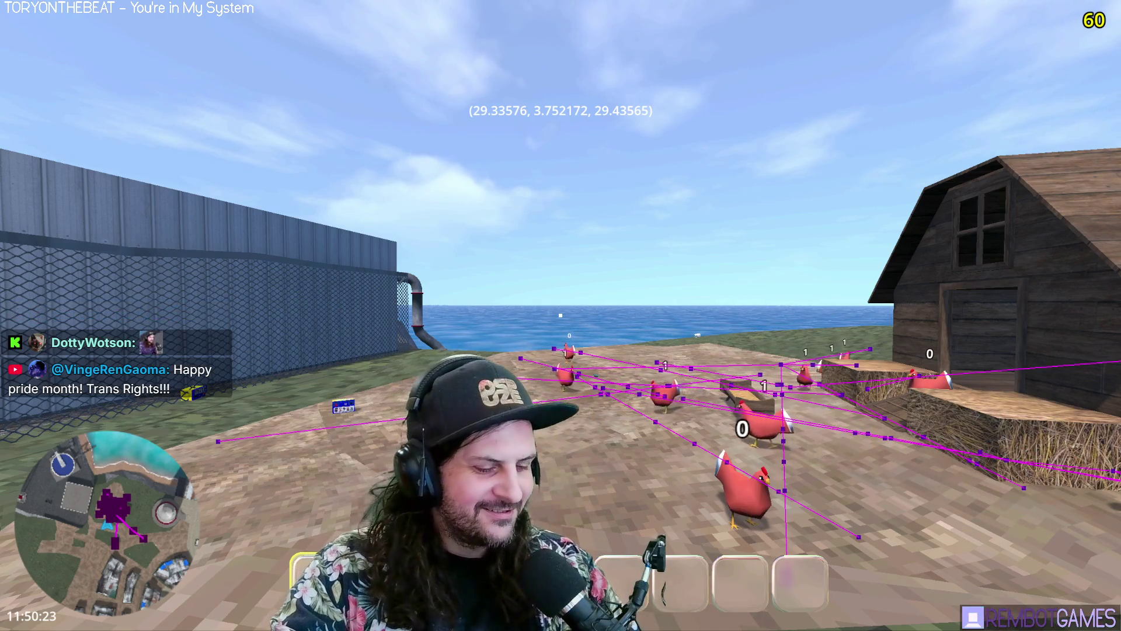
Step: Switch to the editor and back, then walk along the fence to the pyrolysis machine
key("alt+Tab")
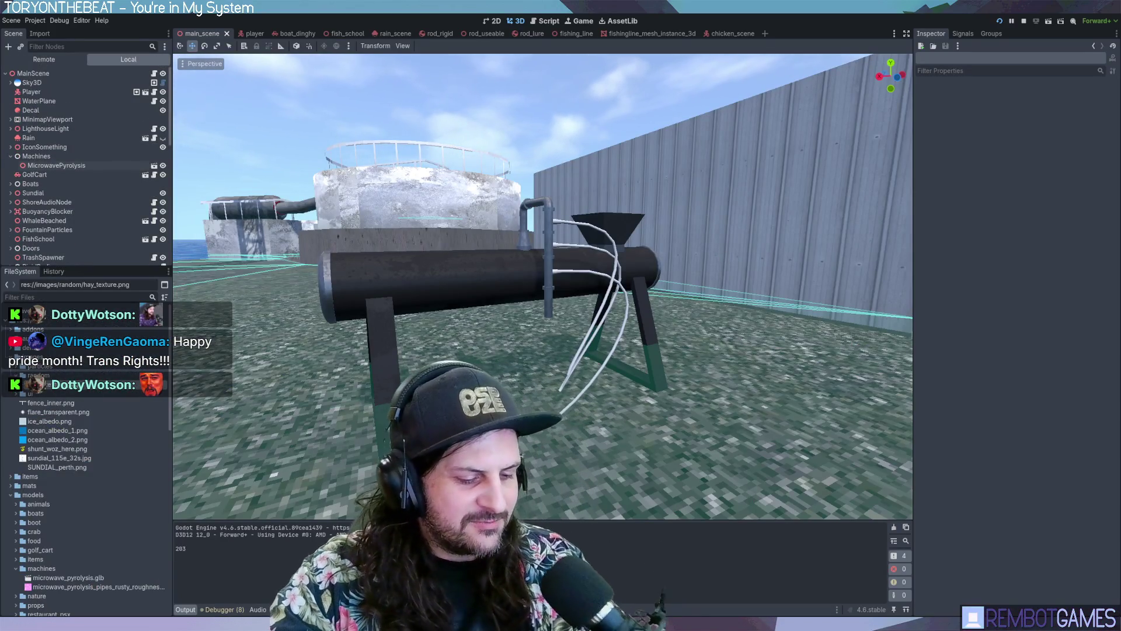
key("alt+Tab")
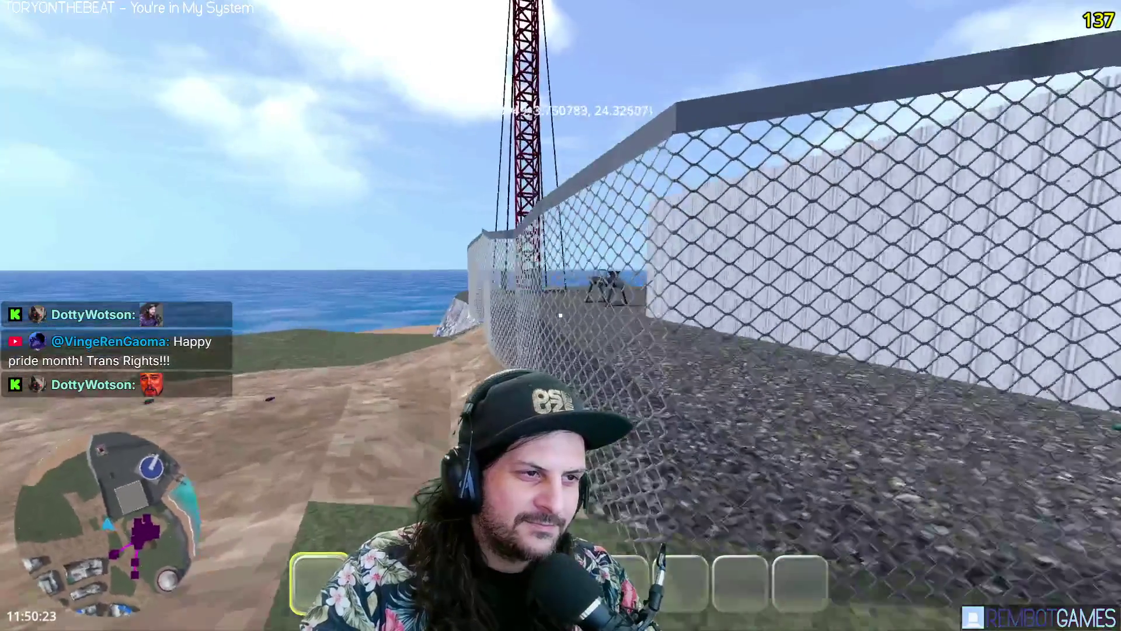
key("w")
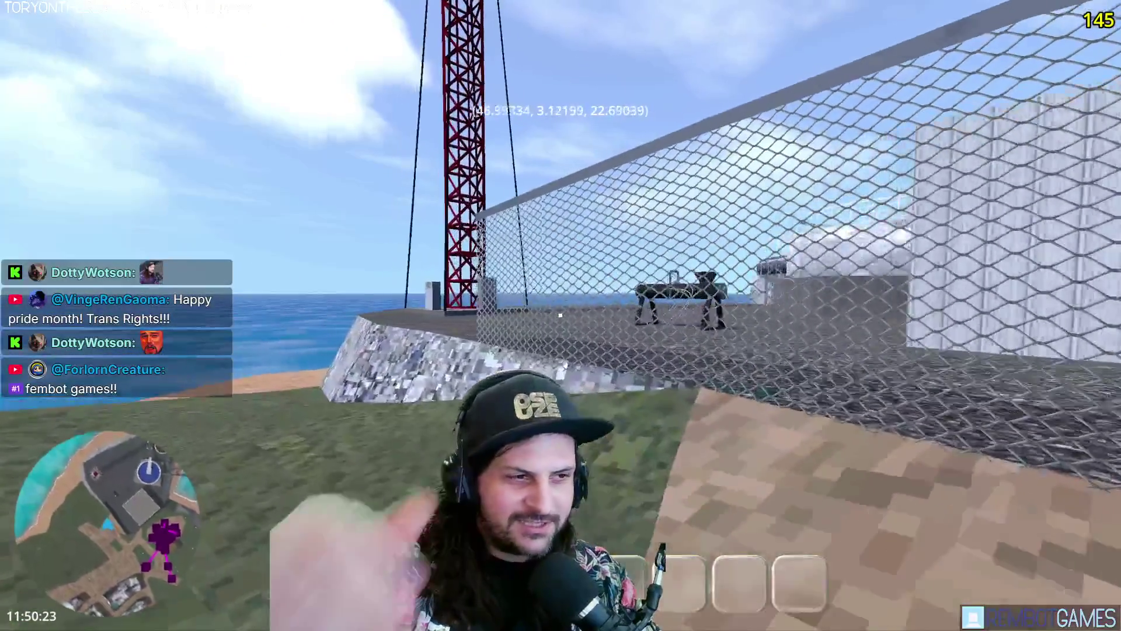
key("w")
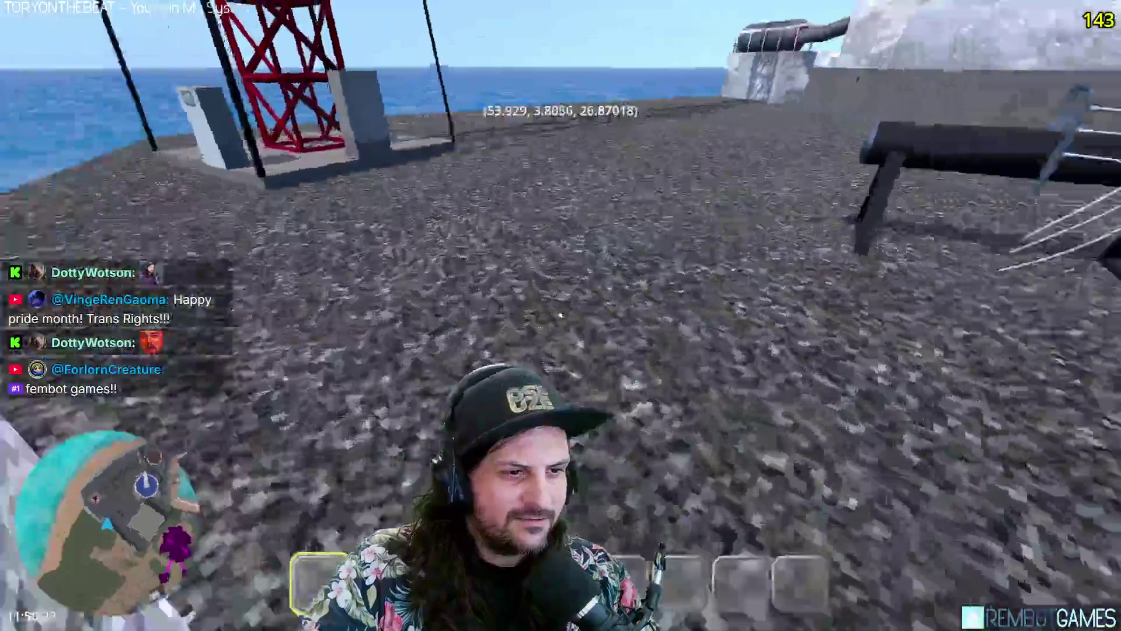
key("w")
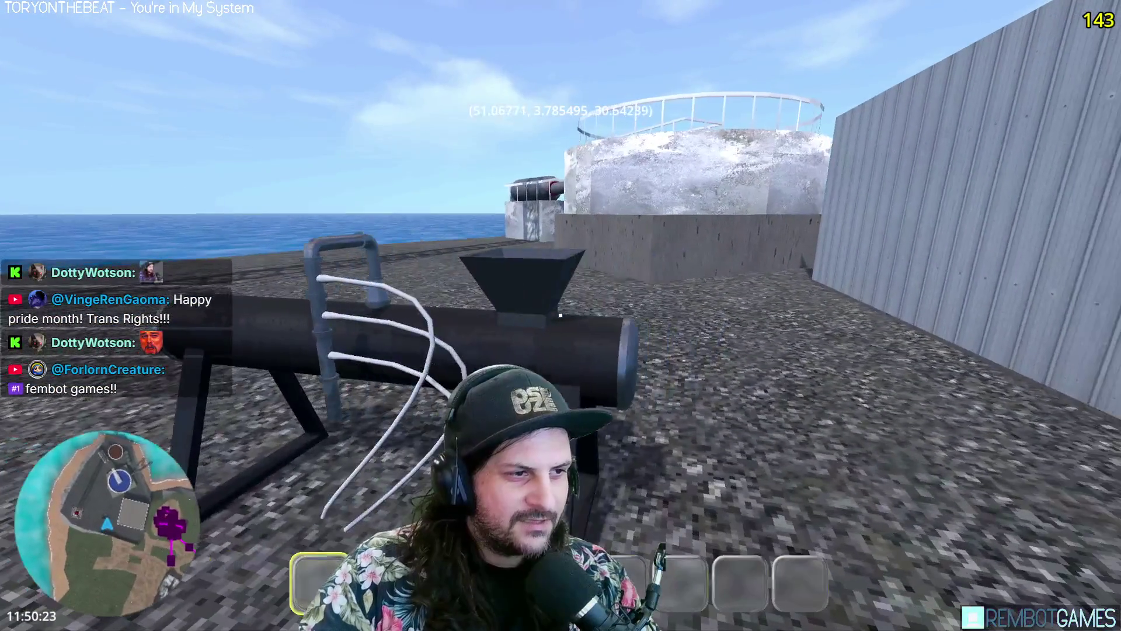
key("a")
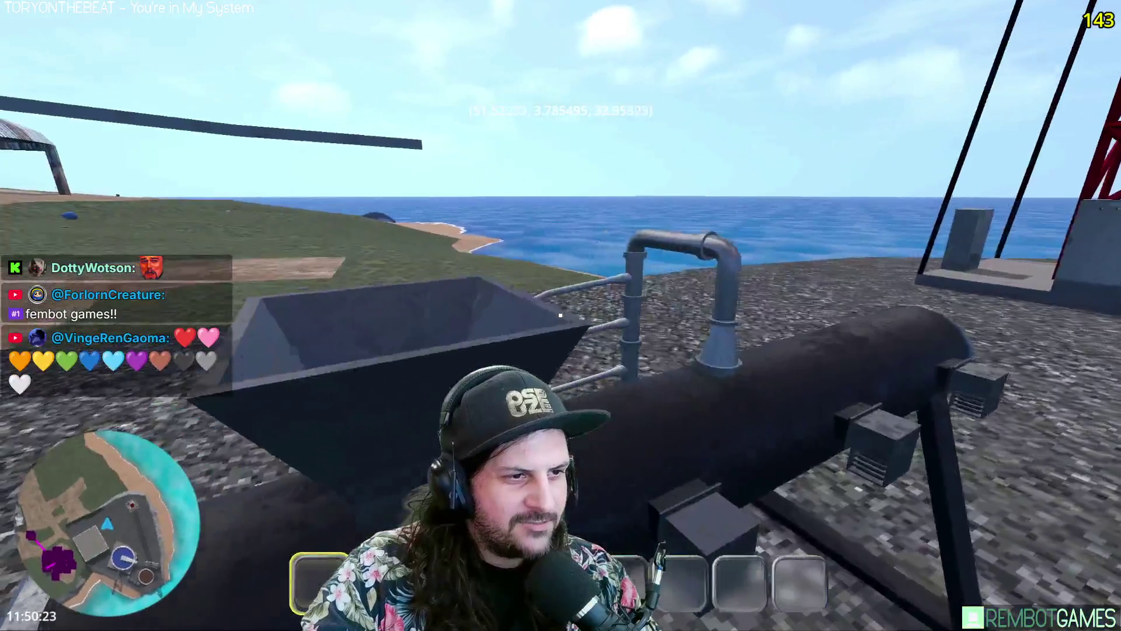
key("w")
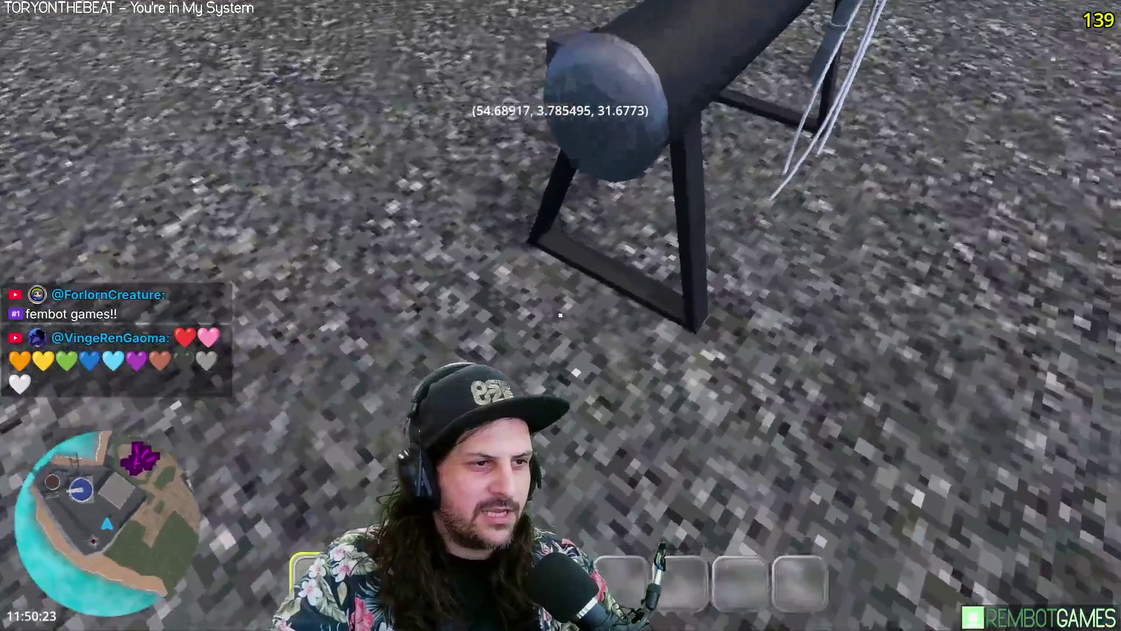
key("s")
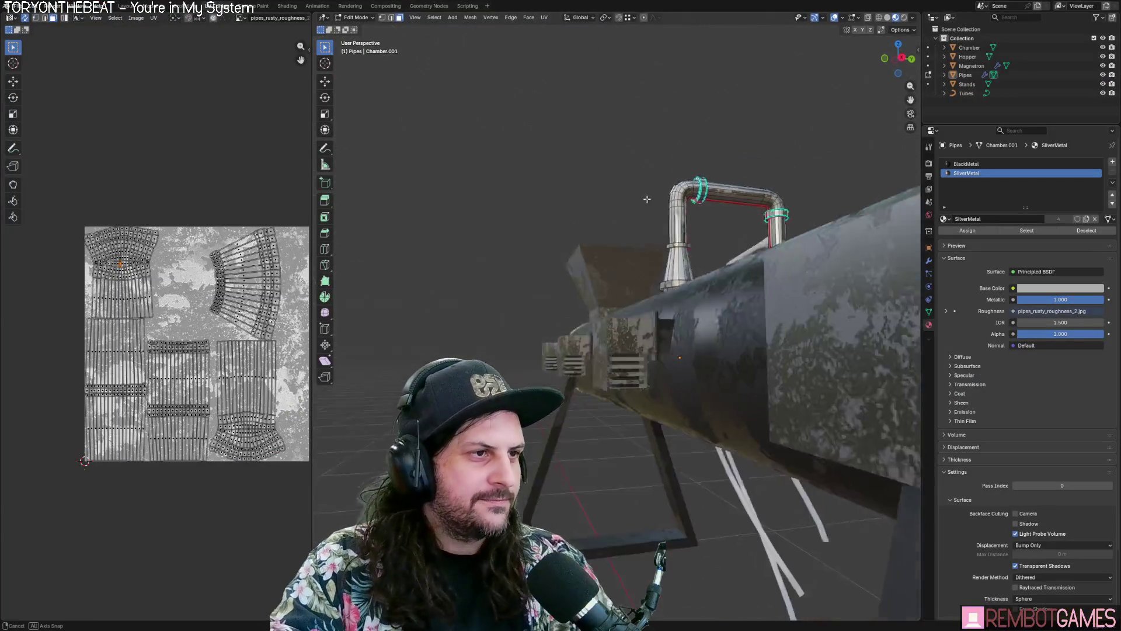
Step: Open slums.blend from recent files and orbit the level view into perspective
scroll(646, 268, "up", 5)
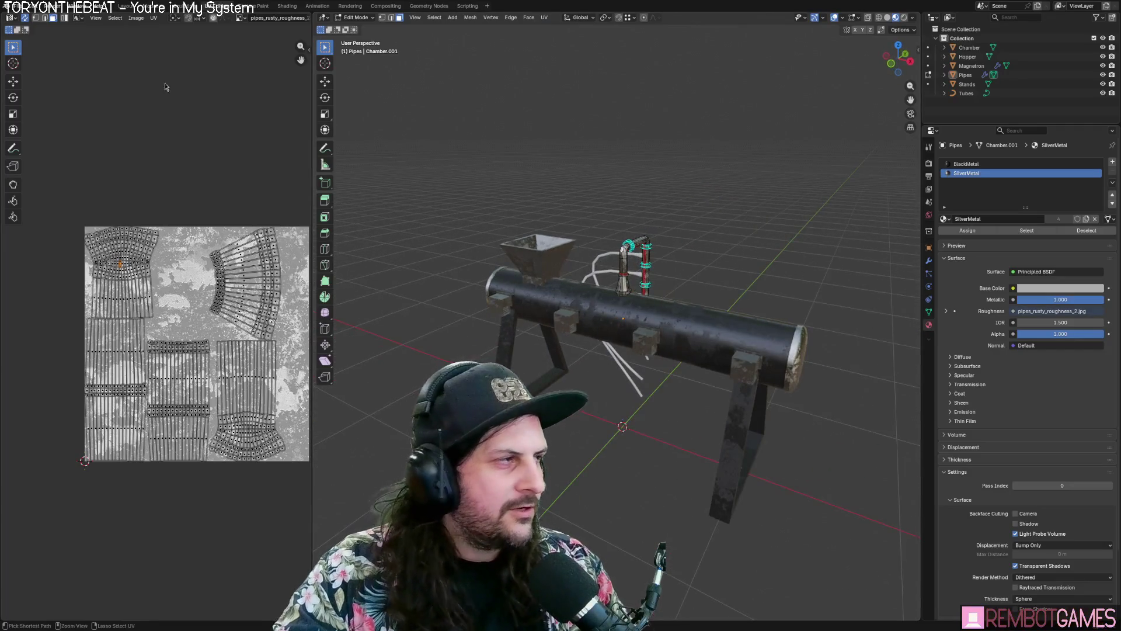
left_click(23, 6)
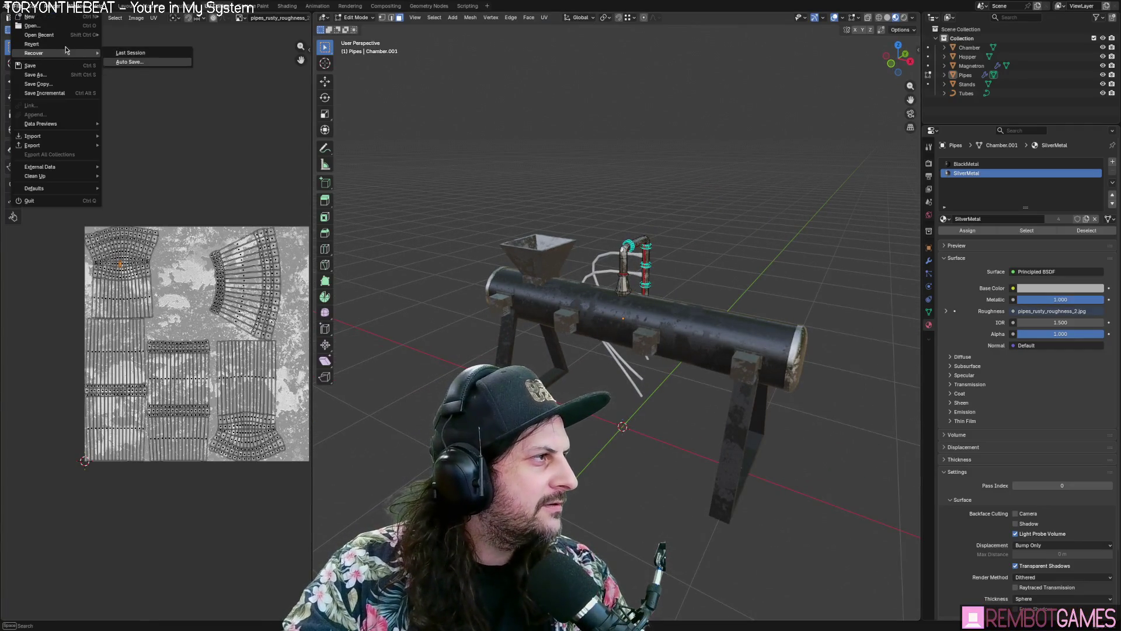
left_click(121, 46)
mouse_move(488, 304)
middle_mouse_down()
mouse_move(487, 261)
mouse_move(409, 301)
middle_mouse_up()
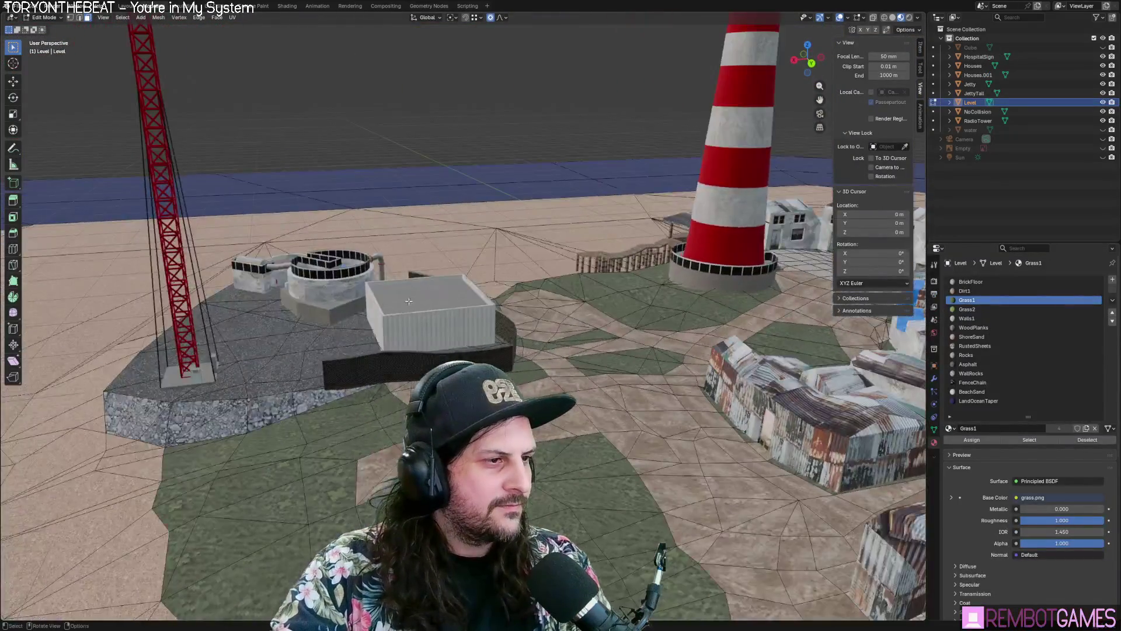
Step: Switch edit mode to the Houses object and zoom in on its corrugated box
key("alt+q")
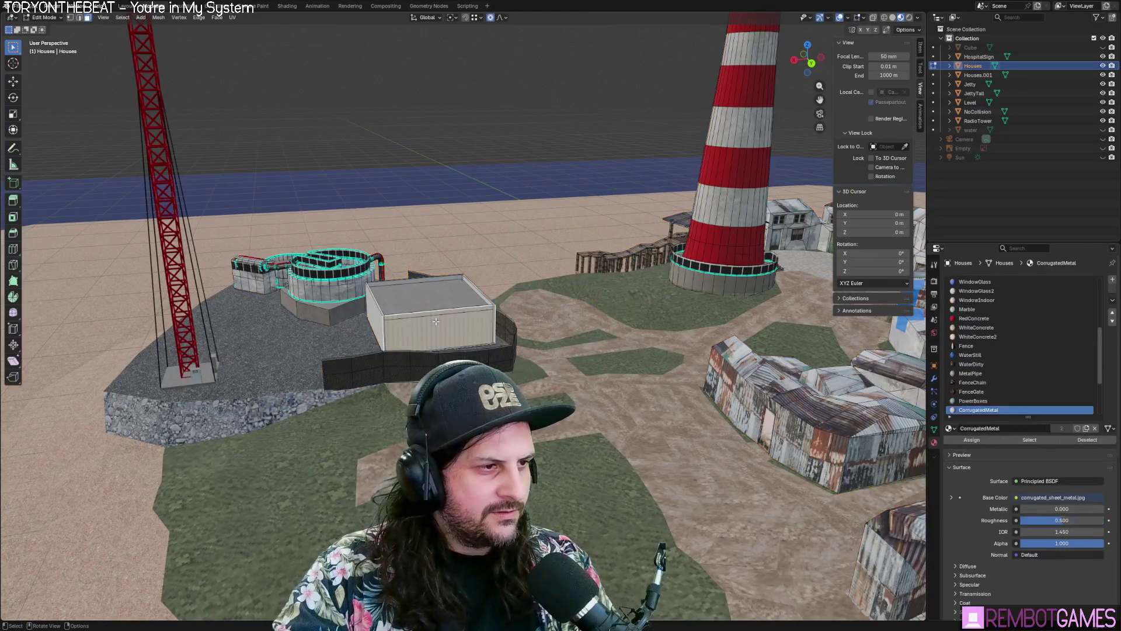
mouse_move(435, 321)
middle_mouse_down()
mouse_move(617, 264)
mouse_move(409, 340)
mouse_move(514, 349)
mouse_move(498, 363)
mouse_move(531, 352)
middle_mouse_up()
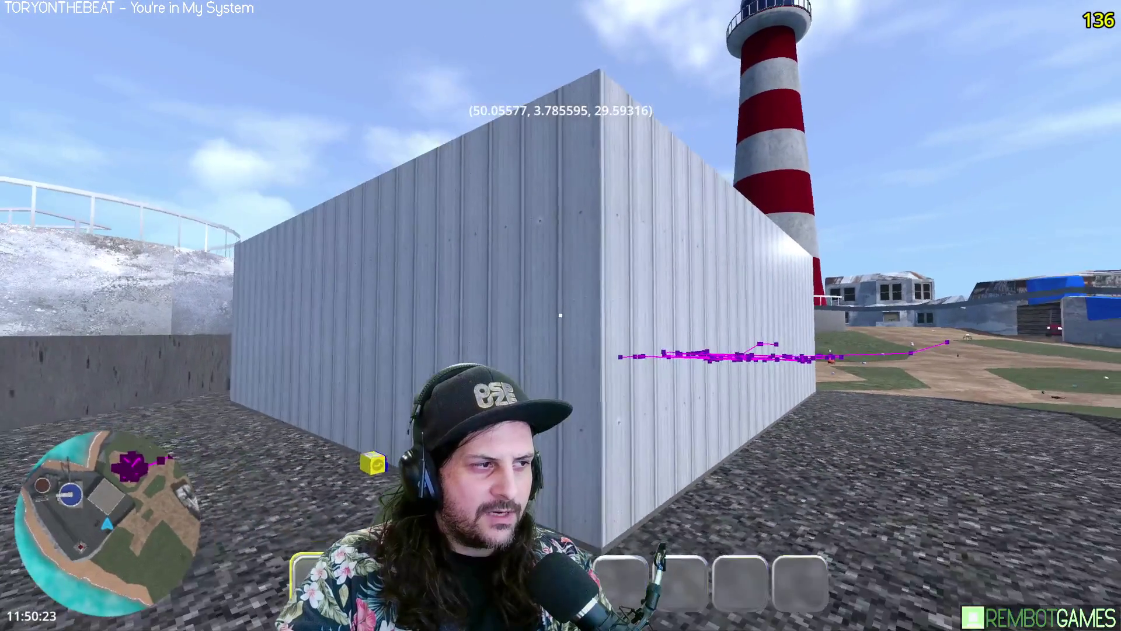
Step: Stop the running game with F8 and switch over to Blender
key("F8")
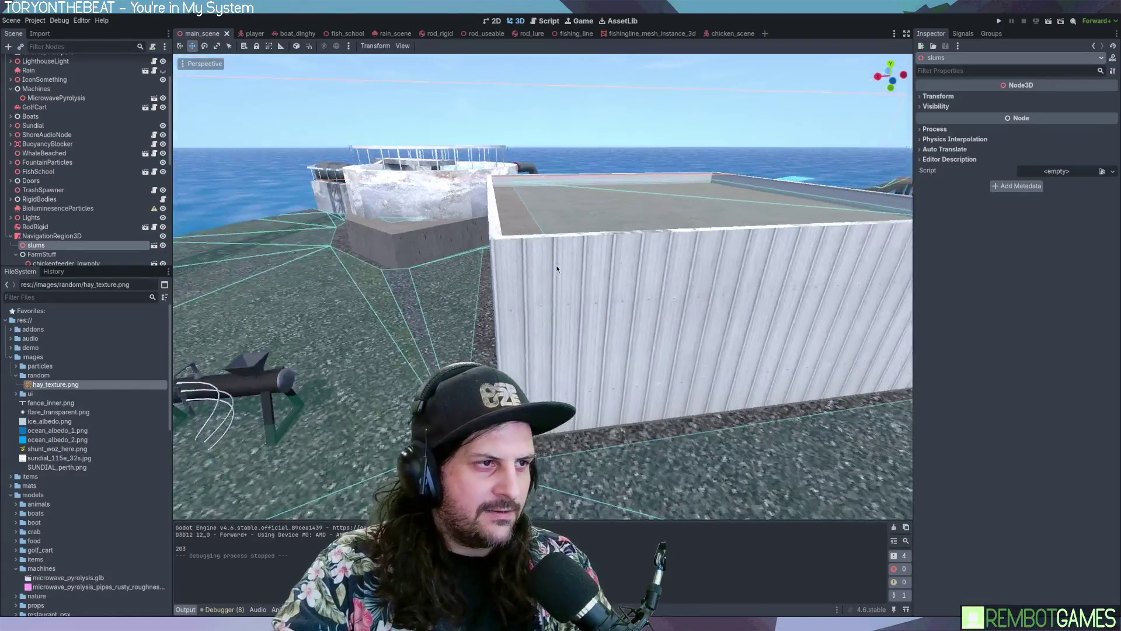
mouse_move(557, 269)
middle_mouse_down()
mouse_move(639, 248)
mouse_move(576, 289)
mouse_move(477, 300)
middle_mouse_up()
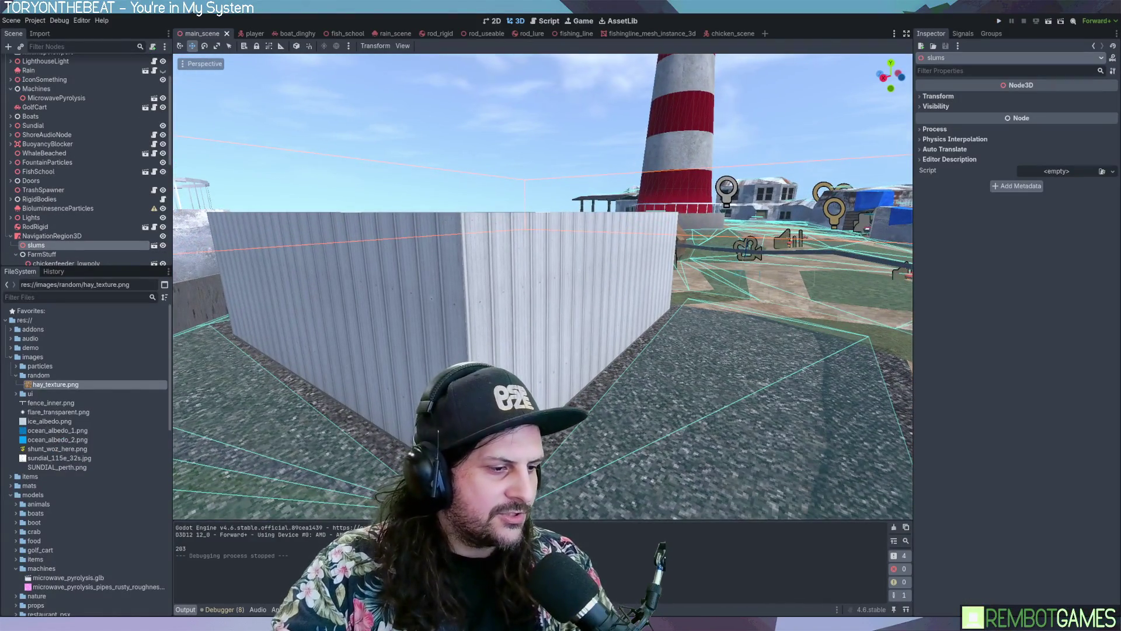
key("alt+Tab")
Step: Undo the material change, grow the roof selection and raise it about 0.53 m along Z
mouse_move(409, 263)
middle_mouse_down()
mouse_move(461, 233)
mouse_move(429, 210)
mouse_move(430, 187)
middle_mouse_up()
key("ctrl+z")
key("ctrl+KP_Add")
key("g")
key("x")
key("z")
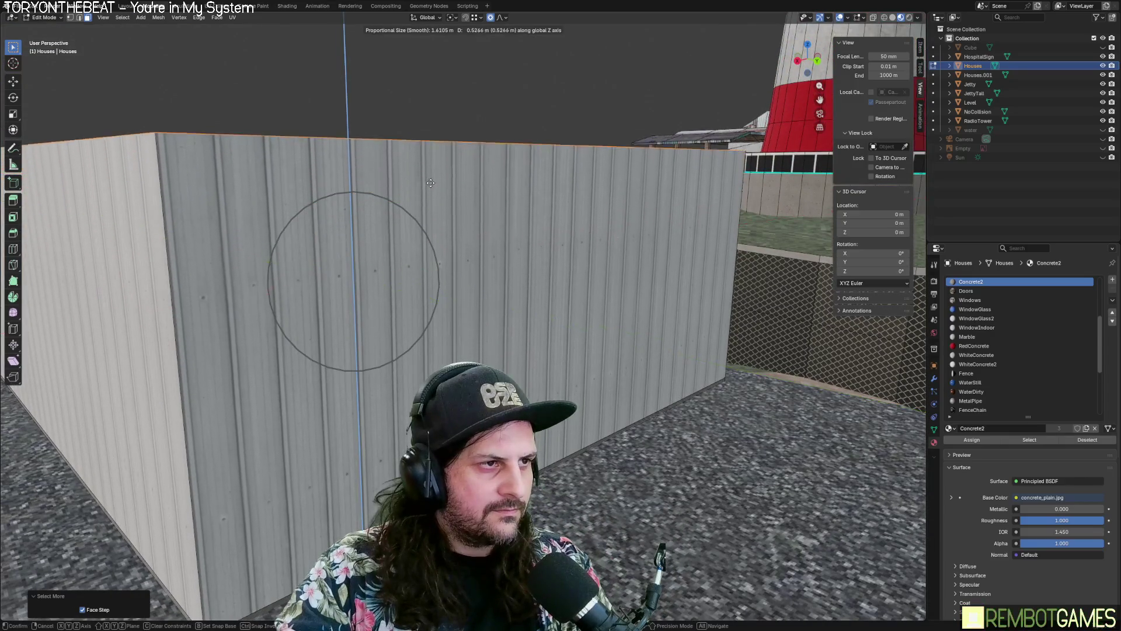
left_click(431, 183)
scroll(467, 222, "up", 5)
mouse_move(498, 243)
middle_mouse_down()
mouse_move(478, 216)
mouse_move(498, 248)
mouse_move(519, 244)
middle_mouse_up()
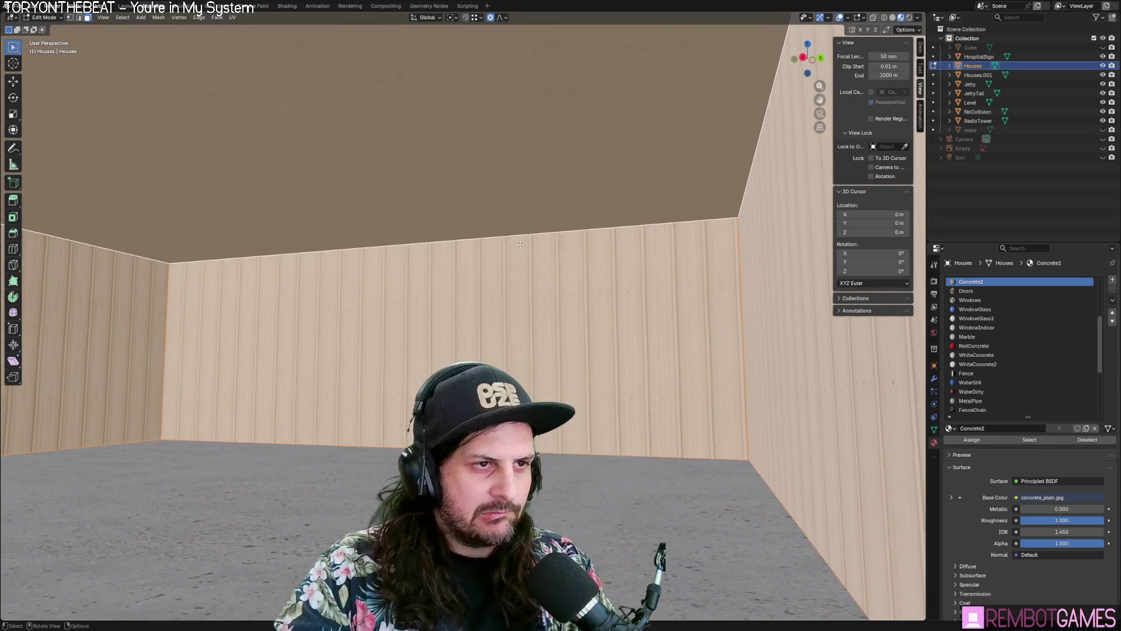
left_click(446, 361)
mouse_move(445, 360)
middle_mouse_down()
mouse_move(550, 351)
mouse_move(571, 286)
mouse_move(524, 287)
mouse_move(561, 292)
mouse_move(561, 274)
mouse_move(485, 260)
middle_mouse_up()
scroll(523, 287, "down", 5)
key("g")
key("z")
left_click(599, 284)
scroll(478, 258, "up", 8)
scroll(467, 258, "down", 5)
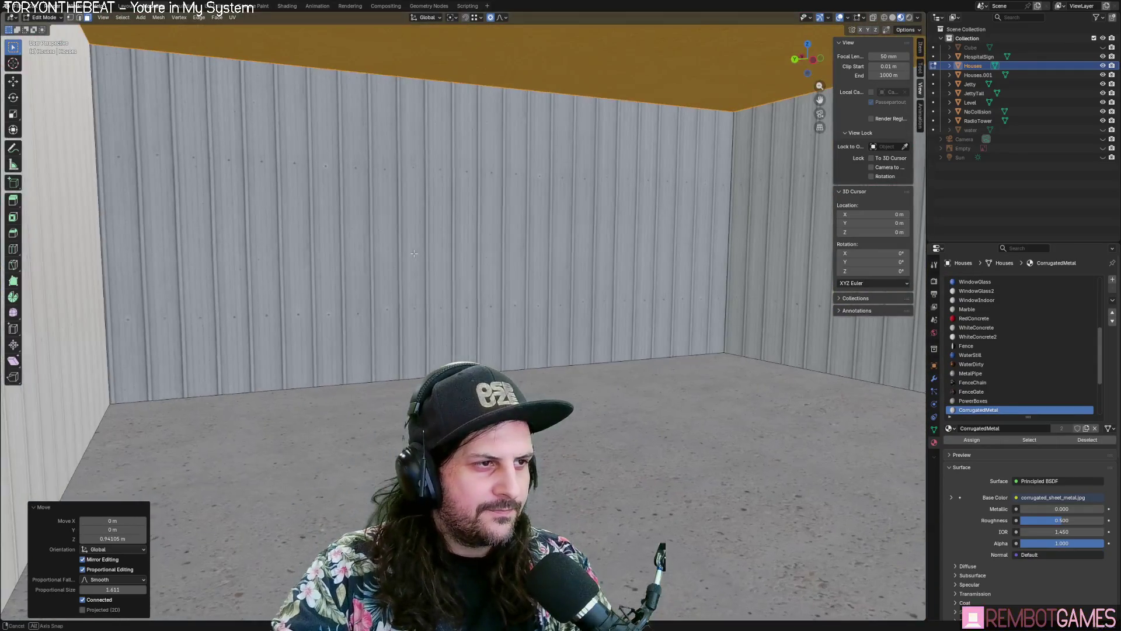
scroll(443, 253, "up", 5)
scroll(432, 256, "down", 5)
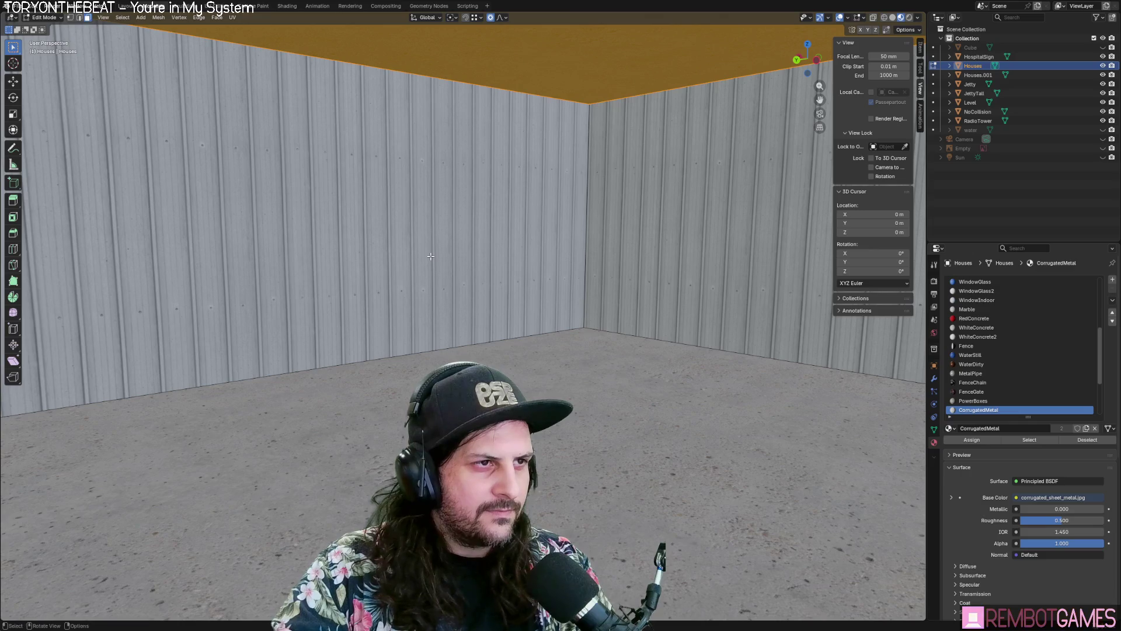
scroll(431, 256, "up", 3)
scroll(432, 260, "down", 8)
mouse_move(432, 259)
middle_mouse_down()
mouse_move(467, 302)
mouse_move(520, 313)
mouse_move(359, 442)
mouse_move(517, 305)
mouse_move(542, 193)
mouse_move(531, 325)
mouse_move(453, 339)
mouse_move(621, 254)
mouse_move(519, 385)
mouse_move(582, 349)
mouse_move(431, 305)
mouse_move(468, 313)
mouse_move(430, 322)
mouse_move(491, 330)
middle_mouse_up()
key("Tab")
scroll(520, 313, "up", 5)
scroll(520, 313, "down", 3)
key("Tab")
mouse_move(586, 368)
middle_mouse_down()
mouse_move(636, 332)
mouse_move(575, 336)
middle_mouse_up()
middle_click_drag(484, 367, 513, 332, "shift")
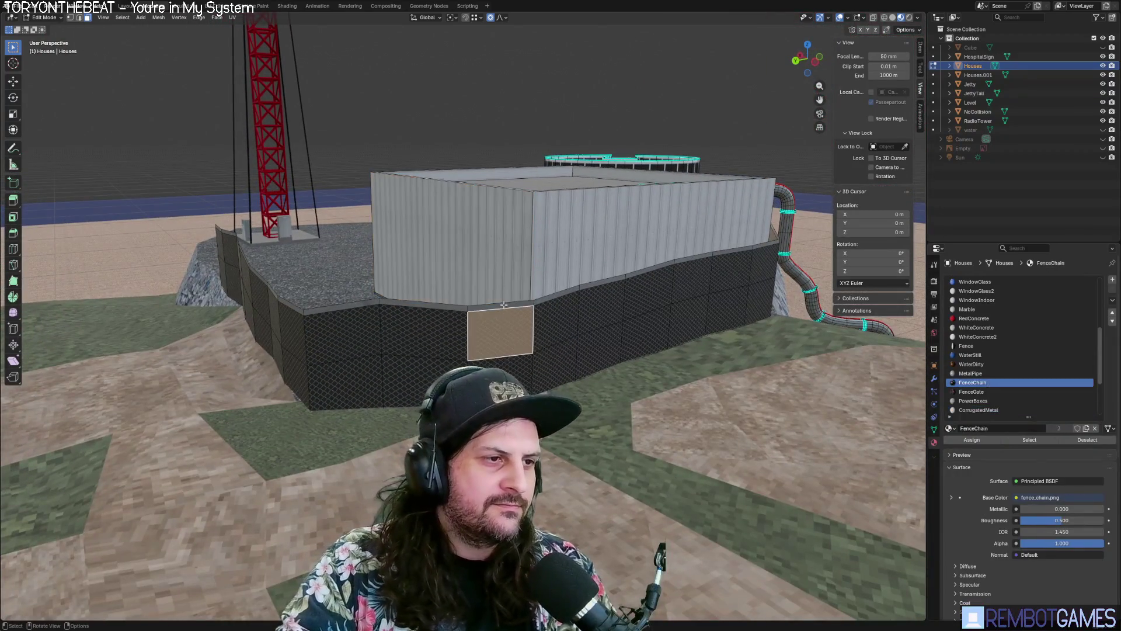
middle_click_drag(356, 376, 438, 314)
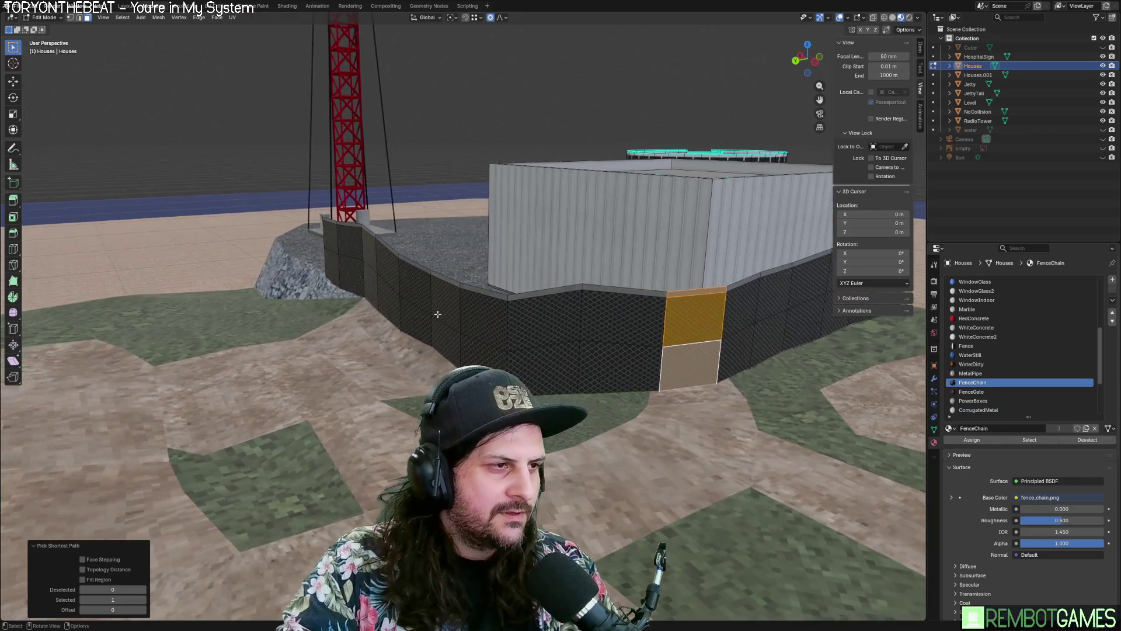
left_click(330, 223)
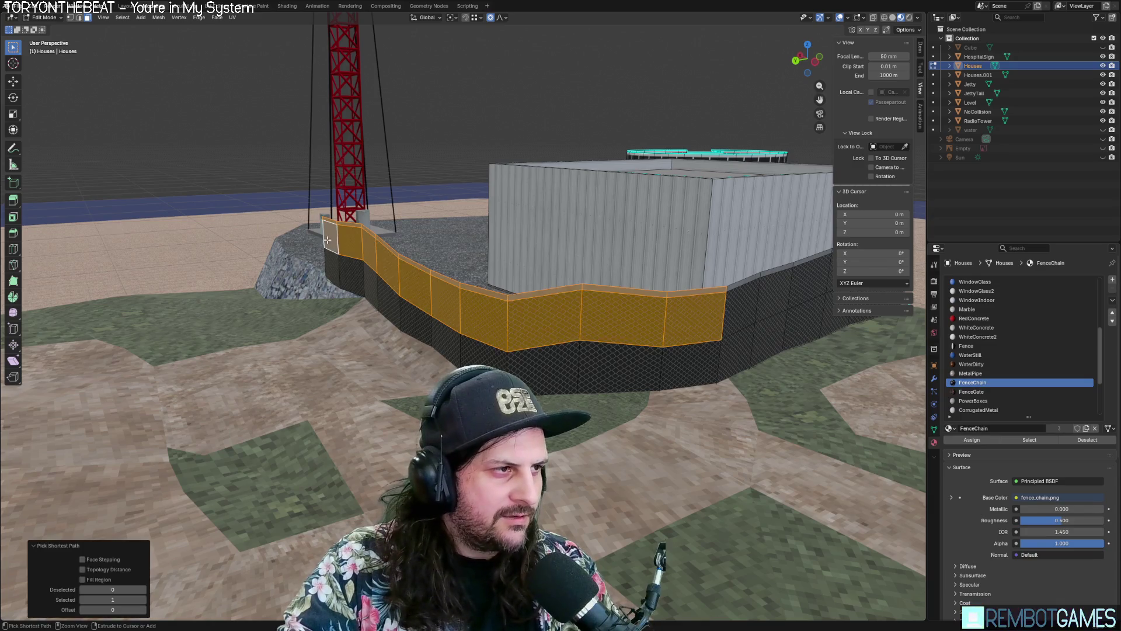
middle_click_drag(682, 347, 569, 406)
mouse_move(635, 329)
middle_mouse_down()
mouse_move(625, 381)
mouse_move(565, 376)
mouse_move(535, 286)
mouse_move(555, 310)
mouse_move(431, 300)
middle_mouse_up()
Step: Select an edge path on the Level ground along the asphalt border
left_click(535, 286)
middle_click_drag(559, 347, 317, 334)
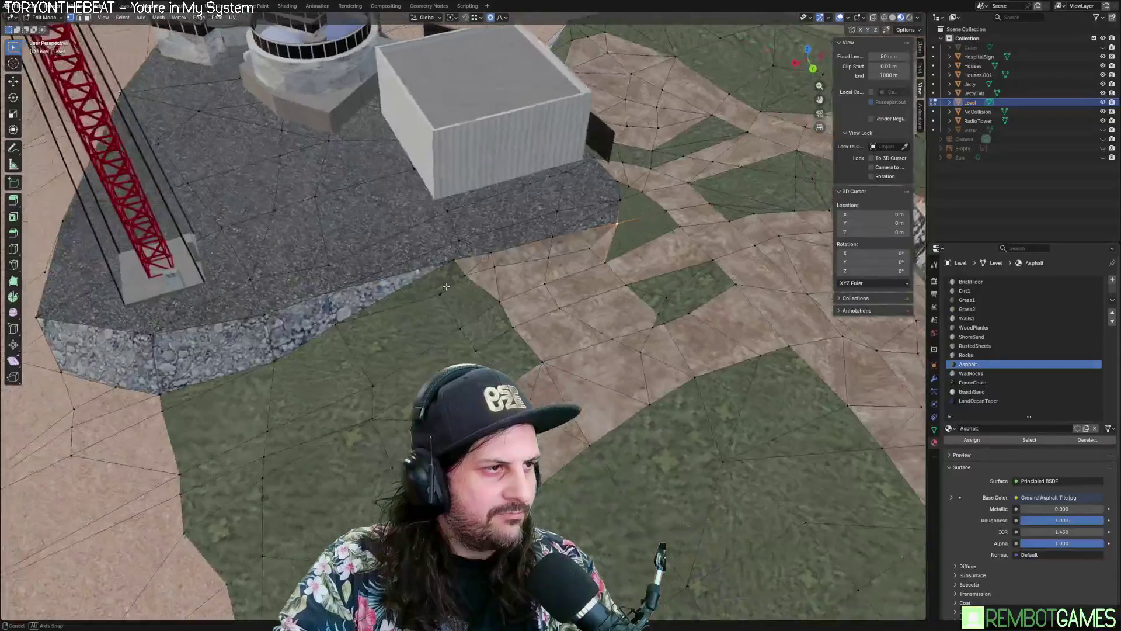
scroll(317, 333, "up", 3)
left_click(158, 362, "ctrl")
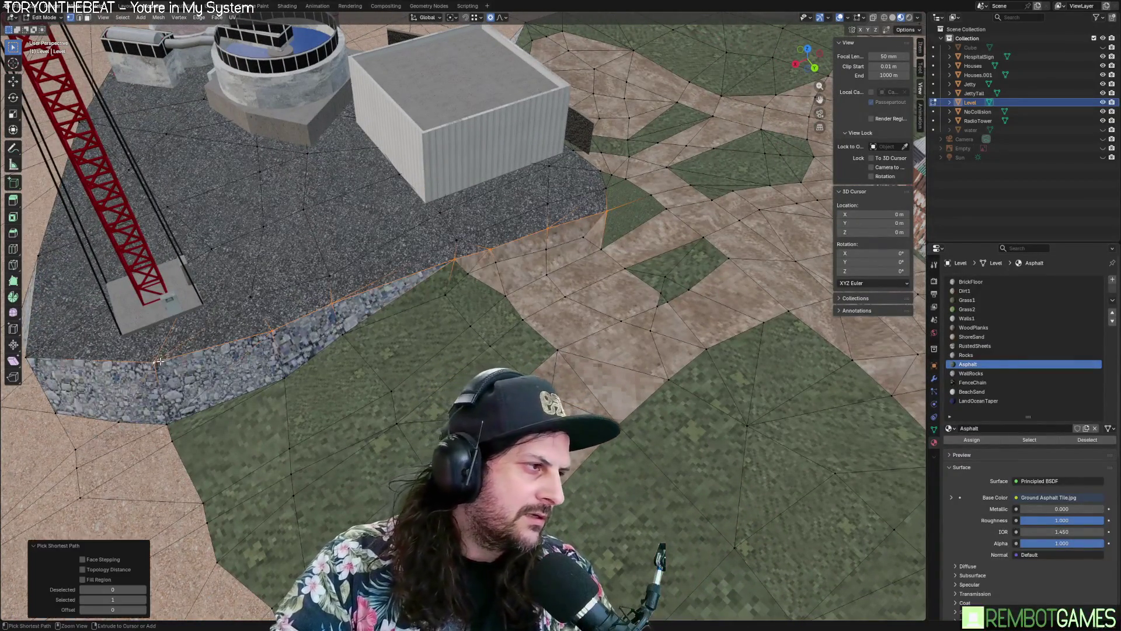
left_click(169, 424, "ctrl")
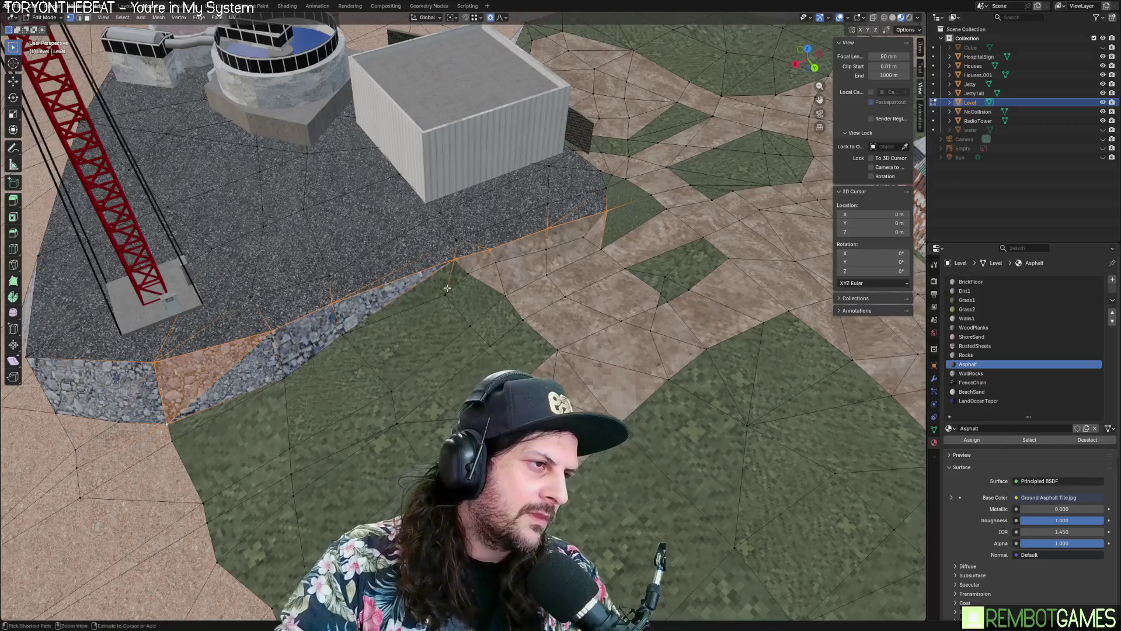
left_click(577, 240, "ctrl")
middle_click_drag(577, 240, 555, 282)
Step: Shift the border edge strip along Y twice with proportional editing, then return to object mode
key("g")
key("y")
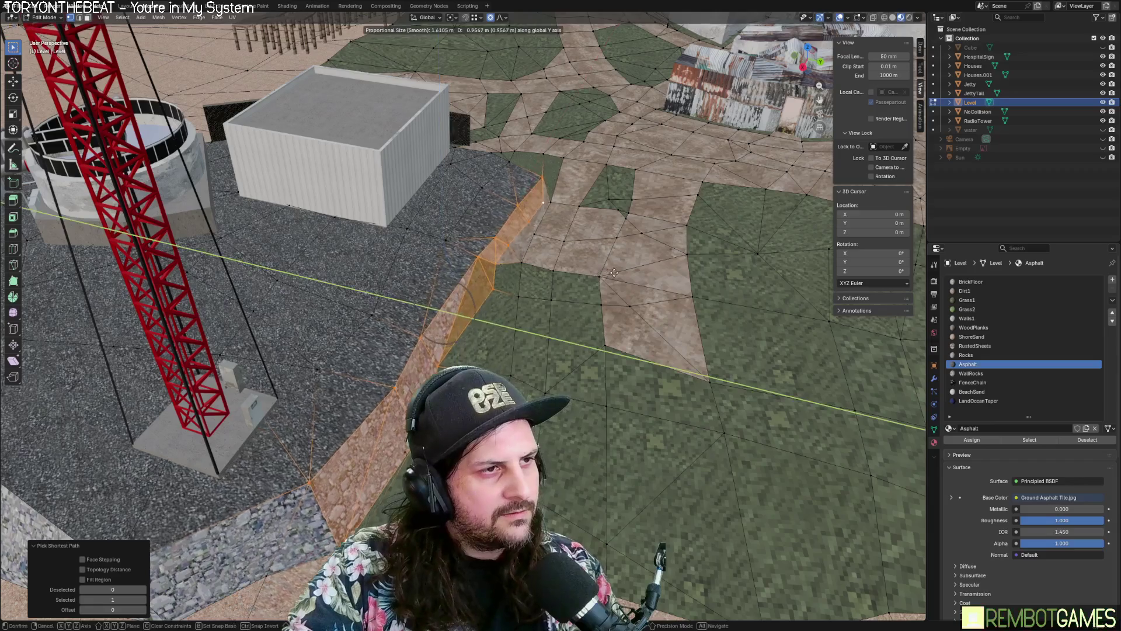
left_click(619, 273)
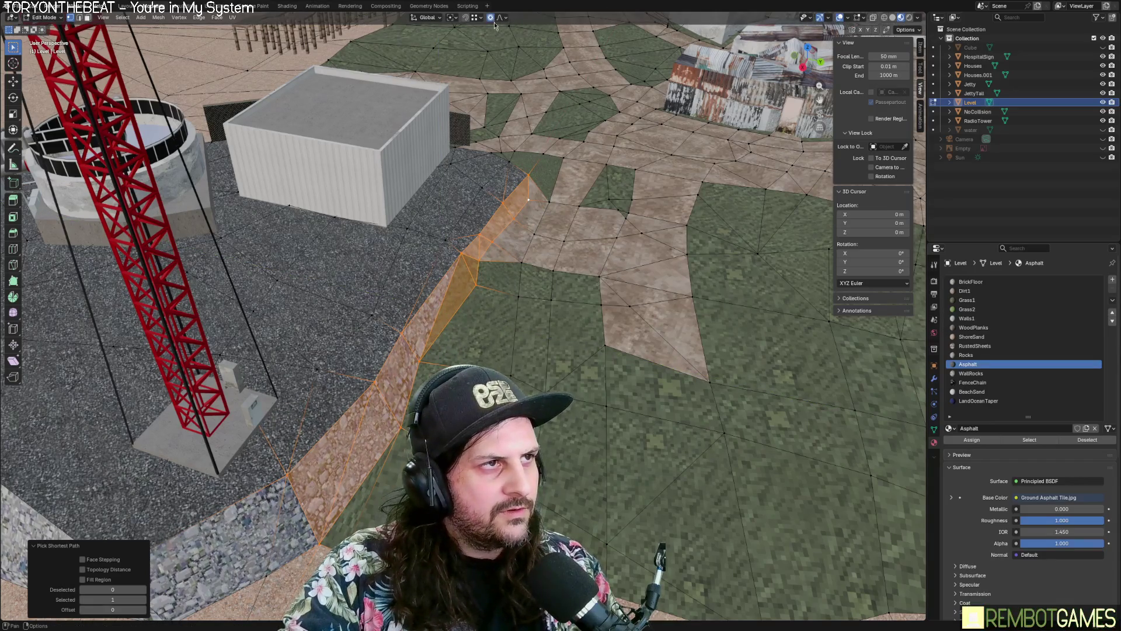
key("g")
key("y")
scroll(616, 288, "down", 11)
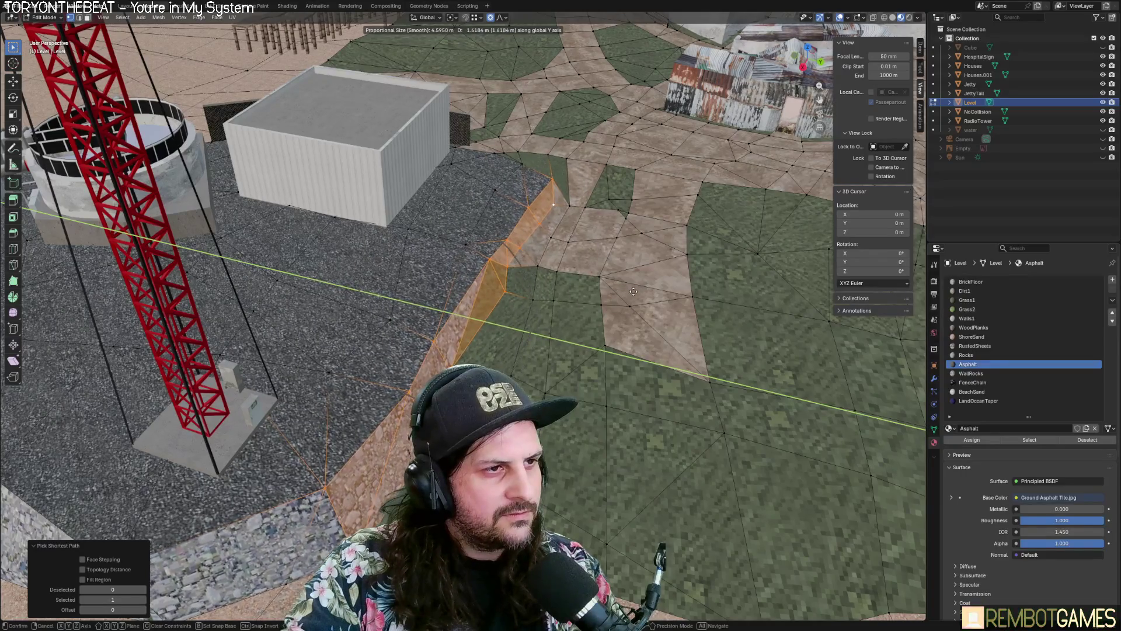
left_click(635, 292)
mouse_move(635, 292)
middle_mouse_down()
mouse_move(579, 244)
mouse_move(529, 243)
mouse_move(510, 258)
mouse_move(586, 290)
mouse_move(430, 268)
mouse_move(406, 283)
mouse_move(444, 261)
mouse_move(422, 266)
mouse_move(444, 305)
mouse_move(483, 334)
mouse_move(360, 317)
mouse_move(495, 255)
middle_mouse_up()
key("Tab")
key("Tab")
key("Tab")
scroll(561, 283, "up", 5)
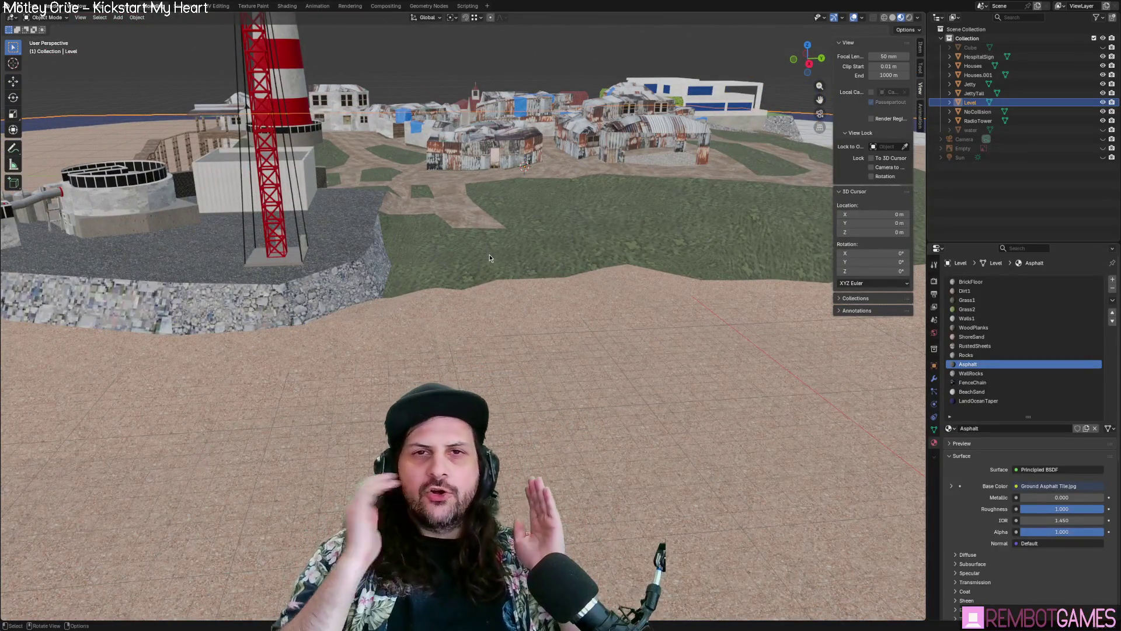
Step: Enter edit mode on Level and select the small dirt faces beside the asphalt
mouse_move(529, 360)
middle_mouse_down()
mouse_move(604, 387)
mouse_move(640, 314)
mouse_move(513, 349)
mouse_move(600, 353)
middle_mouse_up()
mouse_move(623, 301)
middle_mouse_down()
mouse_move(654, 272)
mouse_move(444, 252)
mouse_move(739, 390)
mouse_move(631, 344)
middle_mouse_up()
key("Tab")
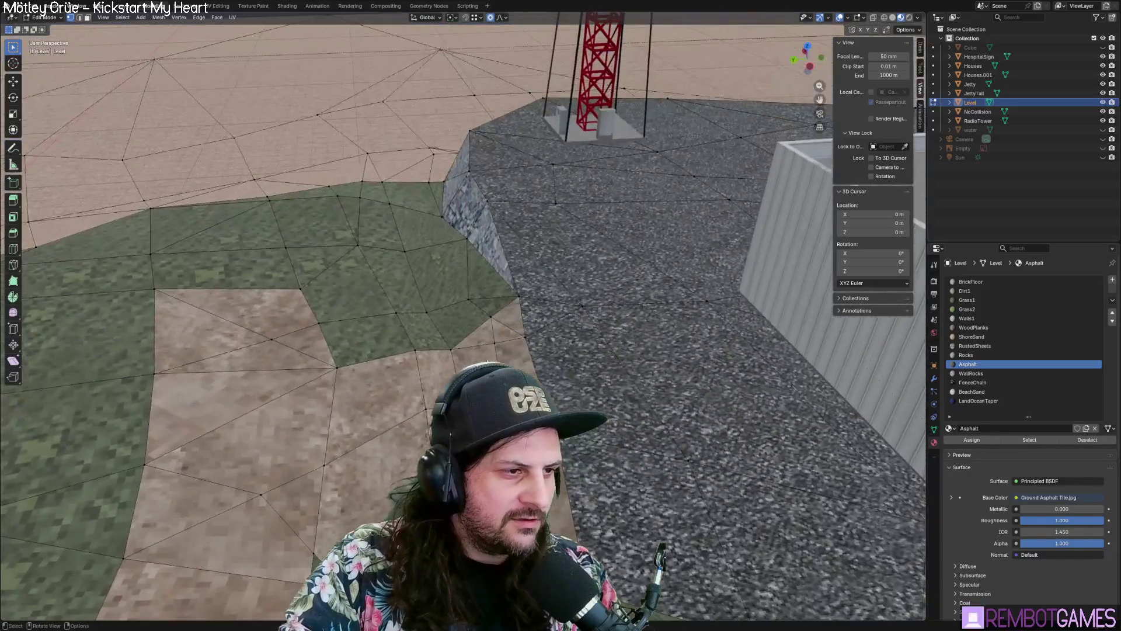
scroll(520, 311, "up", 6)
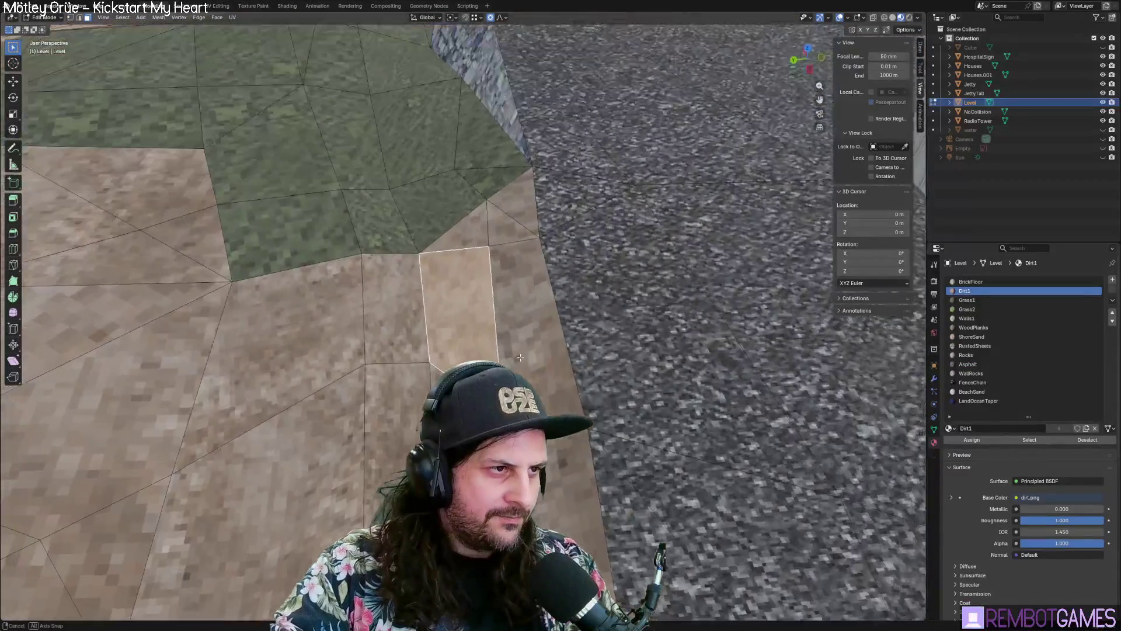
left_click(520, 311, "shift")
left_click(512, 221, "shift")
middle_click_drag(511, 222, 450, 227)
left_click(449, 227)
right_click(444, 261)
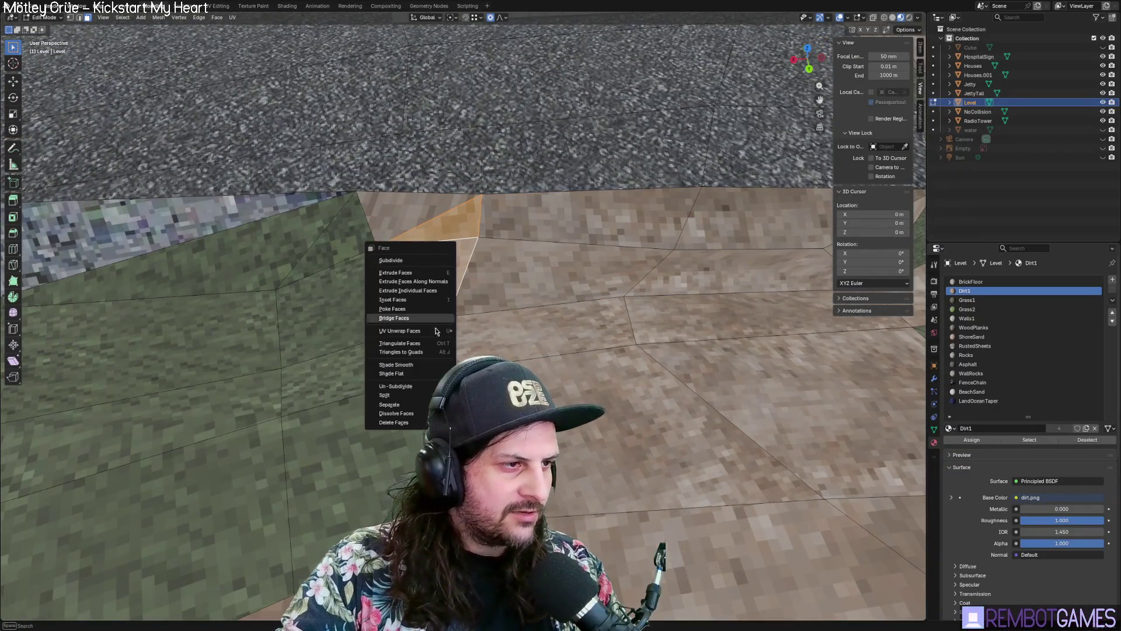
Step: Dissolve the selected dirt faces into larger merged faces
left_click(607, 216)
left_click(526, 274, "shift")
right_click(512, 280)
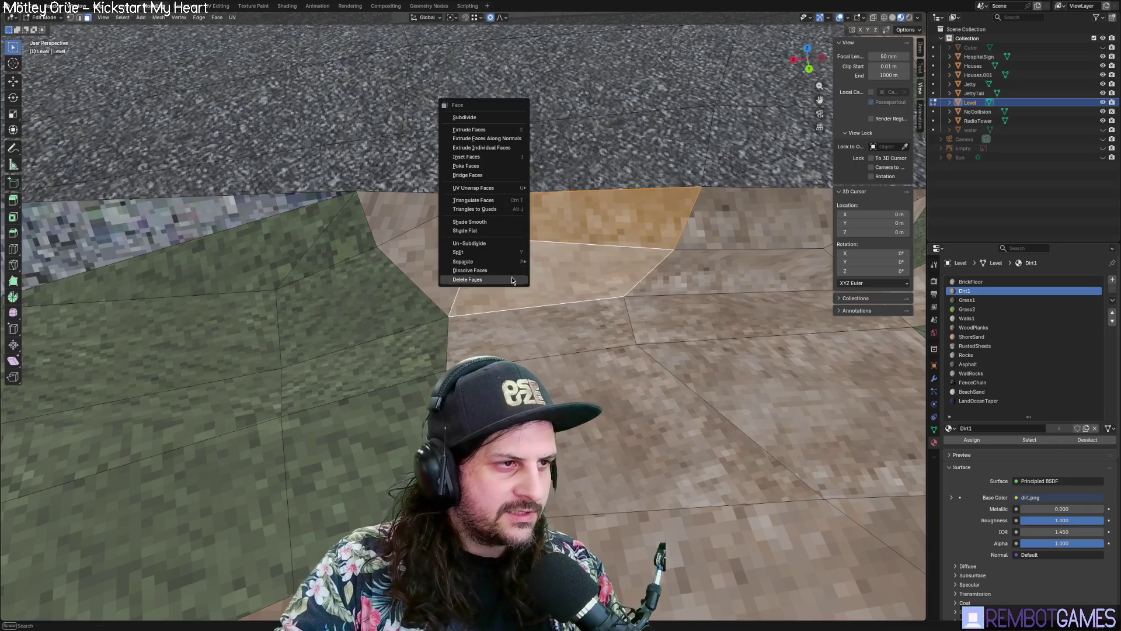
left_click(492, 271)
middle_click_drag(492, 271, 560, 254)
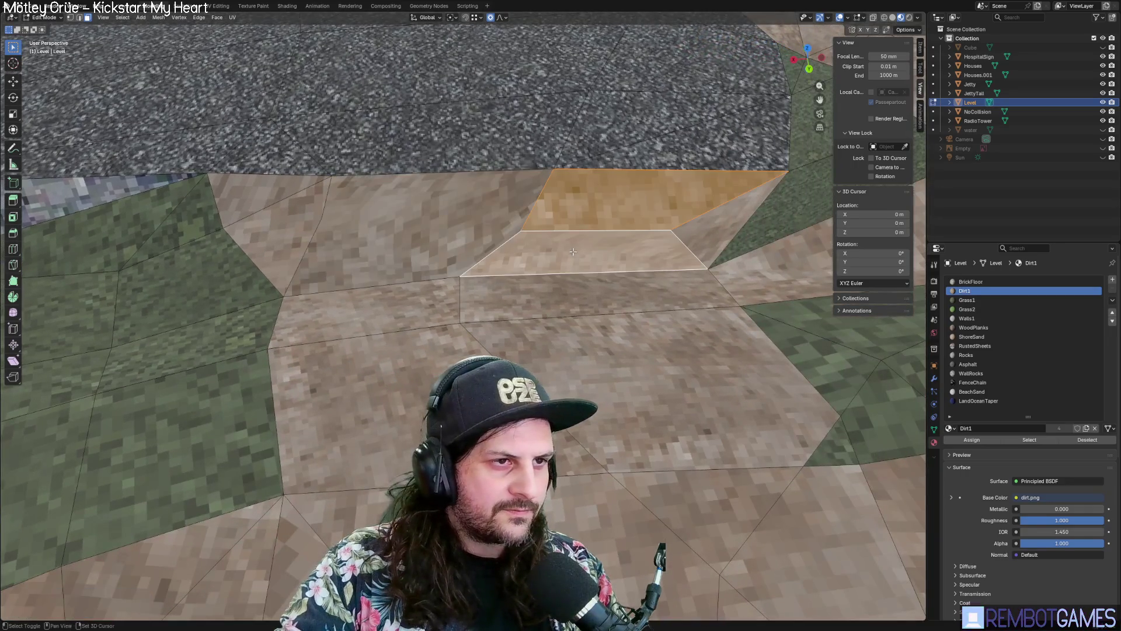
right_click(691, 237)
left_click(691, 237)
Step: Dissolve the extra vertices left along the dirt path
key("KP_3")
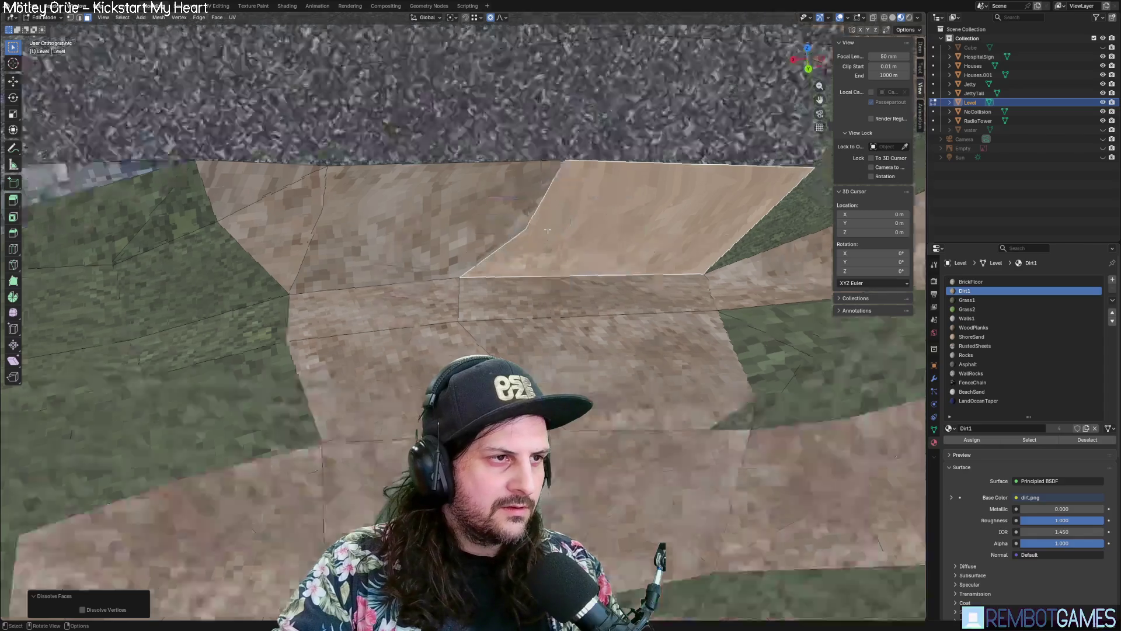
key("grave")
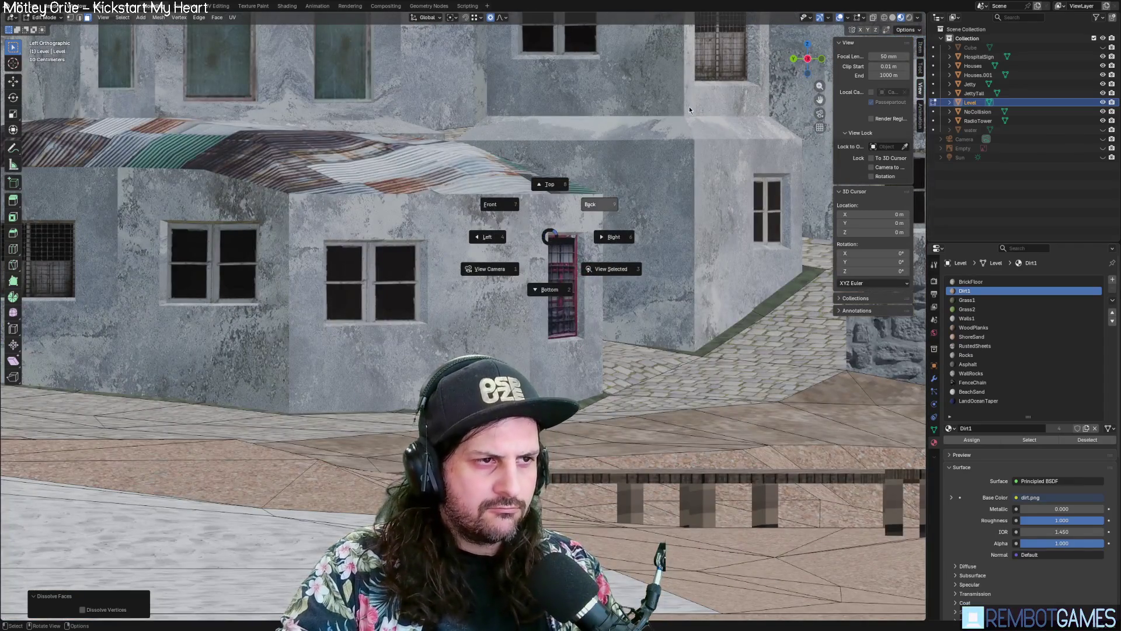
left_click(611, 270)
mouse_move(444, 350)
middle_mouse_down()
mouse_move(424, 360)
mouse_move(461, 307)
middle_mouse_up()
left_click(461, 306)
right_click(461, 307)
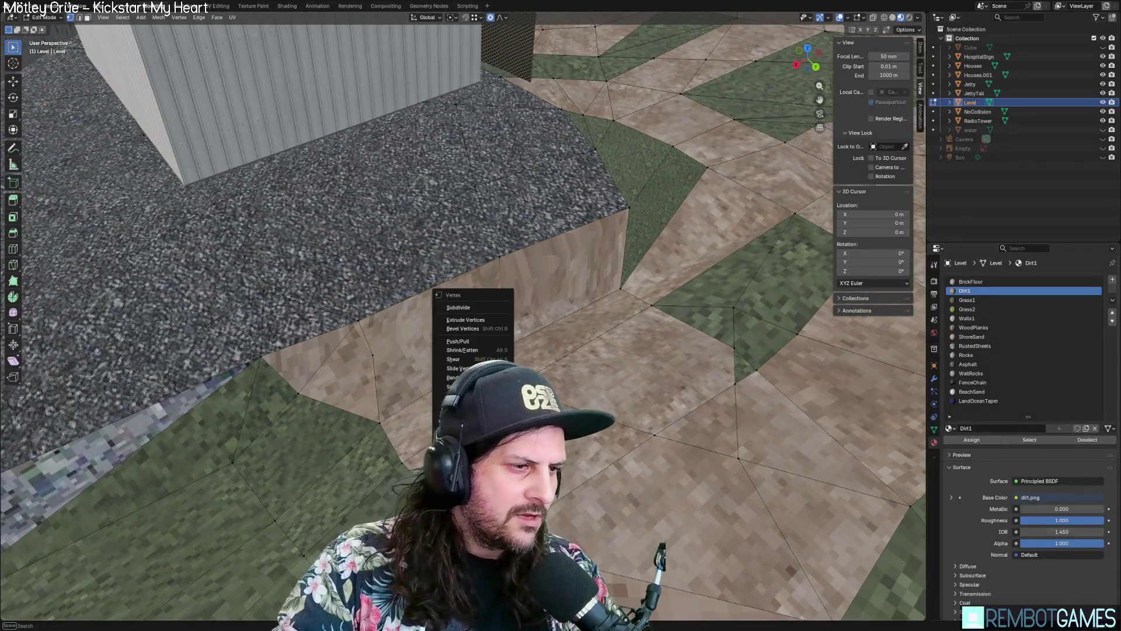
left_click(461, 431)
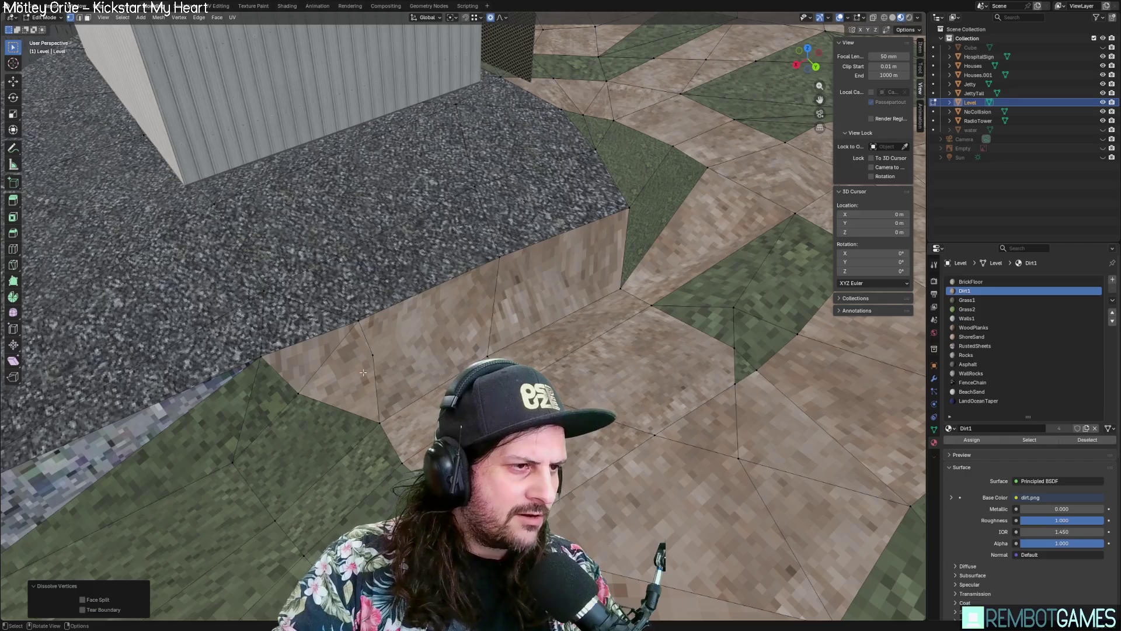
right_click(380, 381)
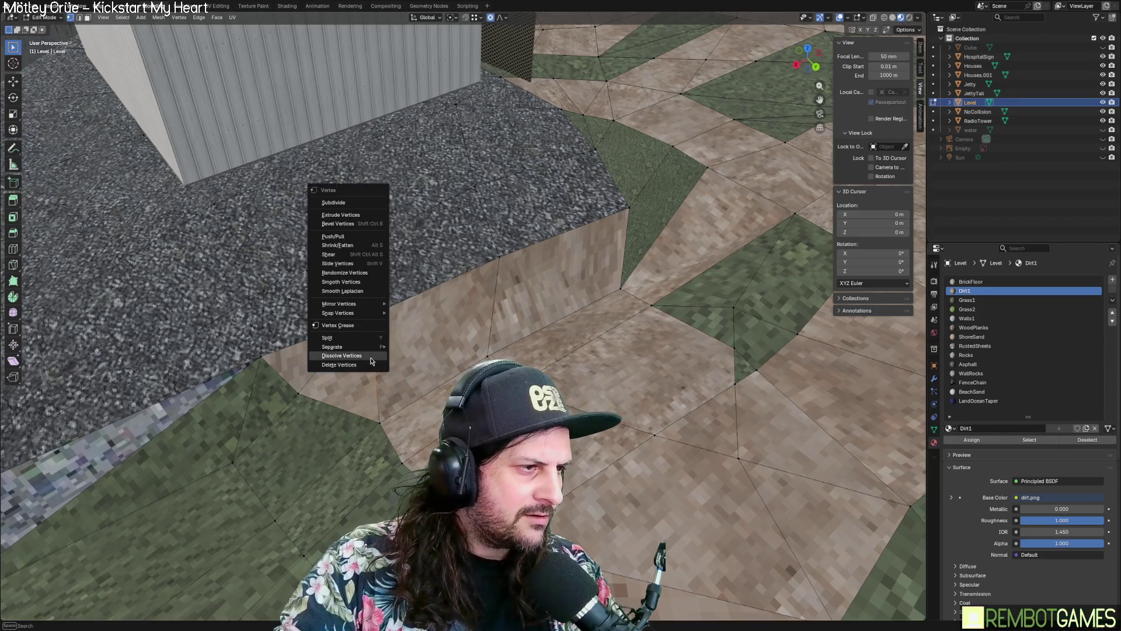
left_click(370, 358)
Step: Shift the selected dirt vertices along the X axis
mouse_move(371, 357)
middle_mouse_down()
mouse_move(656, 348)
mouse_move(475, 320)
mouse_move(495, 349)
middle_mouse_up()
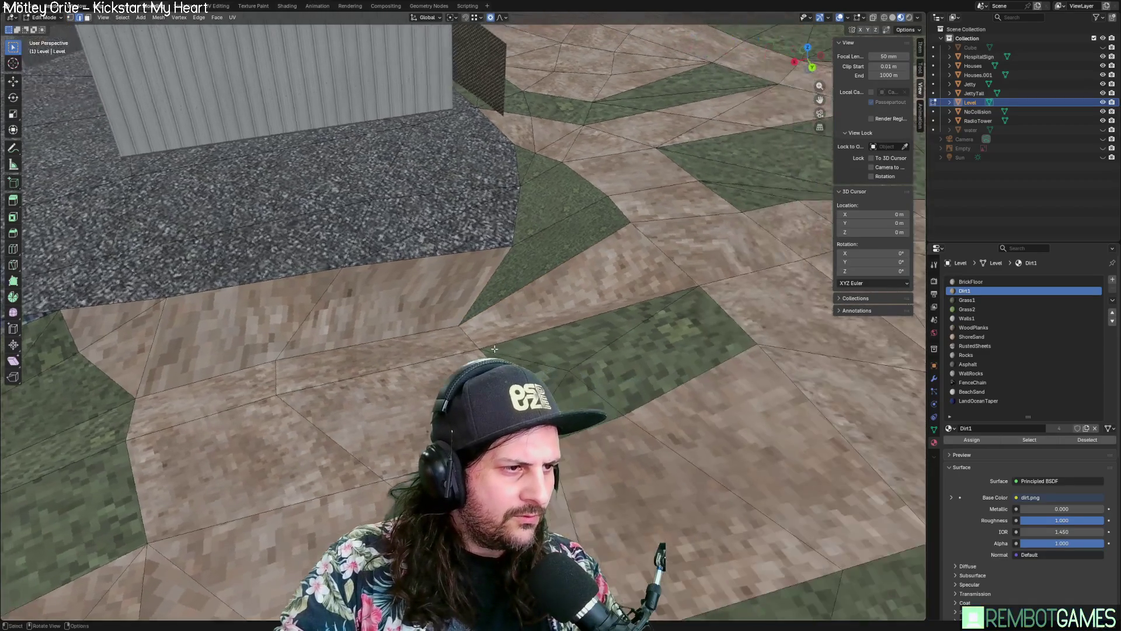
key("g")
key("x")
left_click(580, 336)
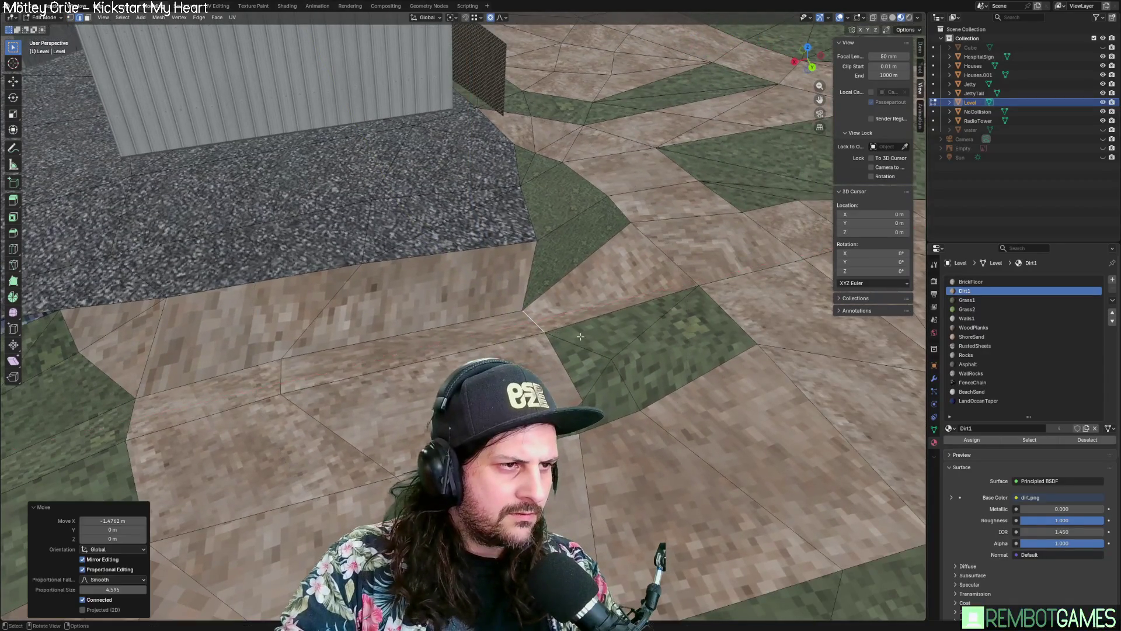
left_click(584, 272)
key("g")
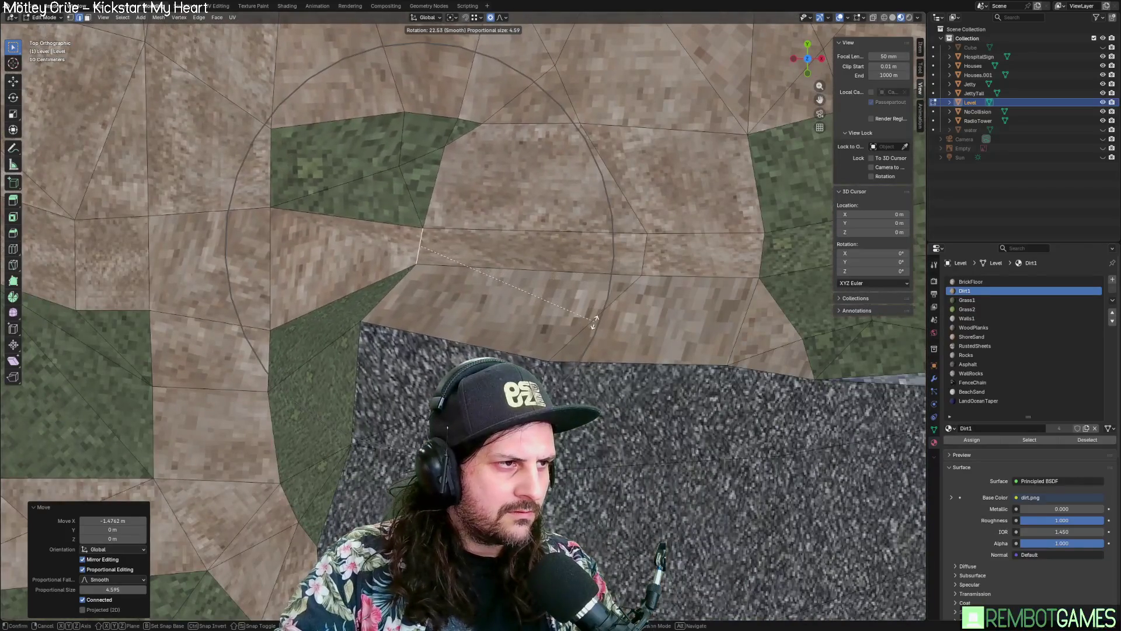
key("Escape")
Step: With proportional editing off, rotate the dirt-path edge and shift it along X
left_click(492, 18)
key("r")
left_click(599, 292)
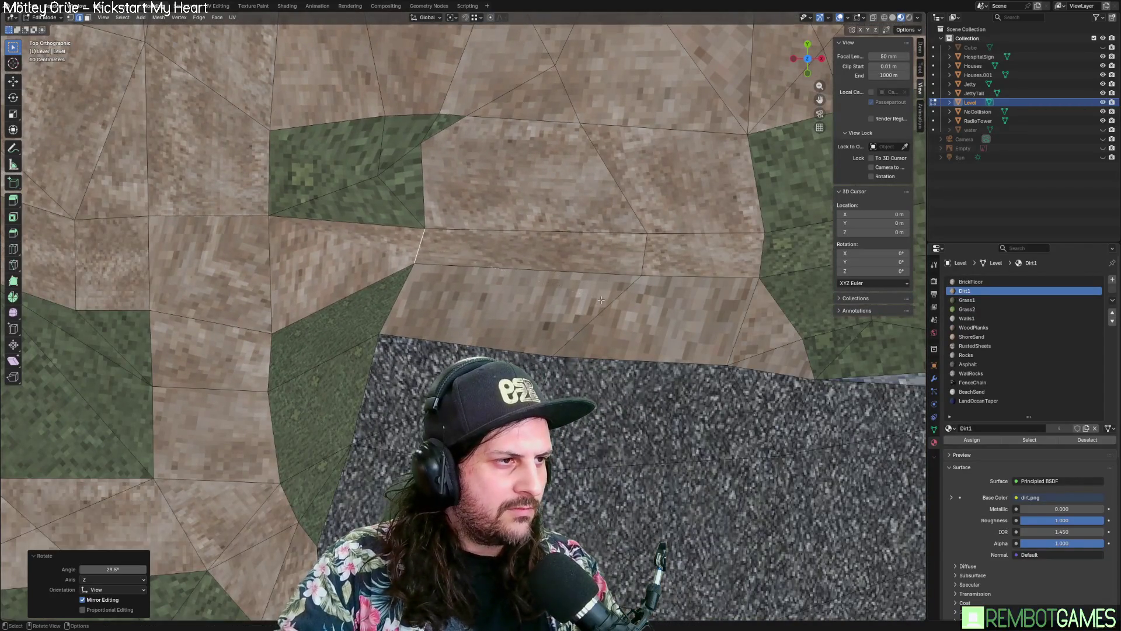
key("g")
key("x")
left_click(570, 286)
mouse_move(433, 155)
middle_mouse_down()
mouse_move(463, 223)
mouse_move(467, 188)
middle_mouse_up()
Step: Select triangle faces in the grass and dirt path for merging
key("3")
left_click(488, 301)
mouse_move(434, 342)
middle_mouse_down("shift")
mouse_move(434, 306)
mouse_move(525, 271)
middle_mouse_up("shift")
left_click(434, 306)
left_click(403, 303, "shift")
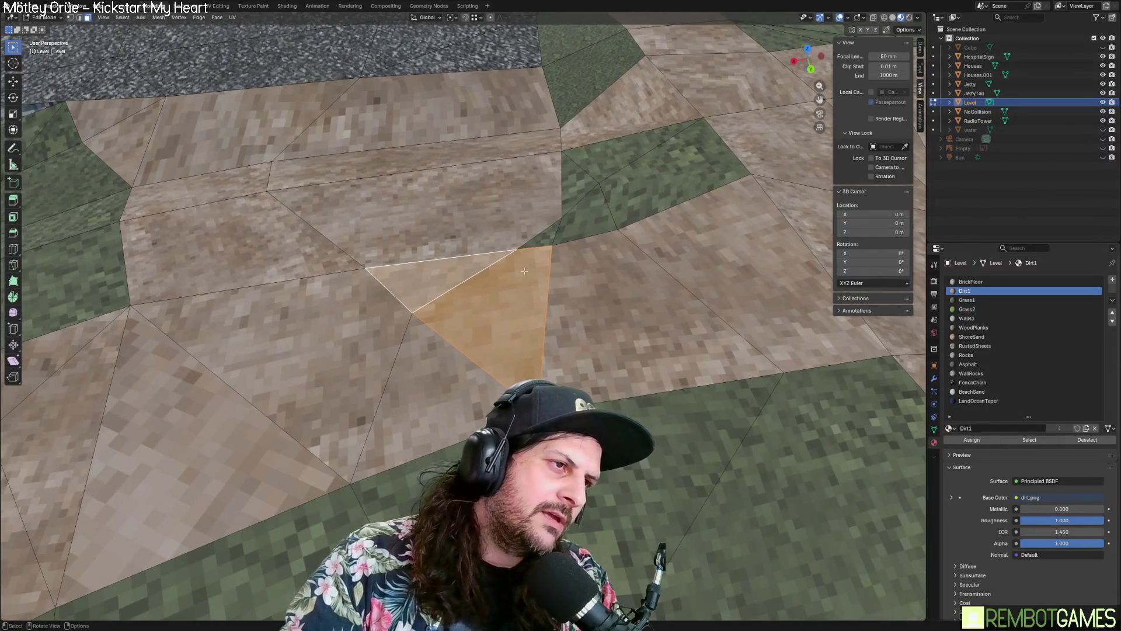
Step: Dissolve two sets of small triangle faces and the leftover vertices
right_click(524, 271)
left_click(461, 427)
left_click(520, 228, "shift")
right_click(522, 222)
left_click(521, 221)
key("Tab")
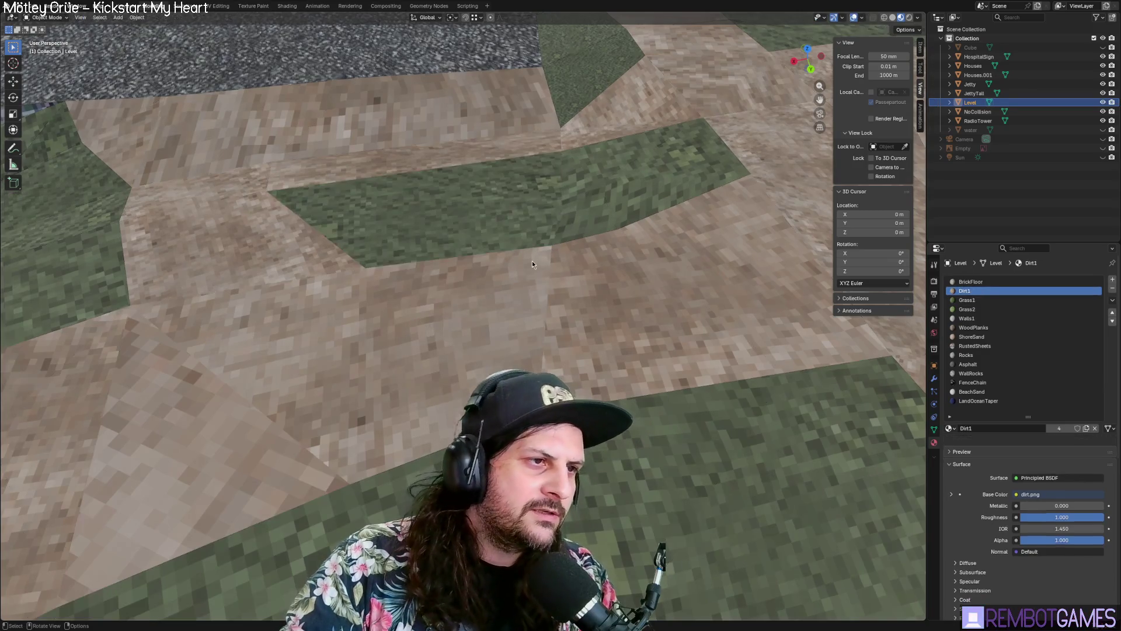
key("Tab")
key("1")
right_click(520, 252)
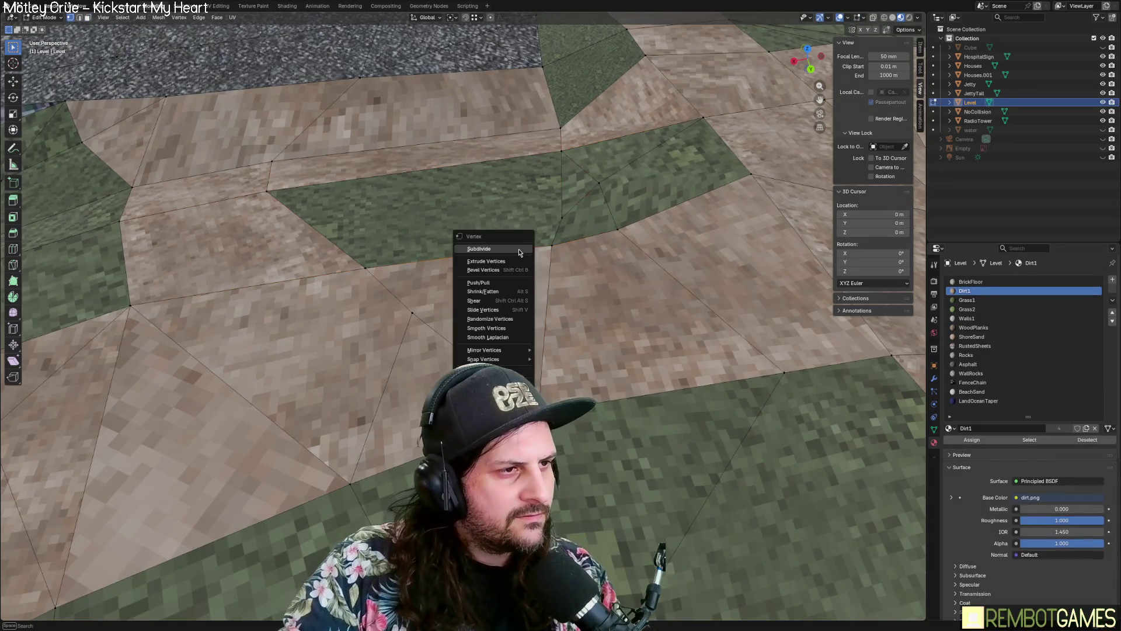
left_click(487, 403)
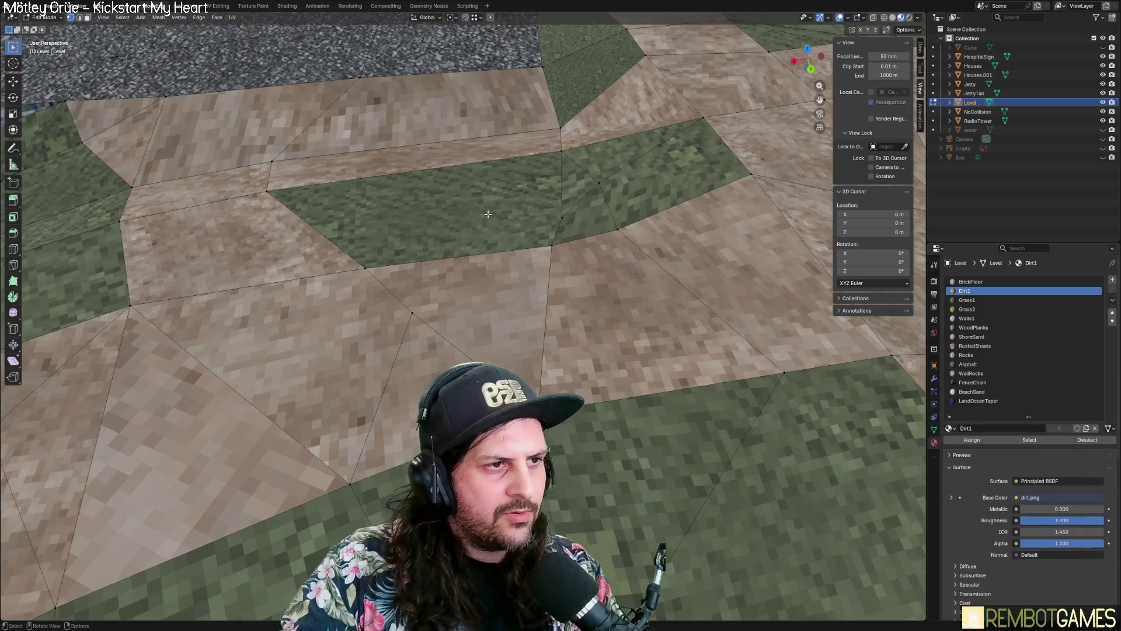
Step: Select the grass face's edge vertex and dissolve it to merge the grass patch
key("3")
left_click(545, 219)
left_click(565, 211)
key("1")
left_click(564, 216)
right_click(582, 213)
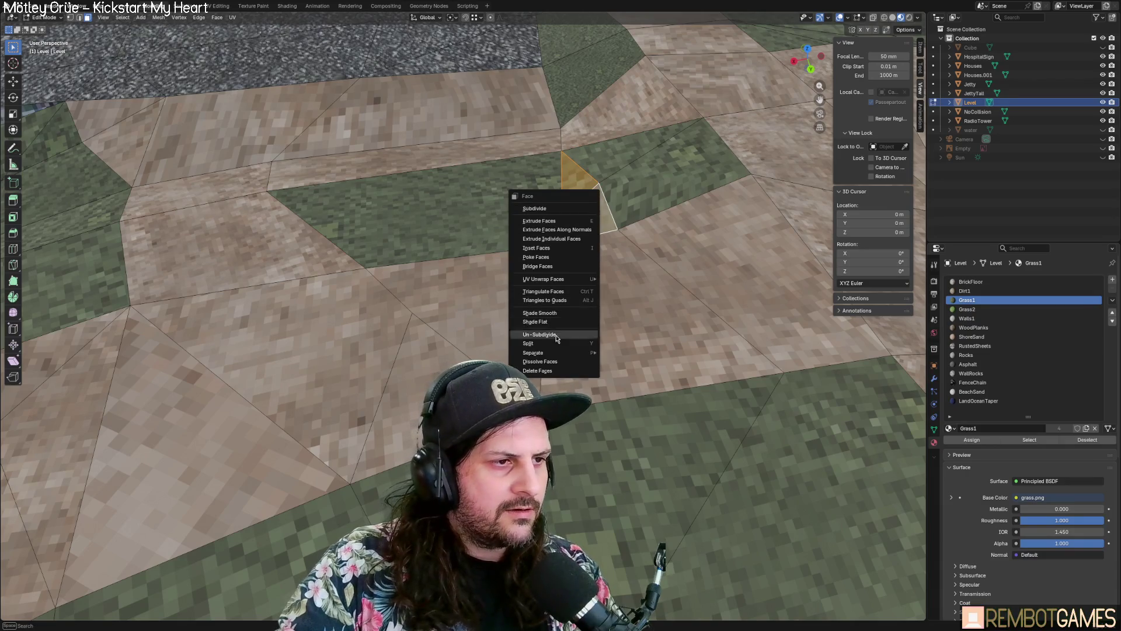
left_click(557, 363)
mouse_move(556, 363)
middle_mouse_down()
mouse_move(542, 276)
mouse_move(607, 249)
middle_mouse_up()
right_click(543, 276)
left_click(514, 425)
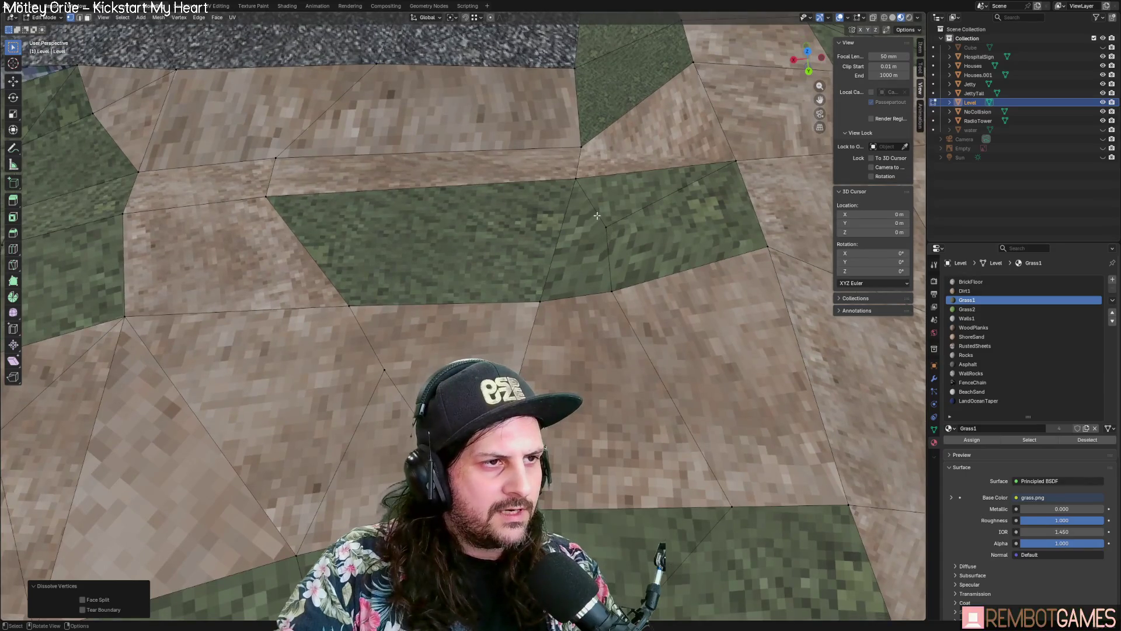
mouse_move(575, 290)
middle_mouse_down()
mouse_move(603, 282)
mouse_move(516, 220)
mouse_move(572, 261)
mouse_move(546, 297)
middle_mouse_up()
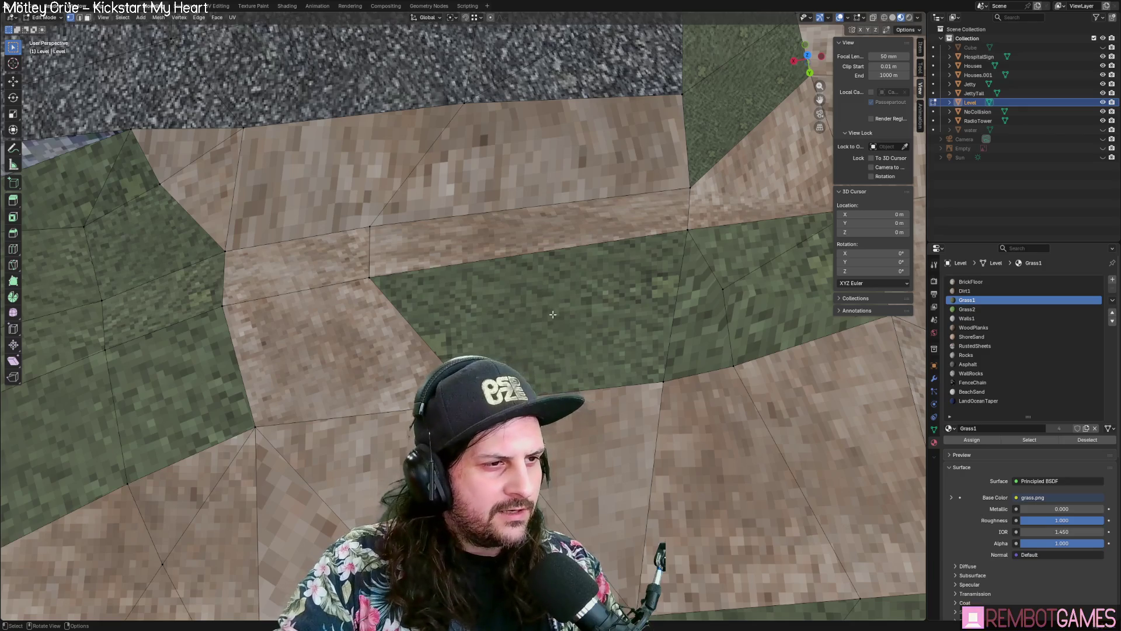
Step: Select the merged grass quad and check the ShoreSand and Grass2 material slots
left_click(633, 341)
left_click(981, 338)
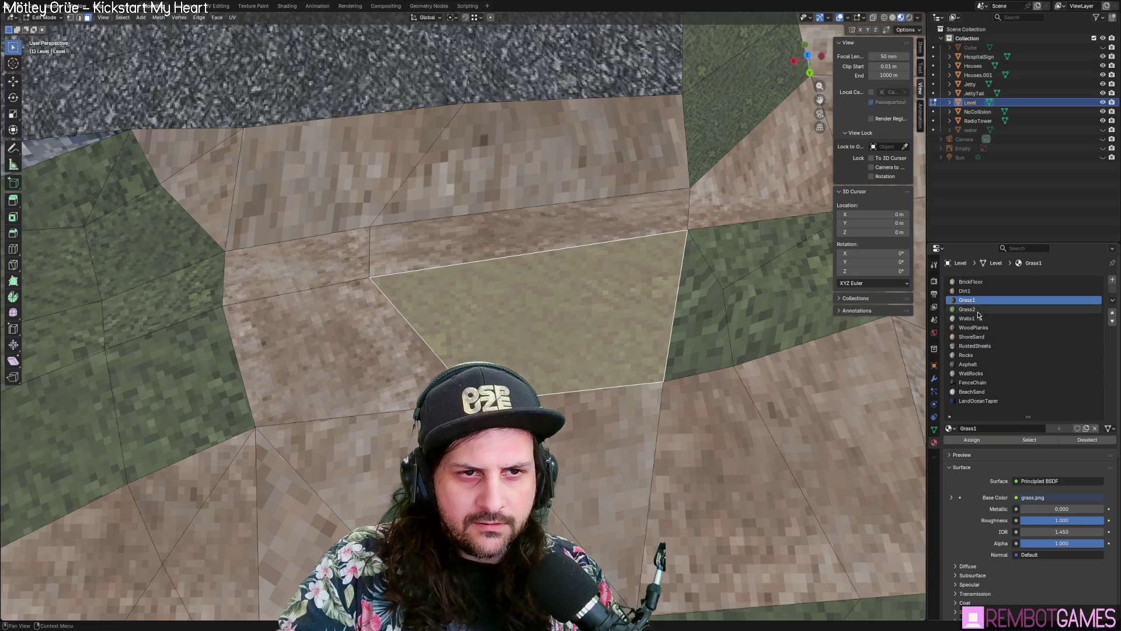
left_click(979, 310)
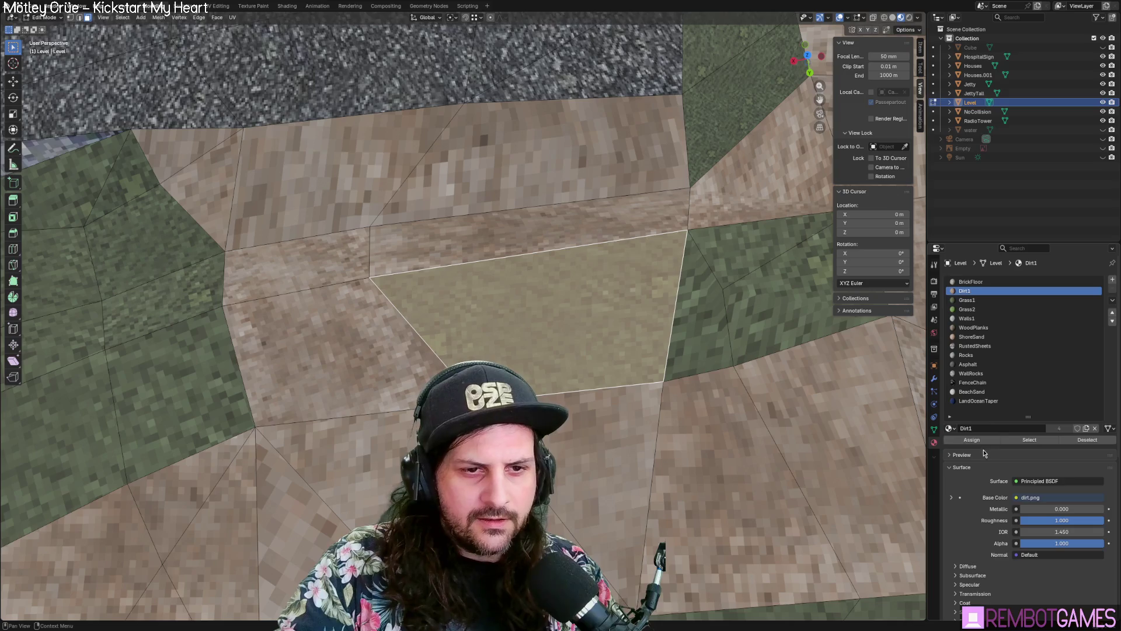
Step: Assign the Dirt1 material to a patch face on the dirt path
key("Tab")
mouse_move(730, 350)
middle_mouse_down()
mouse_move(684, 306)
mouse_move(597, 259)
mouse_move(581, 301)
middle_mouse_up()
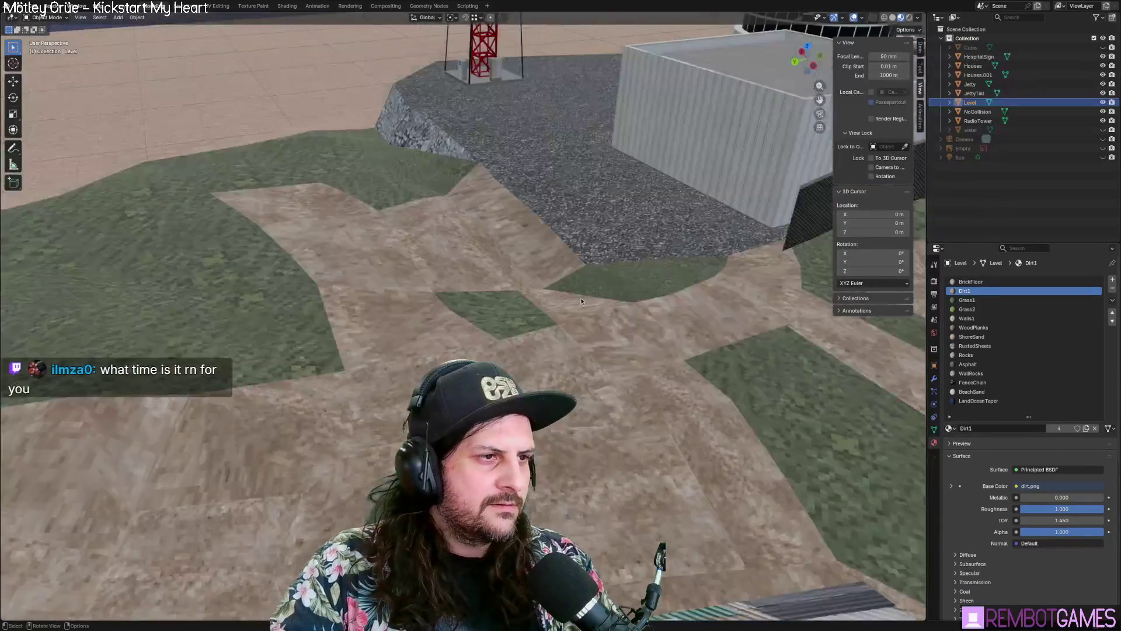
key("Tab")
left_click(584, 301)
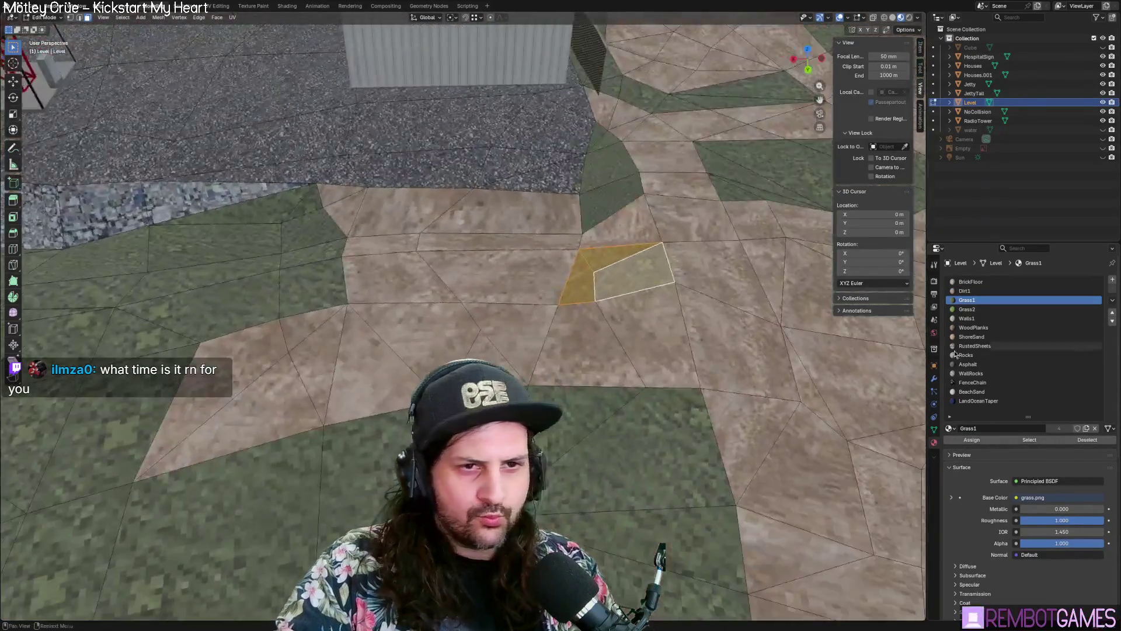
mouse_move(642, 234)
middle_mouse_down("shift")
mouse_move(625, 263)
mouse_move(566, 272)
middle_mouse_up("shift")
scroll(625, 263, "up", 2)
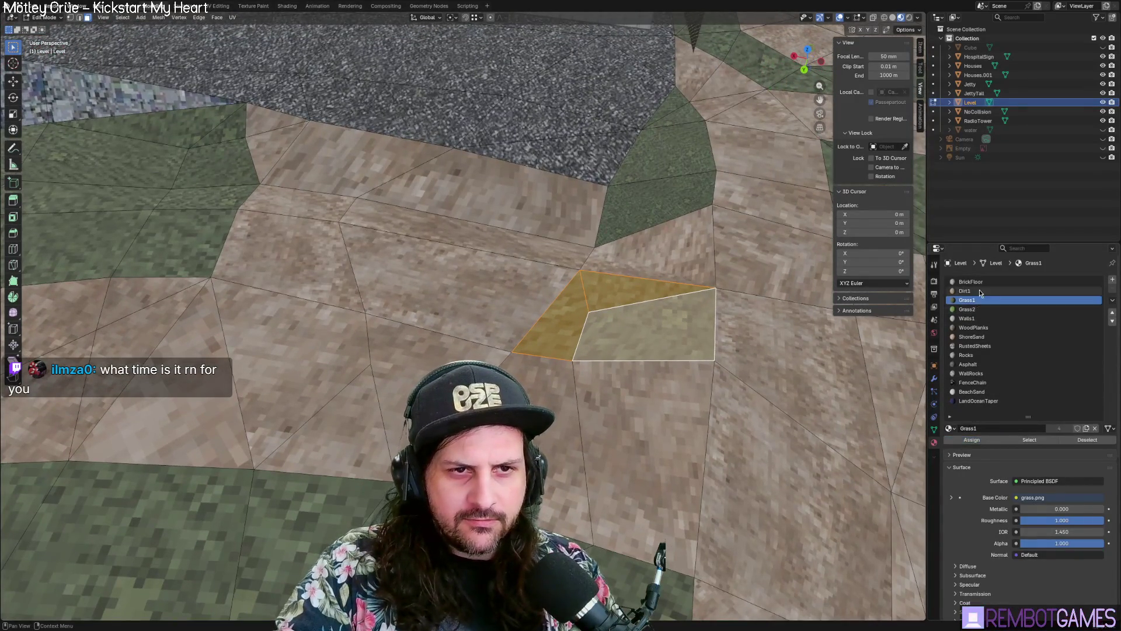
left_click(974, 437)
Step: Merge nearby vertices to tidy the patch edges, then switch to Top view and clear selection
middle_click_drag(672, 327, 658, 364, "shift")
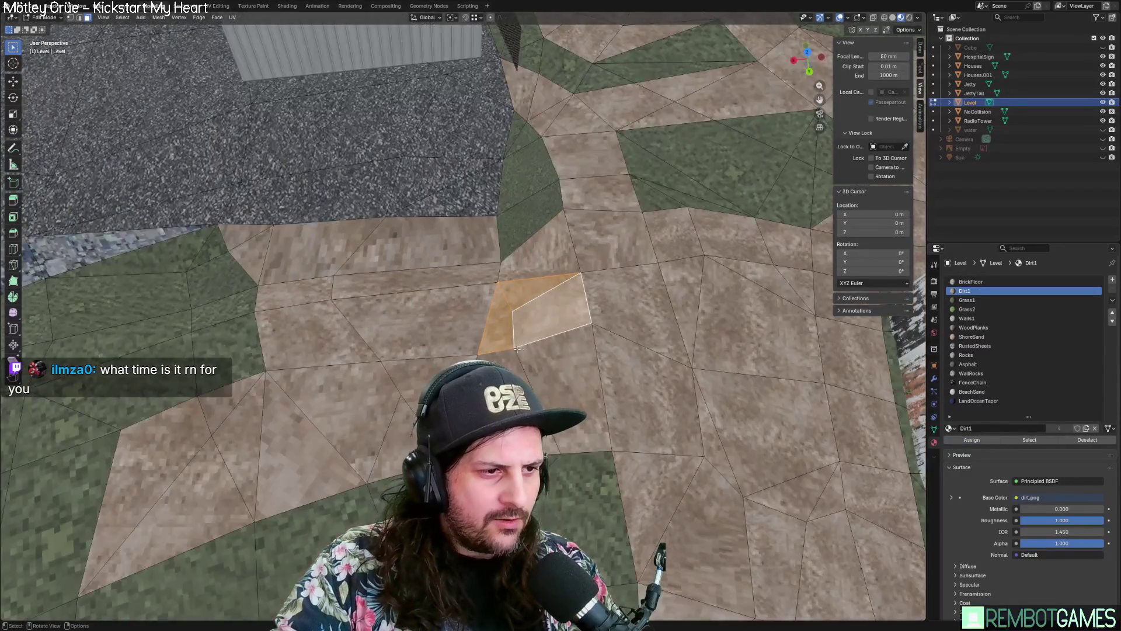
right_click(587, 337)
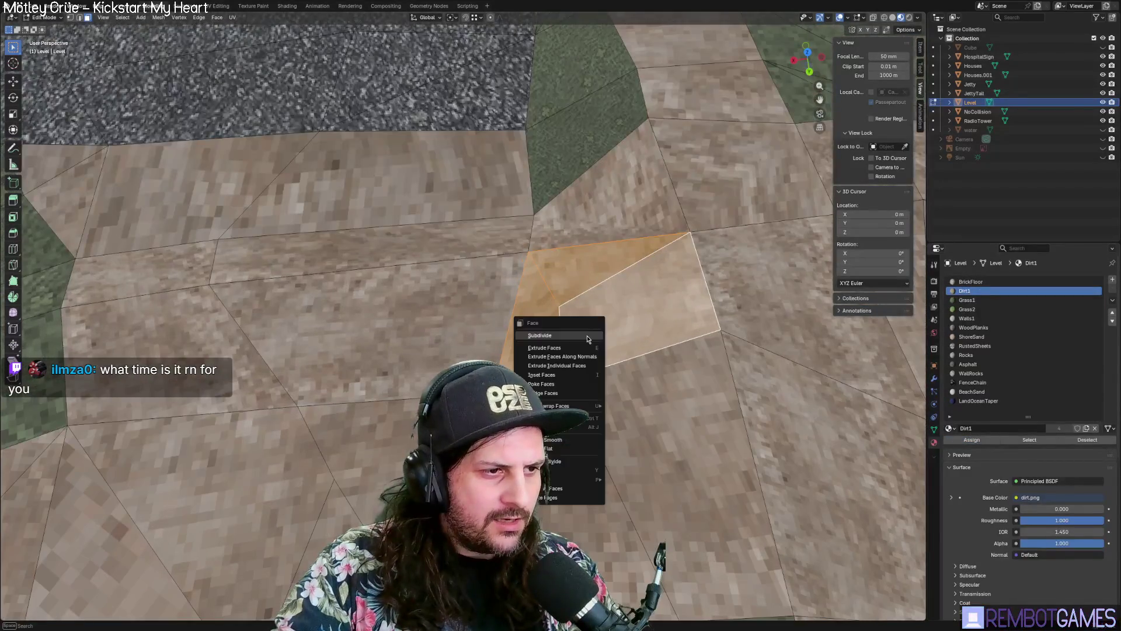
left_click(566, 498)
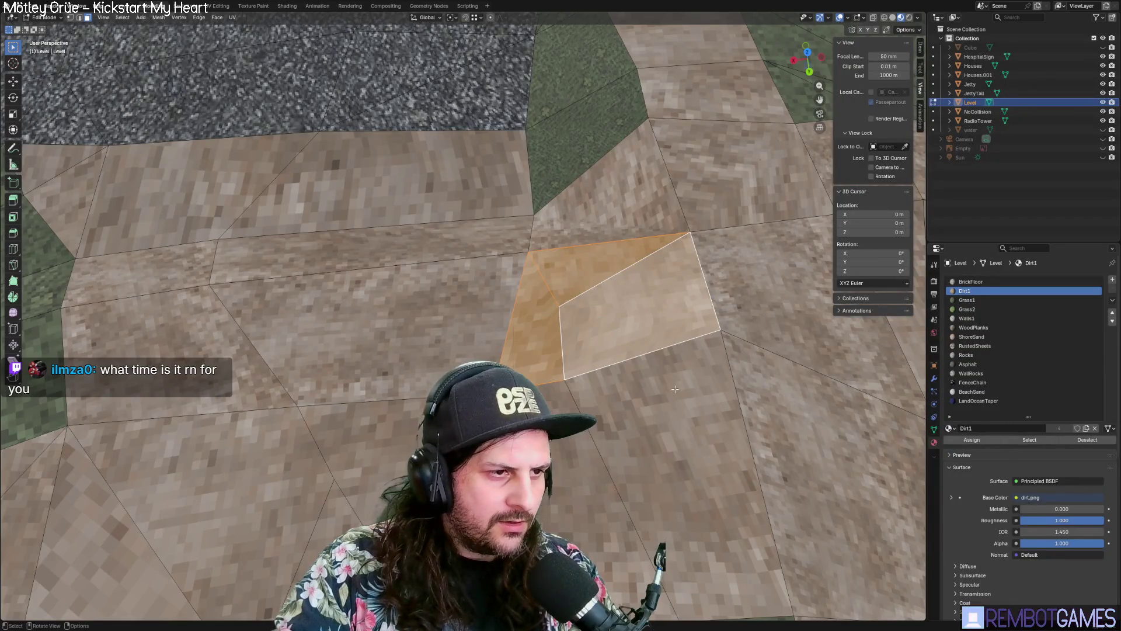
key("m")
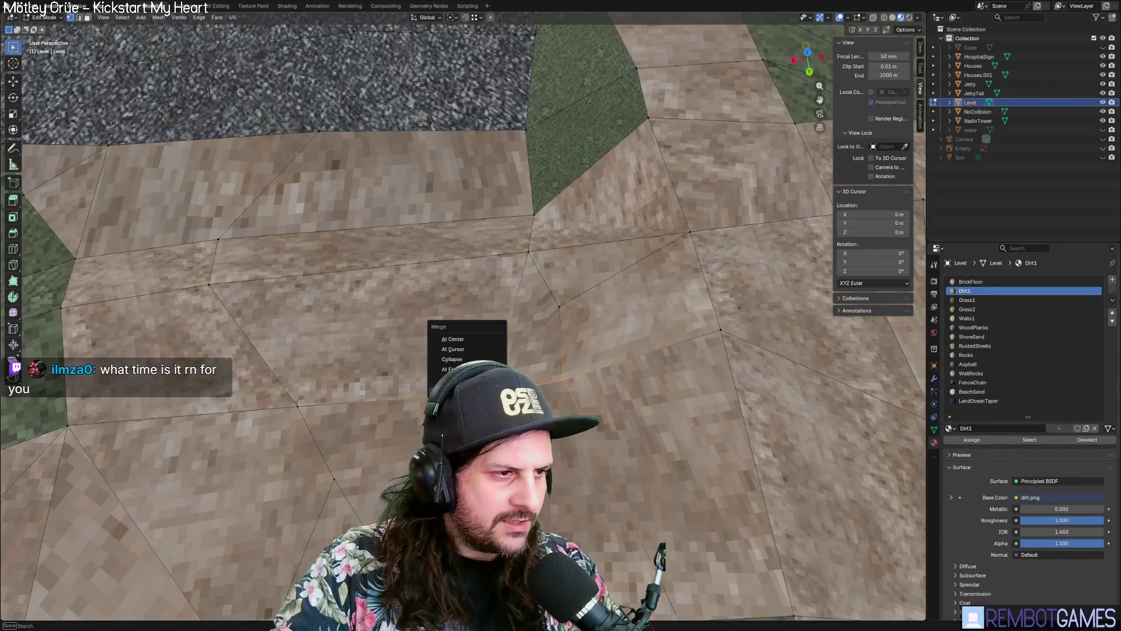
left_click(462, 379)
left_click(555, 308)
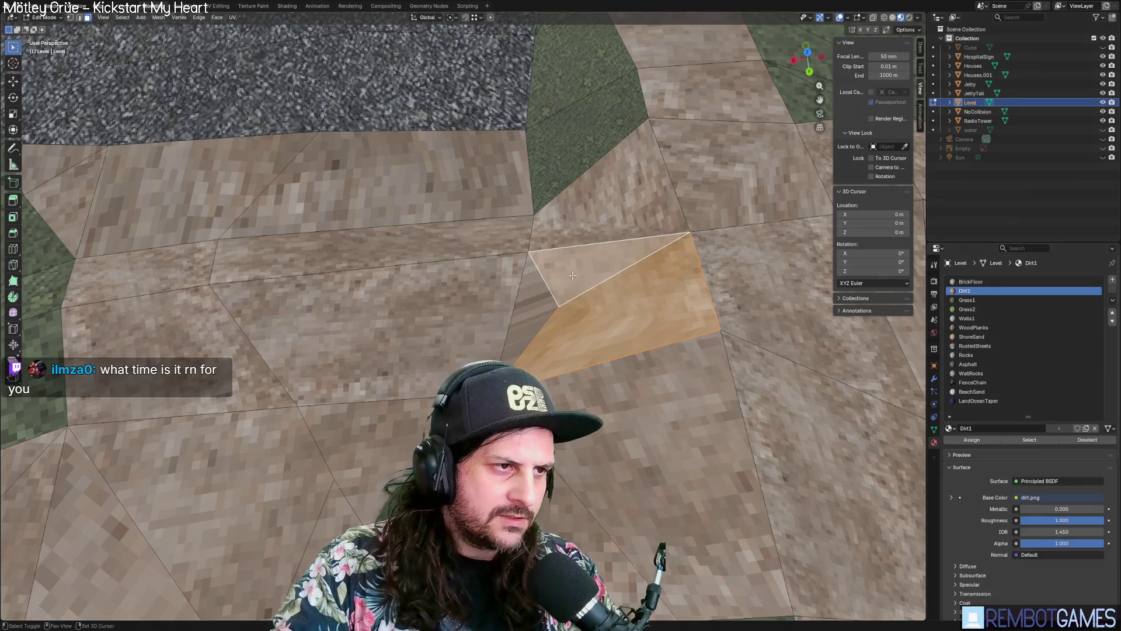
right_click(549, 308)
mouse_move(578, 280)
middle_mouse_down()
mouse_move(644, 269)
mouse_move(526, 313)
mouse_move(501, 341)
middle_mouse_up()
key("grave")
left_click(540, 296)
key("alt+a")
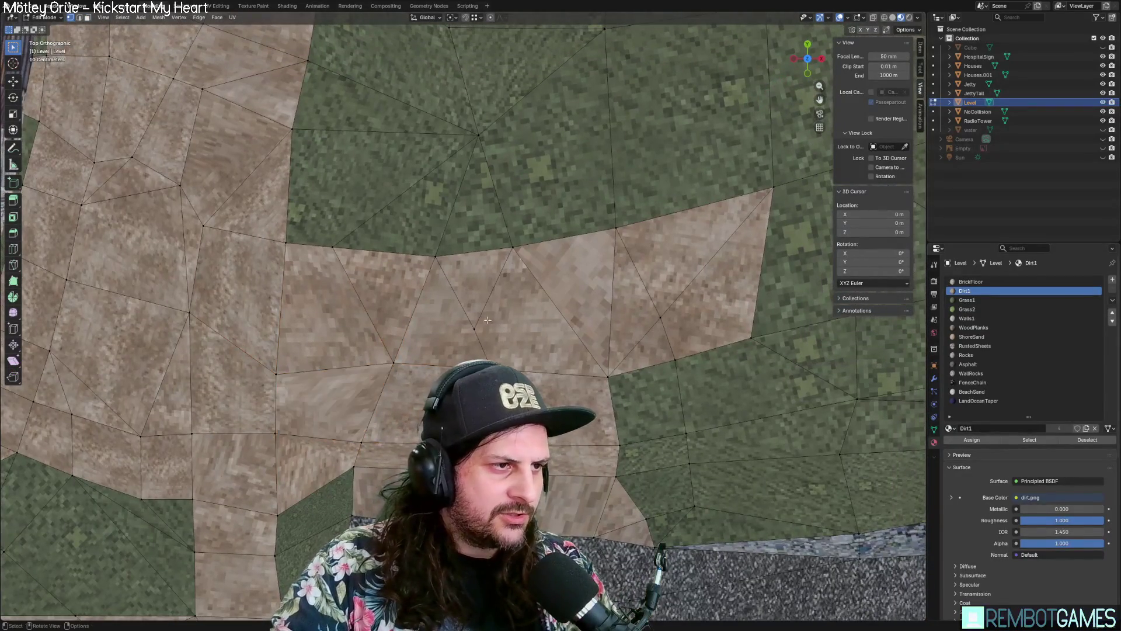
Step: Select the dirt patch's three triangles, trying Delete Faces but undoing it both times
left_click(473, 275)
left_click(453, 330, "shift")
left_click(525, 318, "shift")
right_click(489, 291)
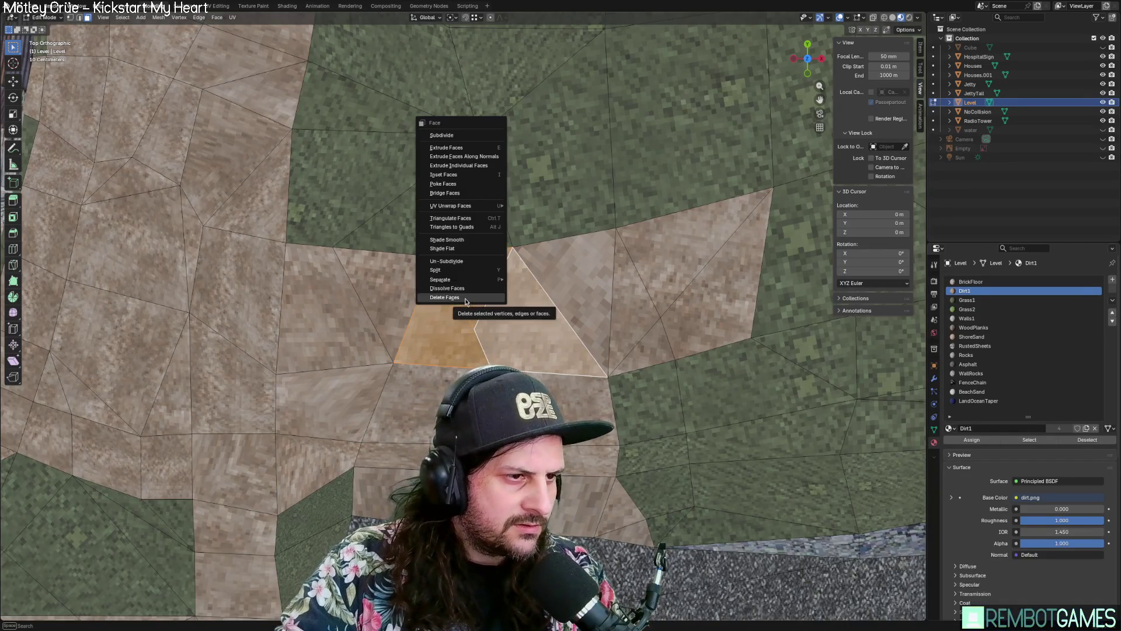
left_click(466, 299)
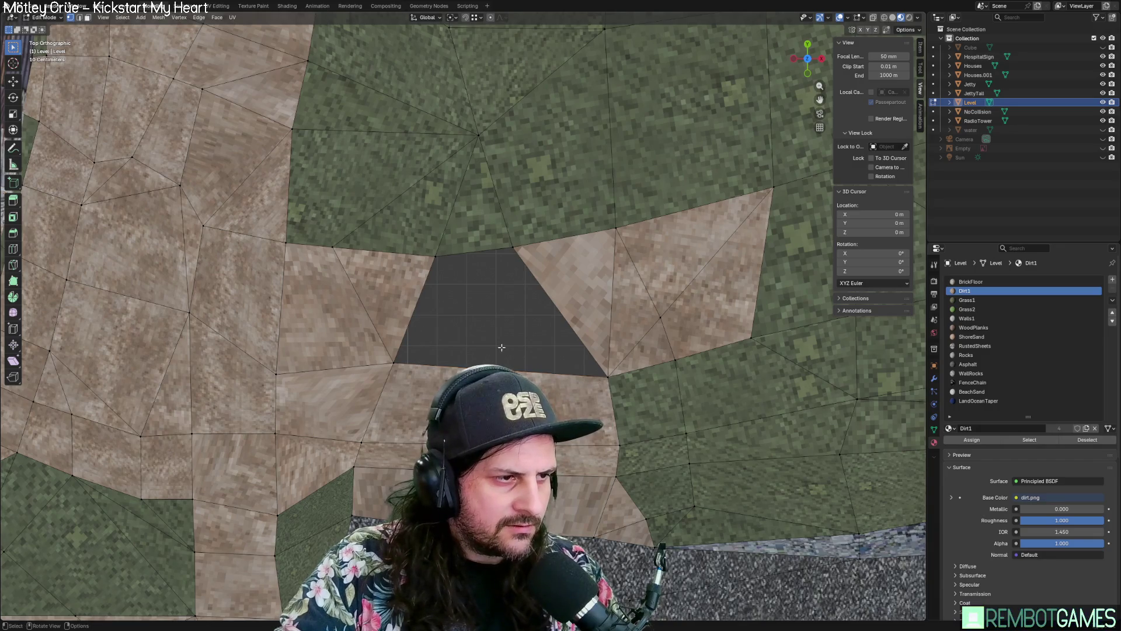
key("ctrl+z")
right_click(488, 317)
left_click(488, 317)
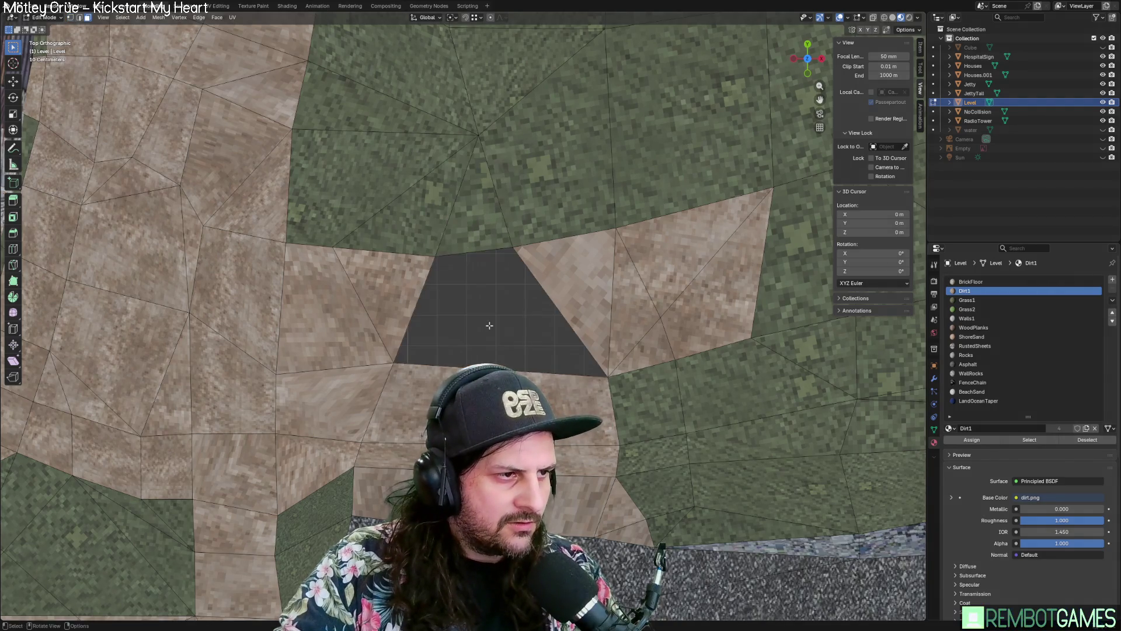
key("ctrl+z")
Step: Dissolve the quad and triangle into one face and merge the stray vertex At Last
right_click(487, 317)
left_click(485, 309)
left_click(518, 372)
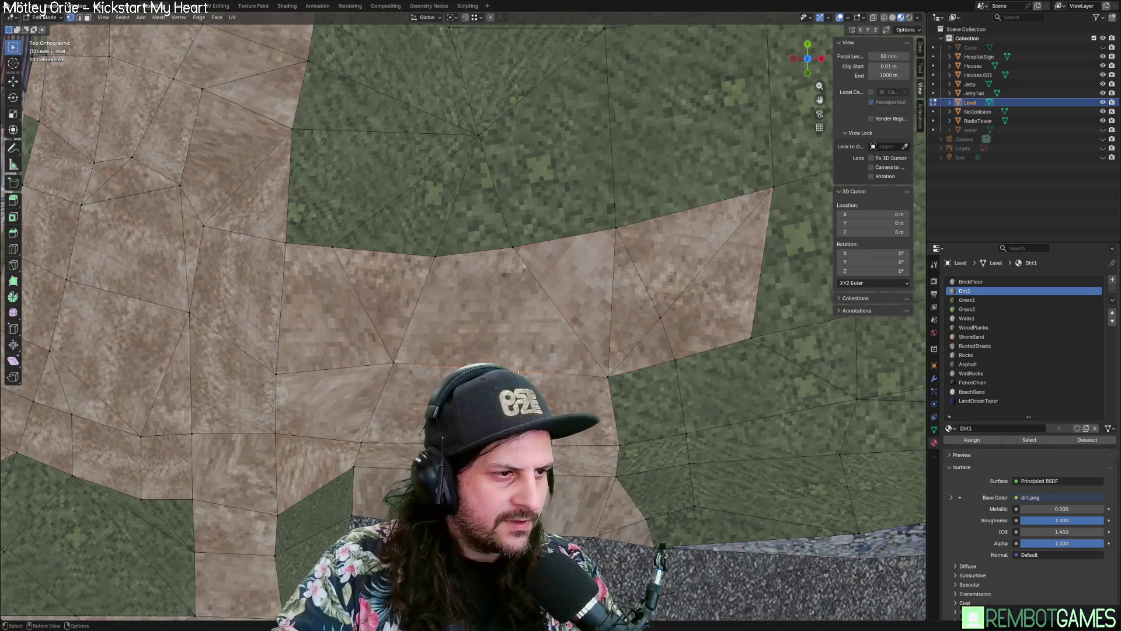
key("m")
left_click(590, 351)
mouse_move(590, 351)
middle_mouse_down()
mouse_move(433, 323)
mouse_move(574, 337)
middle_mouse_up()
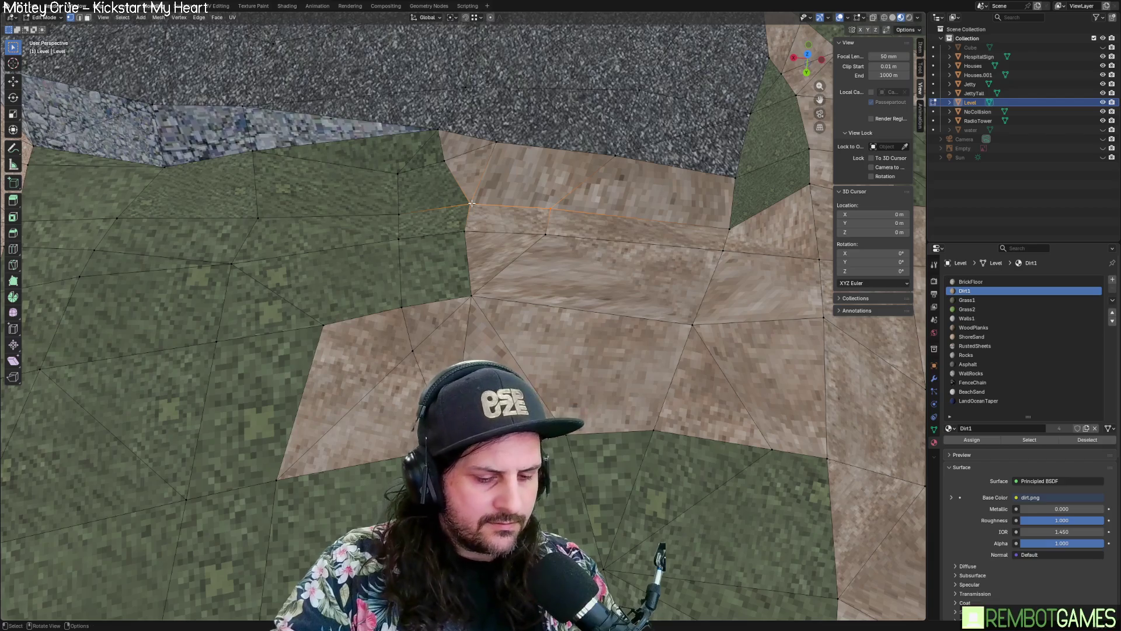
Step: Unwrap the dirt quads and triangles along the gravel edge
mouse_move(633, 228)
middle_mouse_down()
mouse_move(531, 153)
mouse_move(590, 166)
mouse_move(620, 387)
middle_mouse_up()
key("Tab")
key("Tab")
left_click(526, 161)
left_click(451, 136, "ctrl")
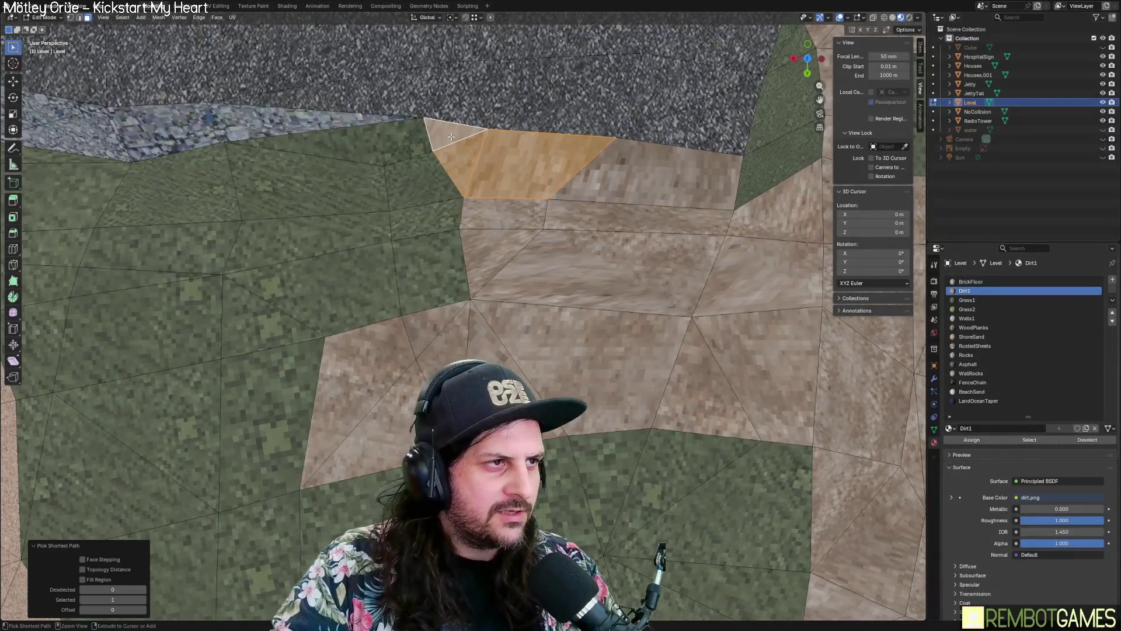
left_click(662, 181, "ctrl")
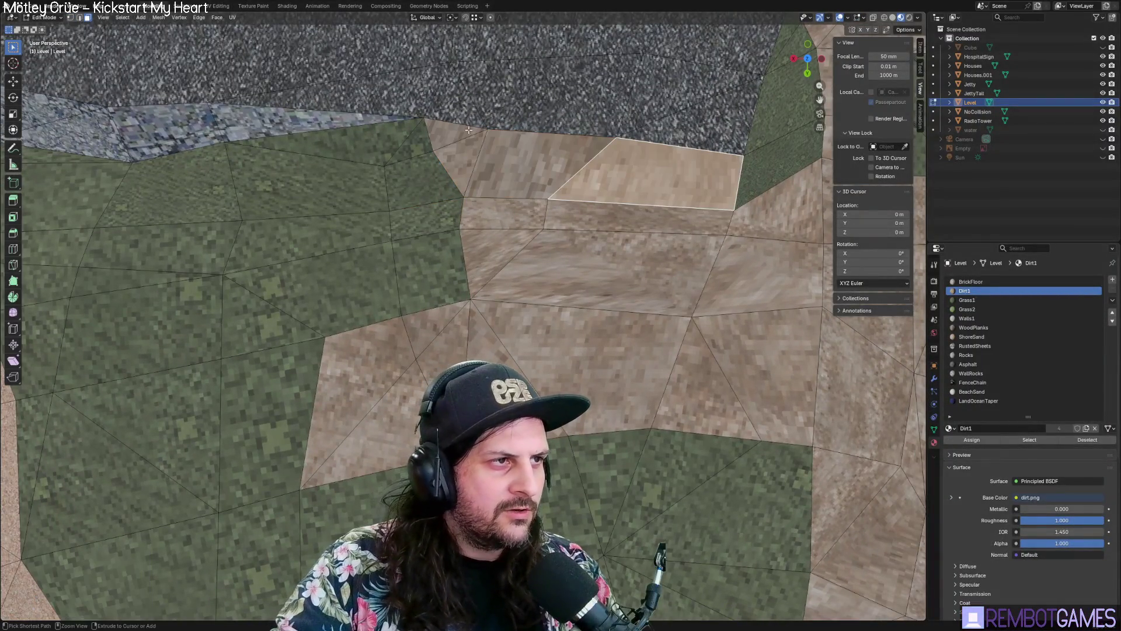
left_click(604, 217)
left_click(527, 245, "ctrl")
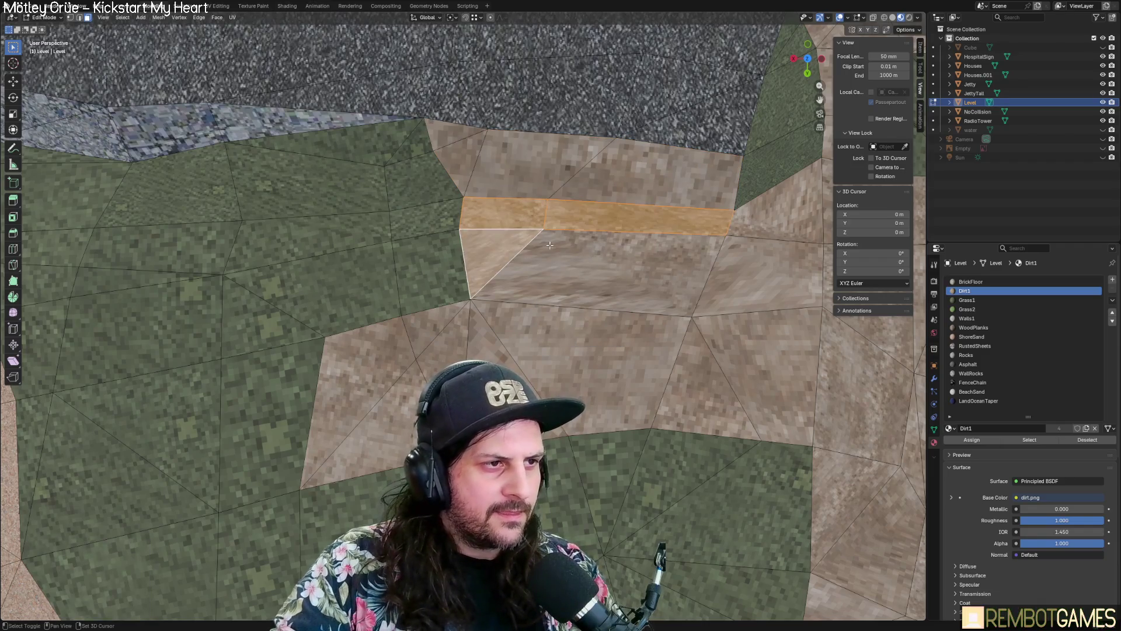
left_click(550, 245, "ctrl")
key("u")
left_click(576, 253)
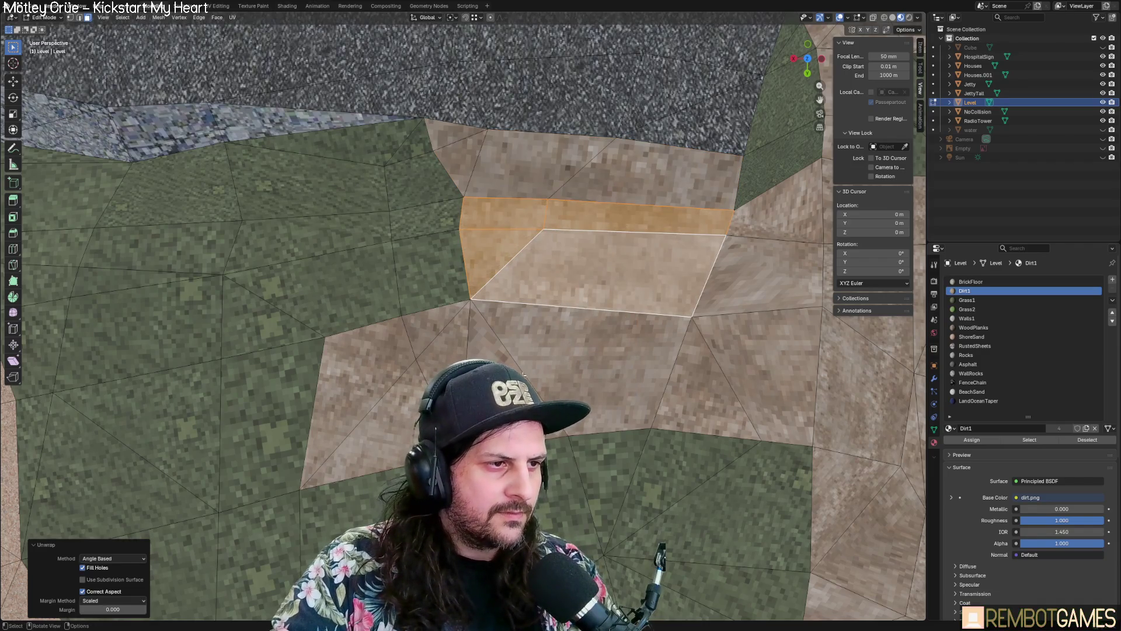
Step: Unwrap the left dirt triangle and the quad below it with the Conformal method
left_click(523, 374)
left_click(575, 362, "ctrl")
key("u")
left_click(564, 367)
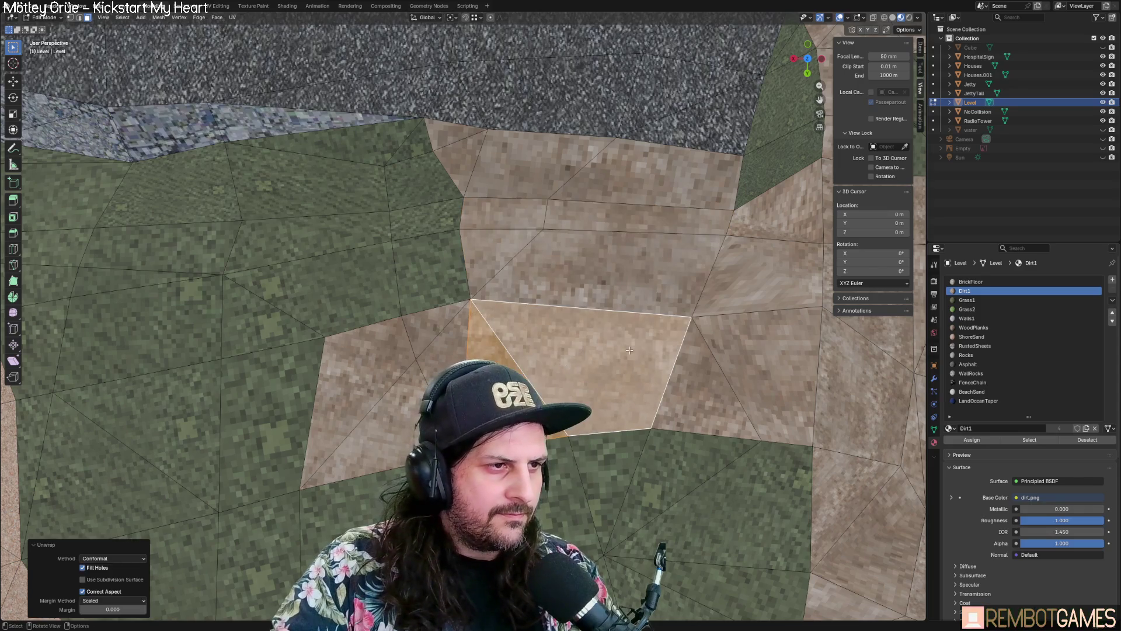
Step: Select the next strip of dirt faces further up, including the top-left quad, and unwrap it
middle_click_drag(563, 367, 520, 358, "shift")
left_click(549, 268)
left_click(467, 213, "shift")
left_click(530, 216, "shift")
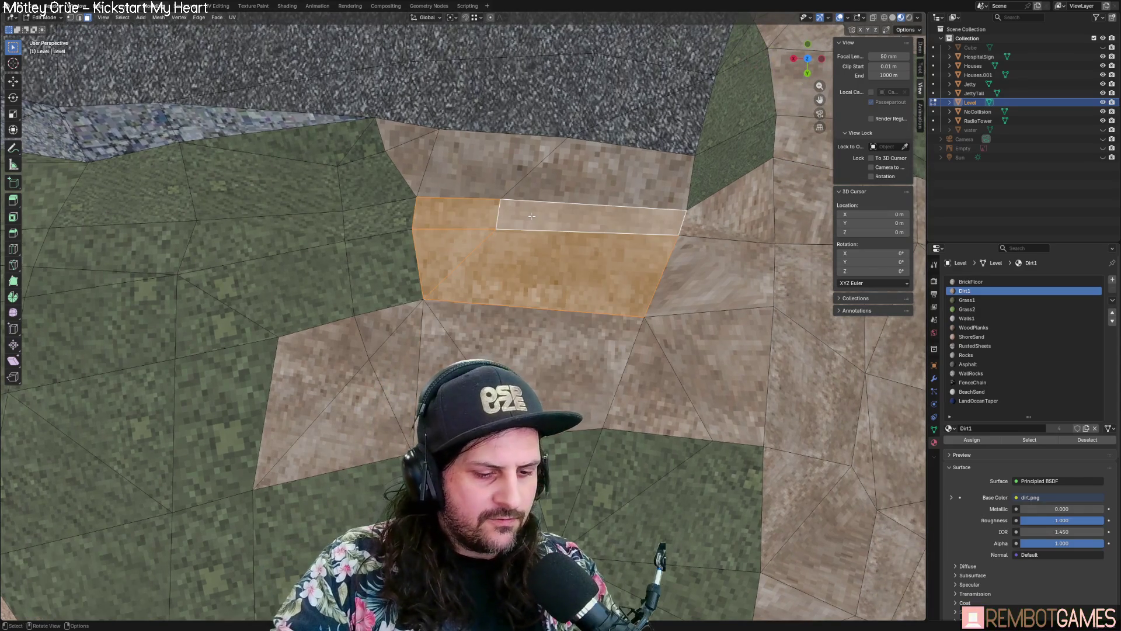
key("u")
left_click(531, 215)
Step: Conformal-unwrap the top row of dirt faces together with the top-left triangle
left_click(533, 172)
left_click(462, 167, "shift")
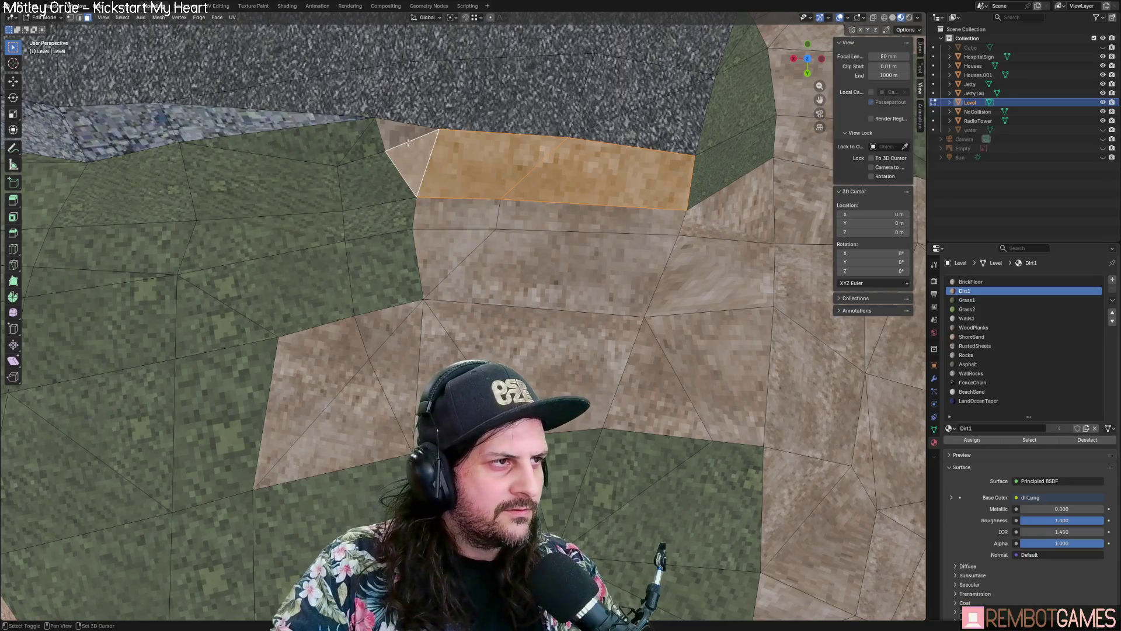
left_click(403, 133, "shift")
key("u")
left_click(545, 191)
Step: From a low angle, unwrap one more dirt quad and its neighbouring triangle
mouse_move(544, 191)
middle_mouse_down()
mouse_move(615, 277)
mouse_move(603, 269)
mouse_move(692, 293)
mouse_move(552, 270)
mouse_move(671, 286)
mouse_move(556, 303)
middle_mouse_up()
key("Tab")
key("Tab")
scroll(702, 289, "up", 3)
left_click(570, 353)
left_click(584, 302, "shift")
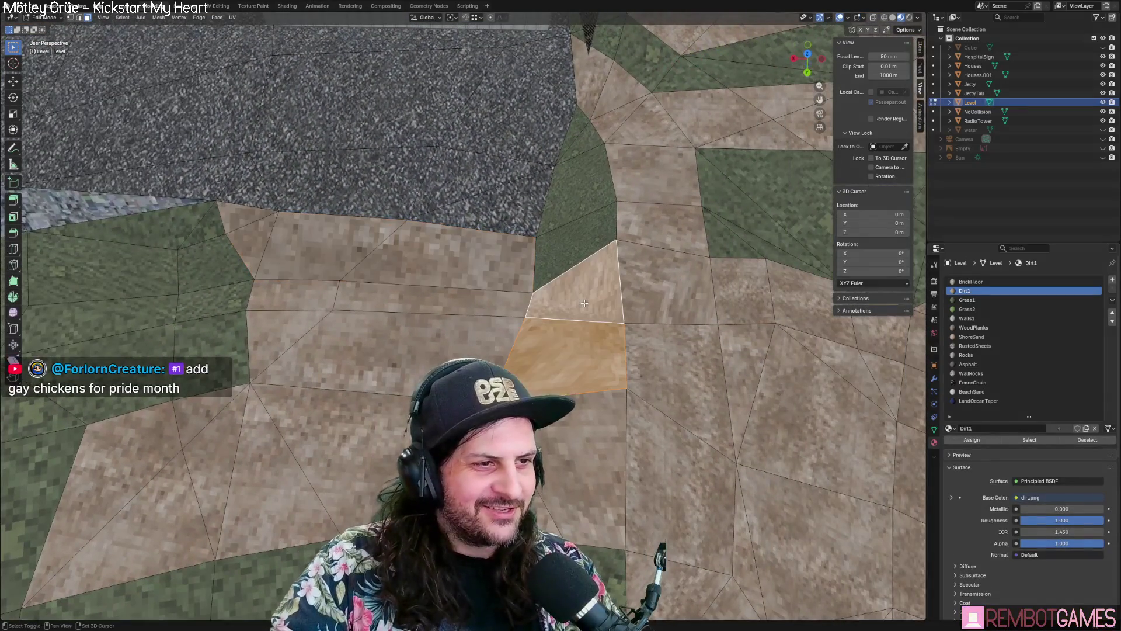
key("u")
left_click(584, 304)
scroll(619, 295, "down", 6)
Step: Check the island paths near the lighthouse, hospital and houses, then switch to Godot
mouse_move(619, 294)
middle_mouse_down()
mouse_move(566, 362)
mouse_move(549, 334)
middle_mouse_up()
middle_click_drag(525, 379, 560, 377)
mouse_move(595, 320)
middle_mouse_down()
mouse_move(228, 355)
mouse_move(272, 386)
middle_mouse_up()
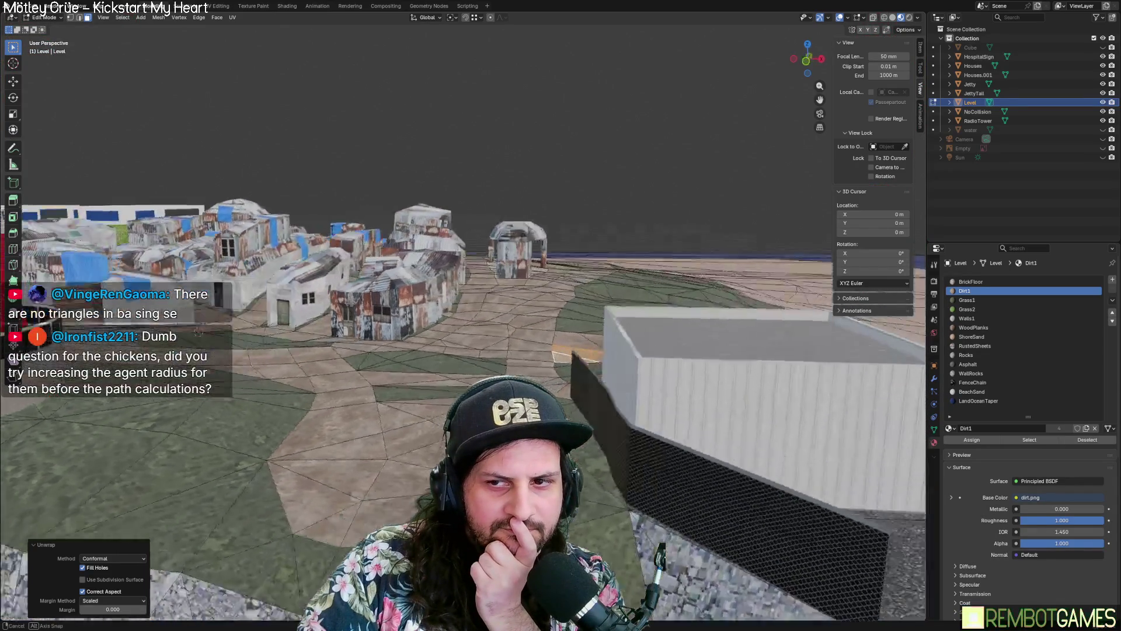
mouse_move(272, 386)
middle_mouse_down()
mouse_move(750, 474)
mouse_move(744, 457)
middle_mouse_up()
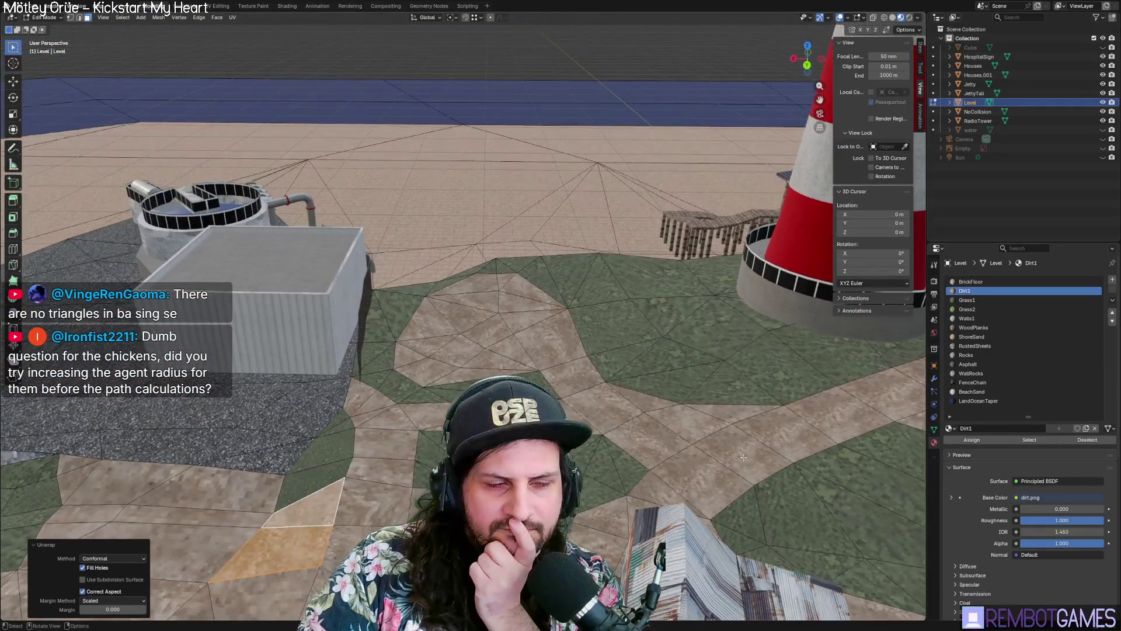
middle_click_drag(605, 398, 571, 362)
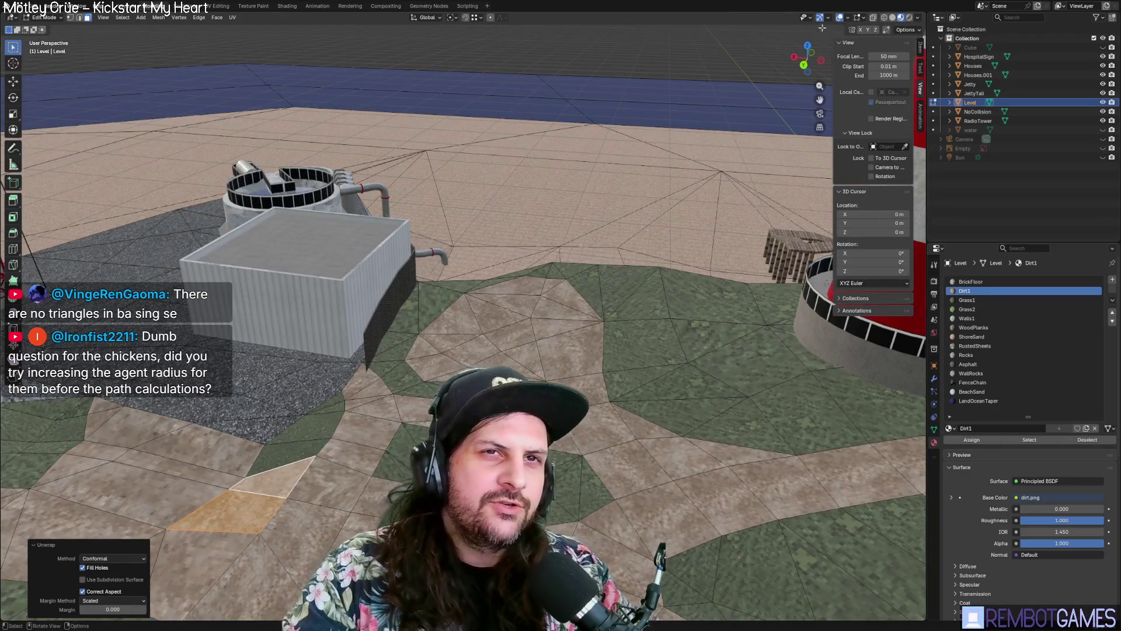
key("alt+Tab")
scroll(433, 236, "down", 5)
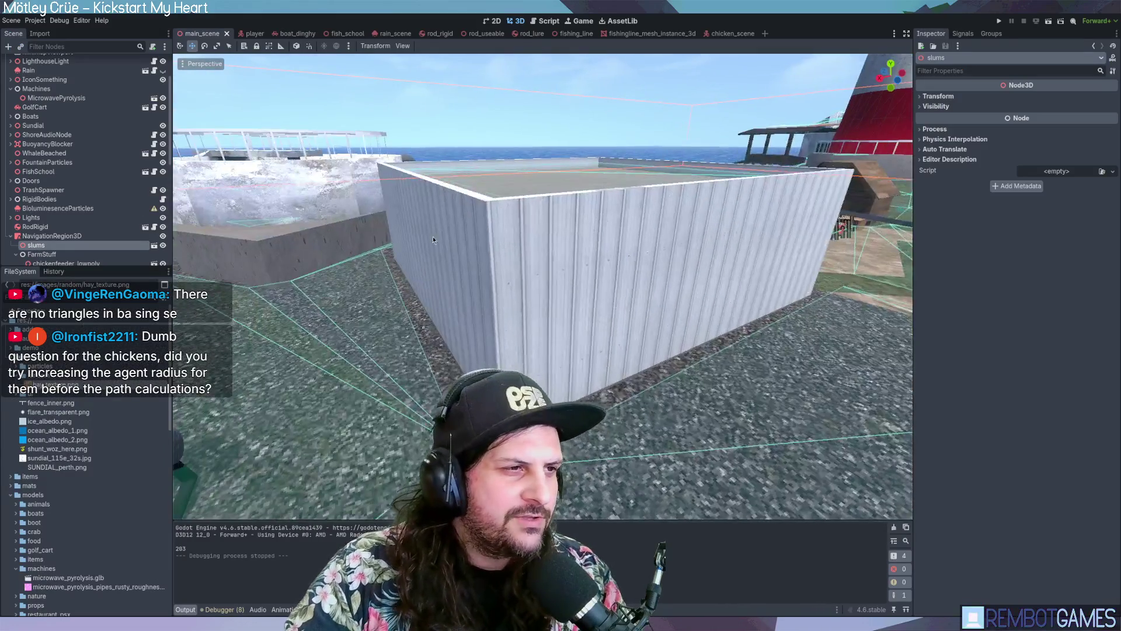
Step: Open chicken_scene, select its NavigationAgent3D, and widen the Inspector to show layers 1–32
scroll(451, 248, "down", 5)
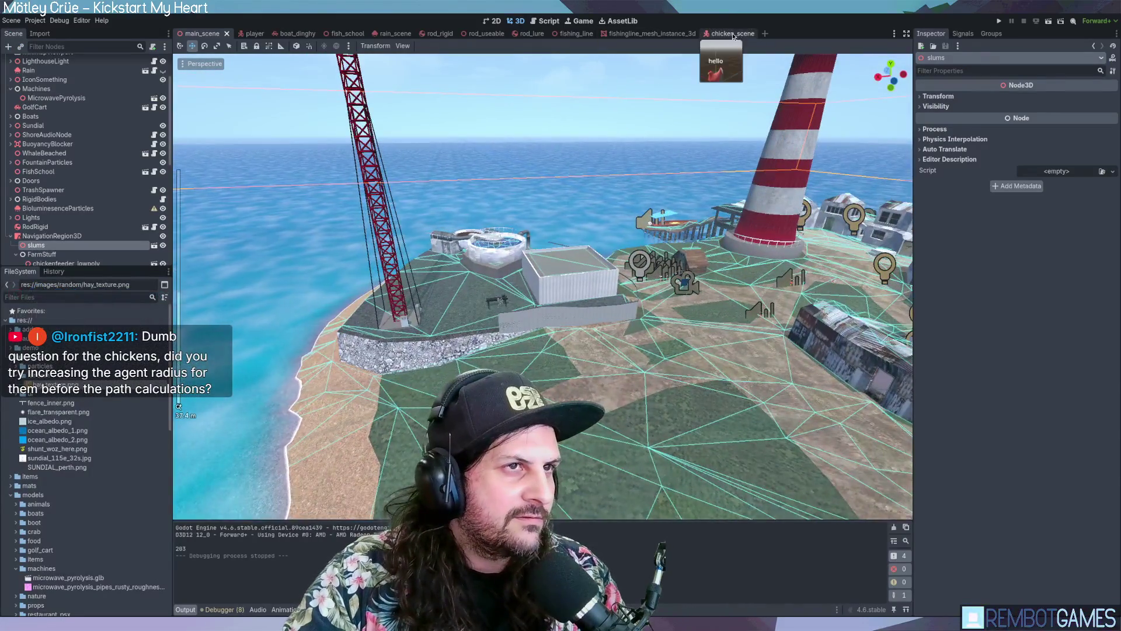
left_click(730, 33)
left_click(81, 60)
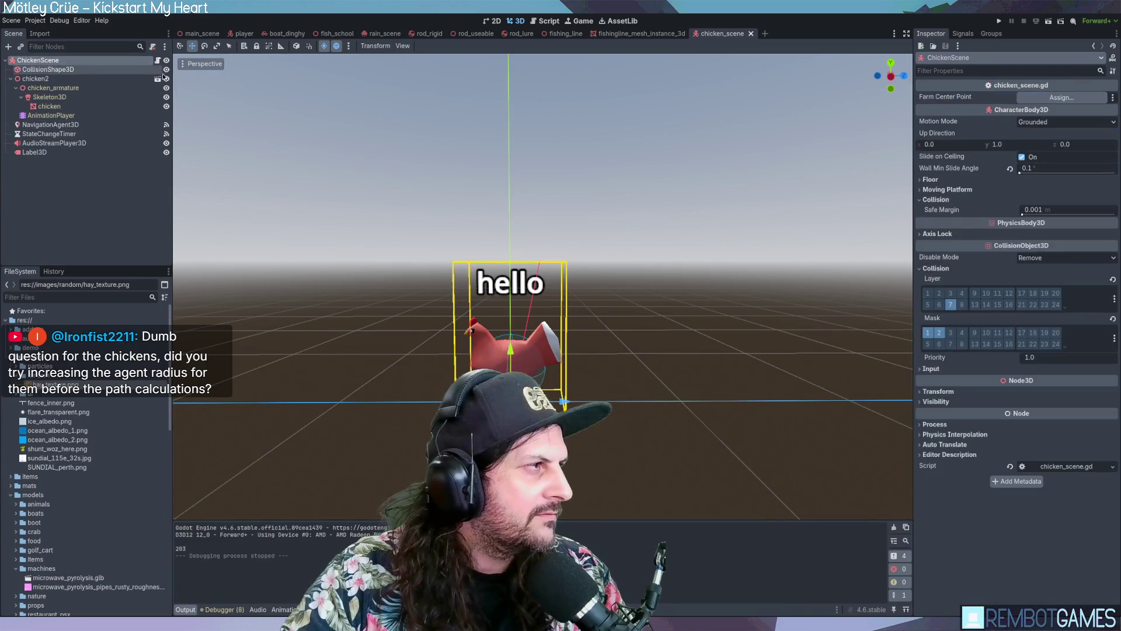
left_click(79, 124)
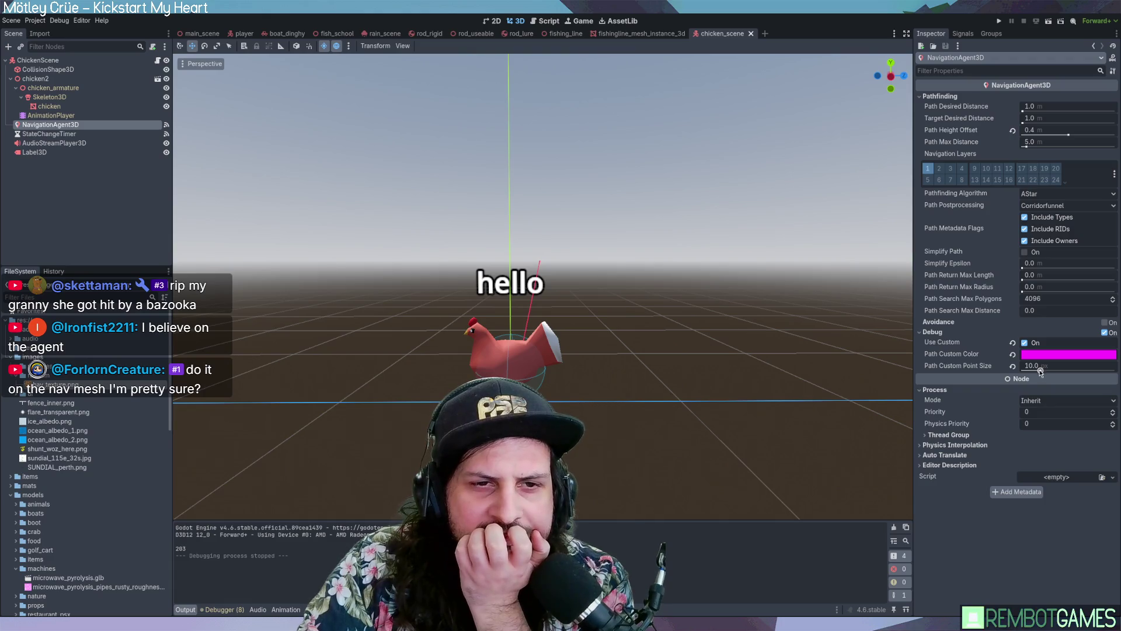
left_click_drag(914, 321, 902, 321)
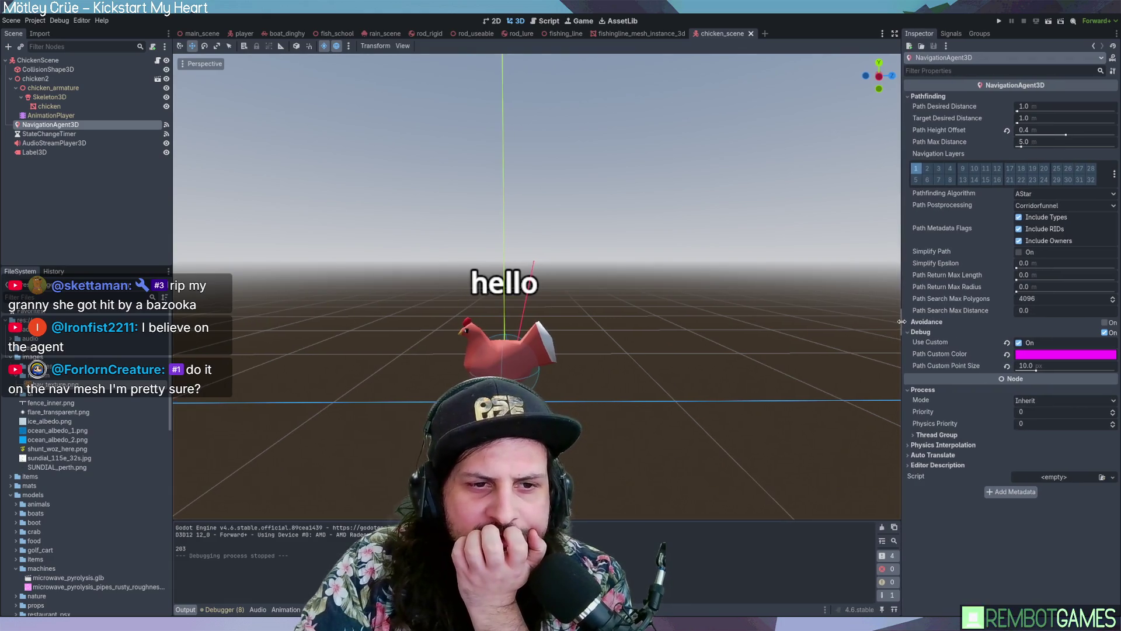
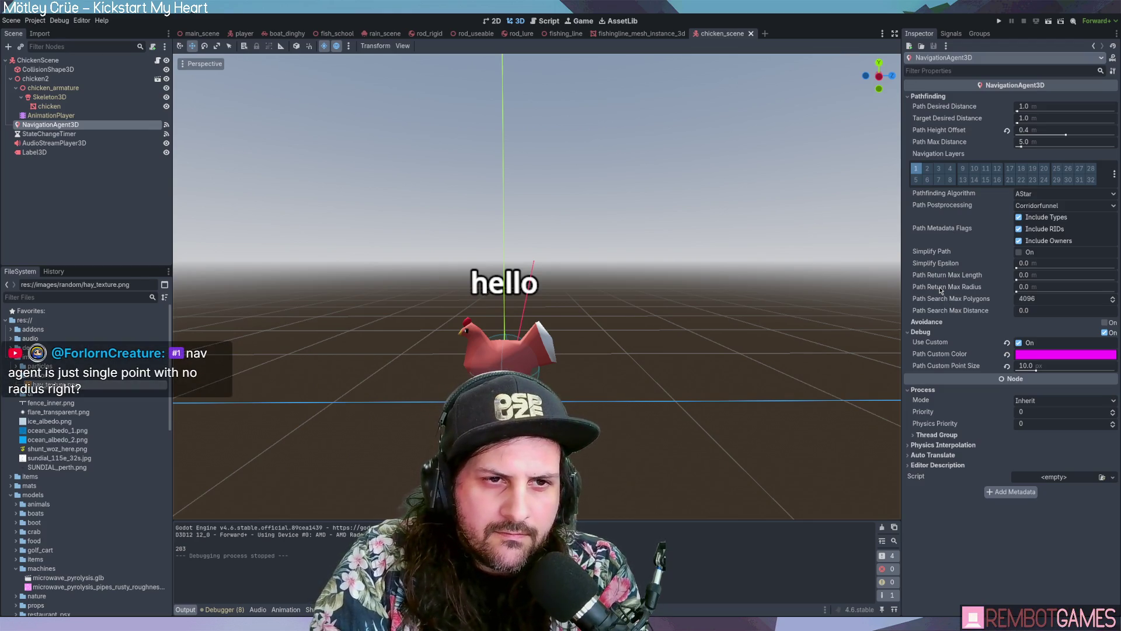
Step: Set the chicken NavigationAgent3D's Path and Target Desired Distance to 0.5, then run the game with F5
middle_click_drag(807, 236, 841, 199)
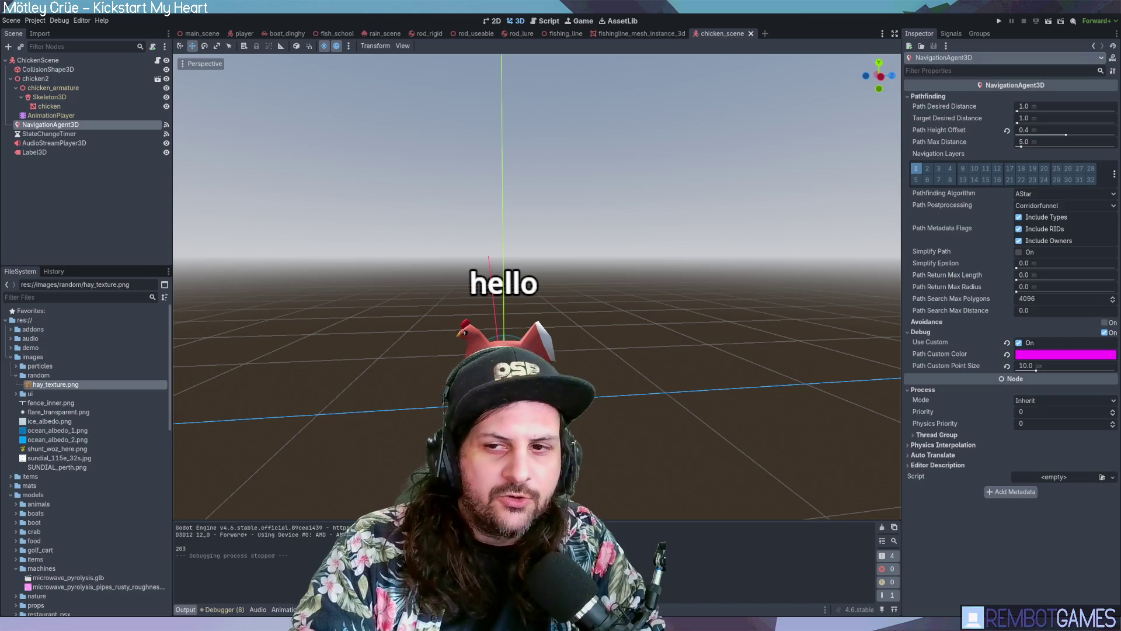
scroll(699, 240, "down", 3)
mouse_move(698, 239)
middle_mouse_down()
mouse_move(572, 332)
mouse_move(608, 312)
mouse_move(591, 278)
middle_mouse_up()
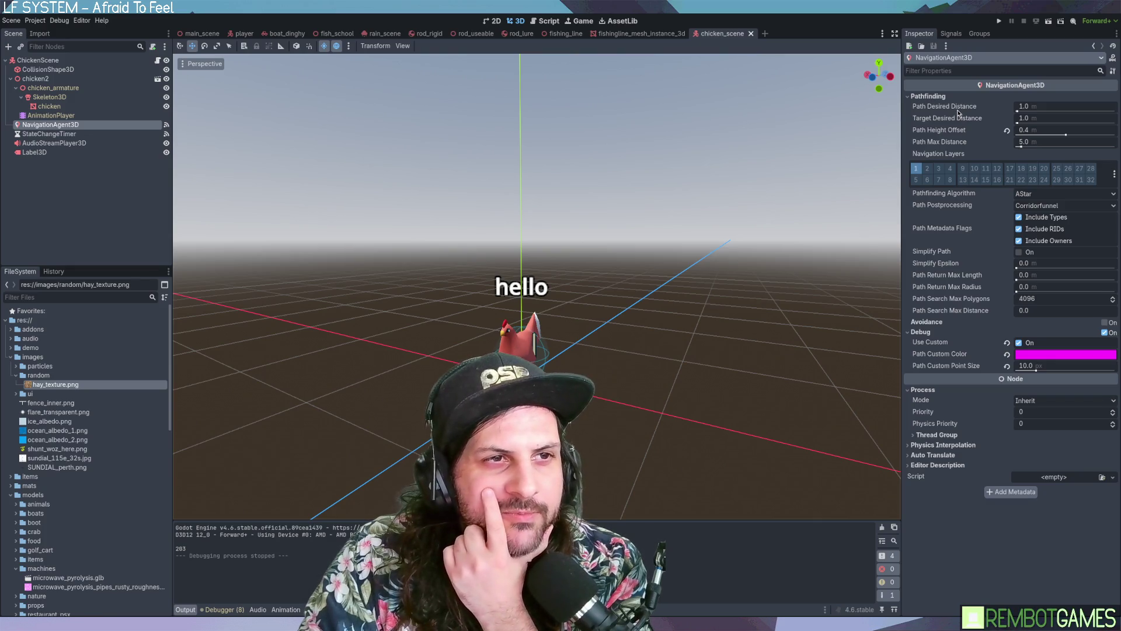
left_click(1037, 109)
type("0.5")
key("Return")
left_click(1059, 116)
type("0.5")
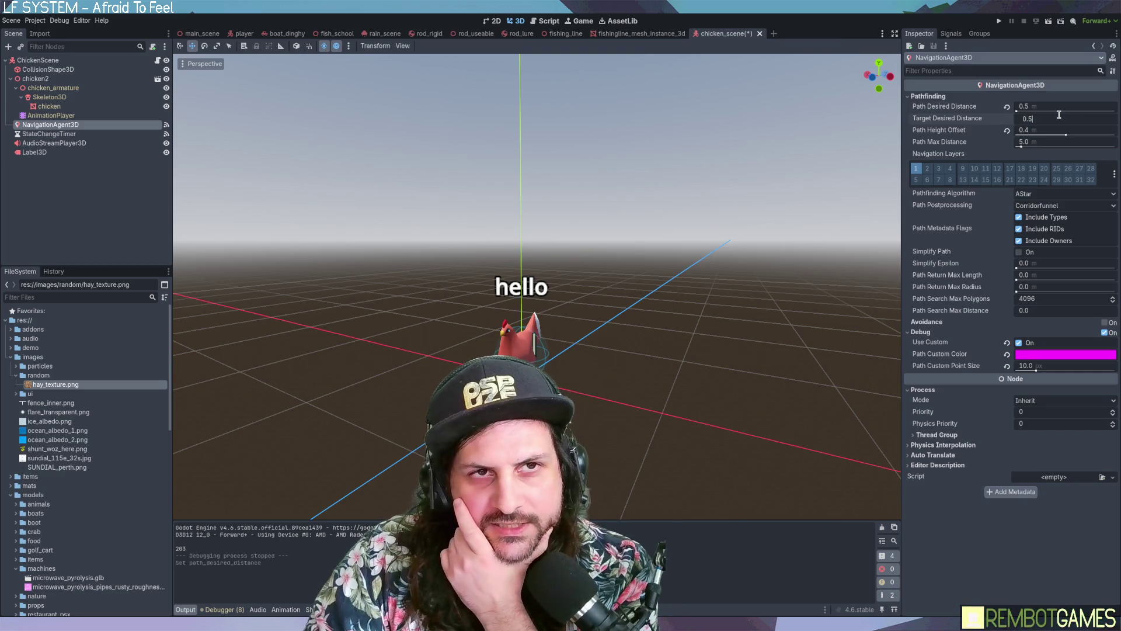
key("Return")
key("F5")
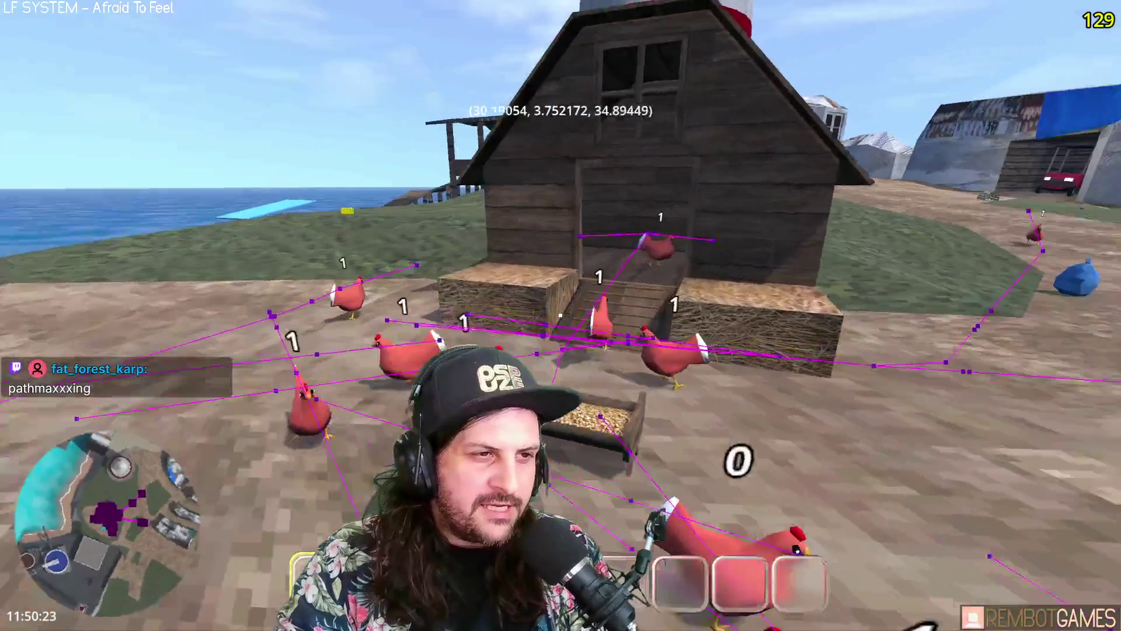
Step: In the running game, walk toward the coop, back off, and strafe around its side
key("w")
key("s")
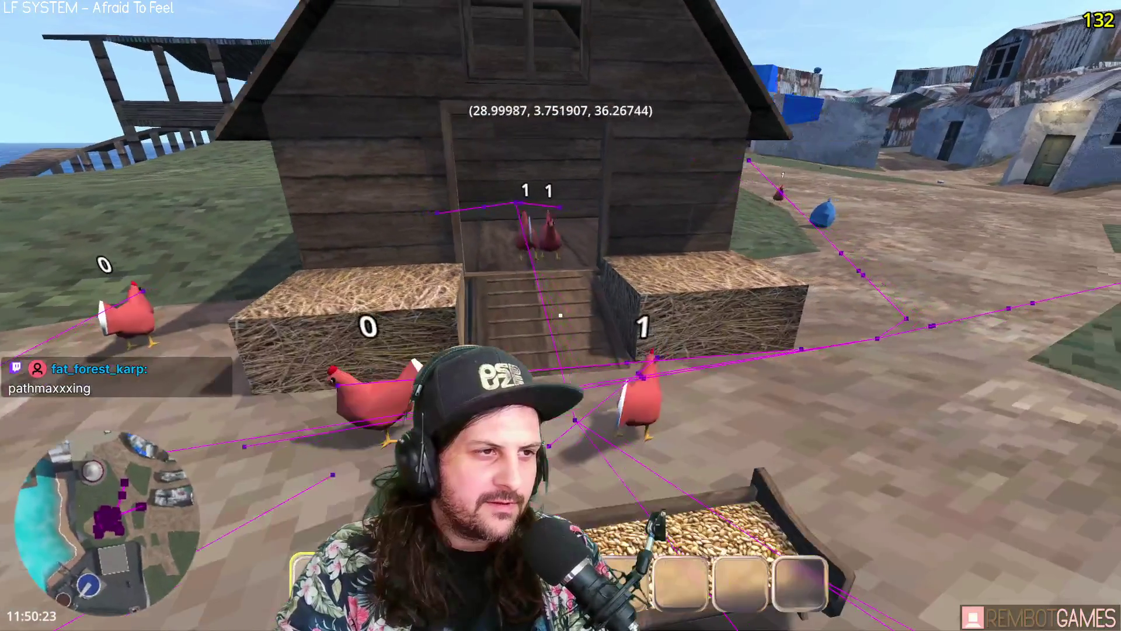
scroll(560, 316, "down", 3)
key("s")
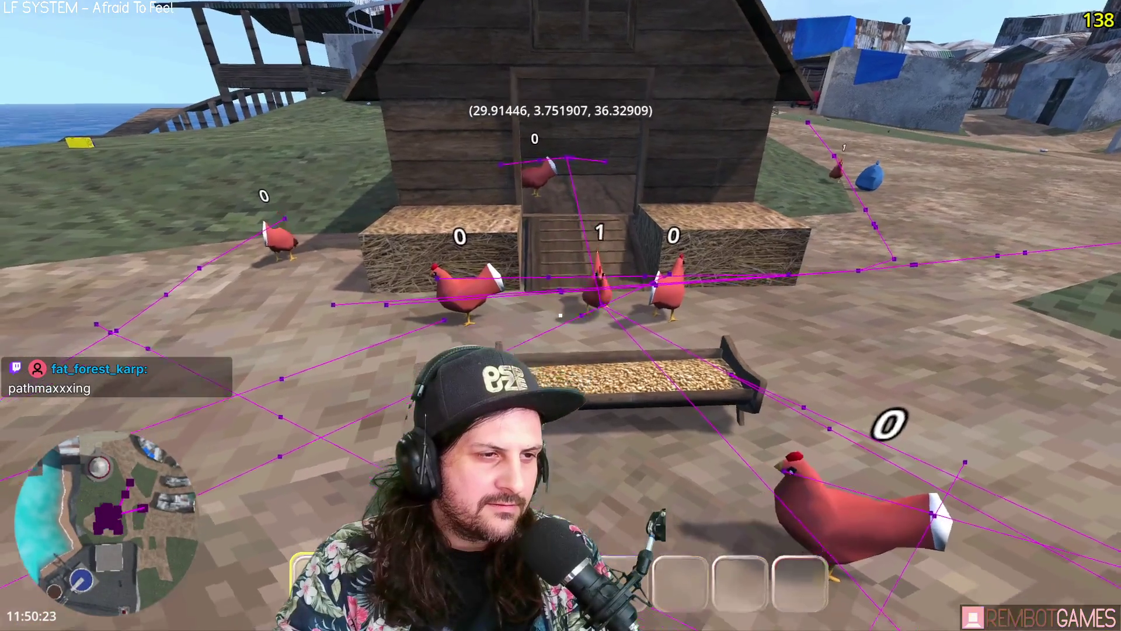
key("d")
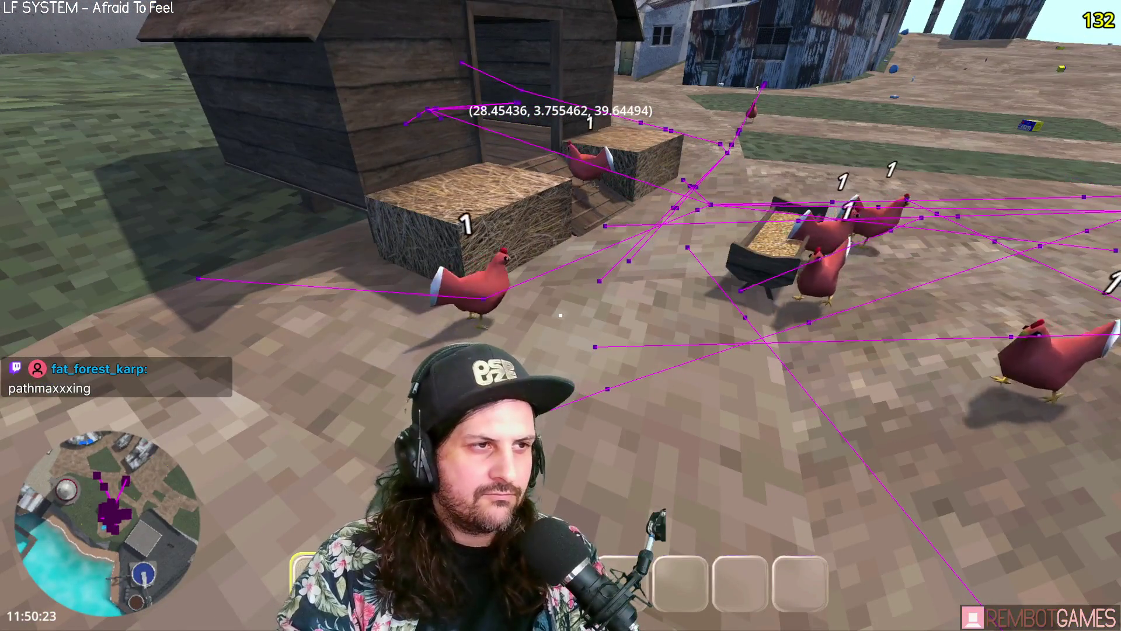
key("d")
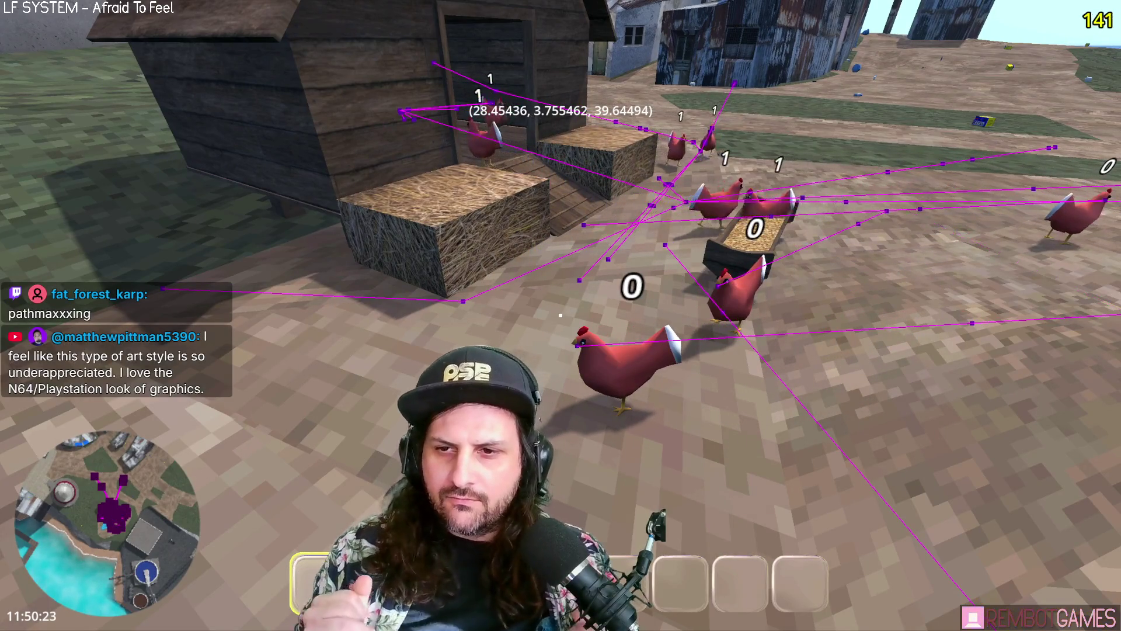
mouse_move(561, 316)
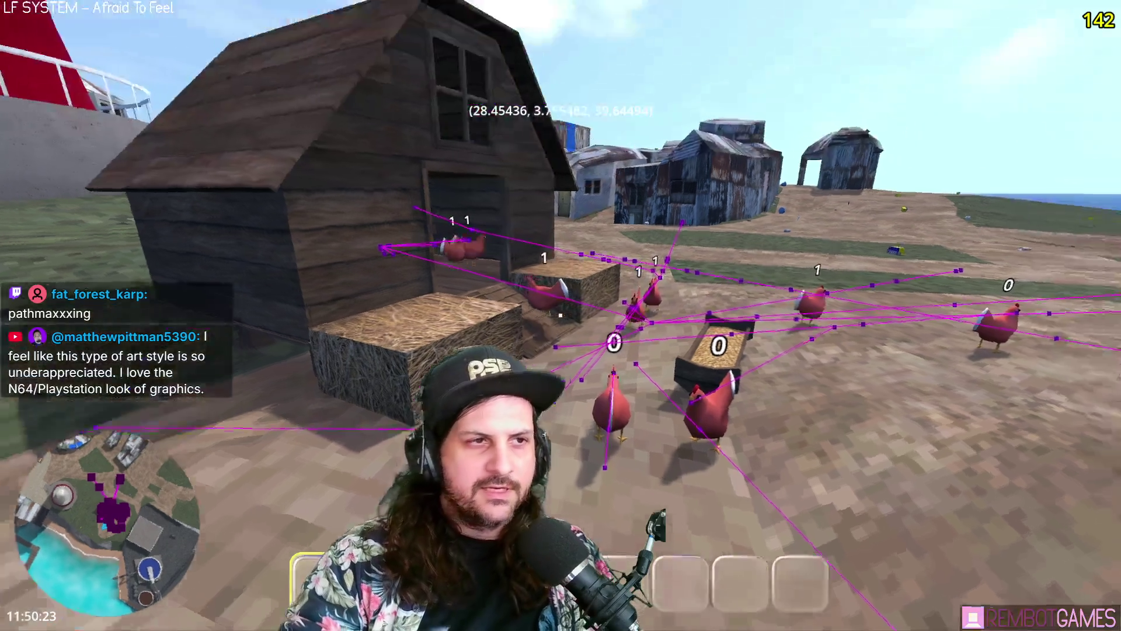
Step: Walk up to the coop again and back away, watching chickens follow their debug paths
key("w")
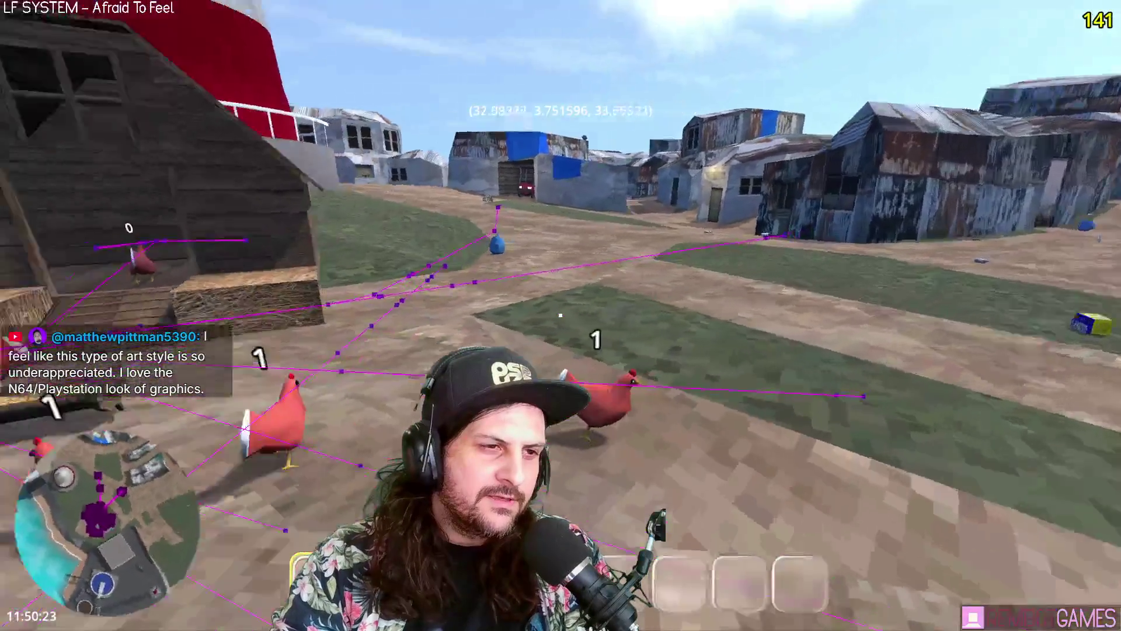
key("w")
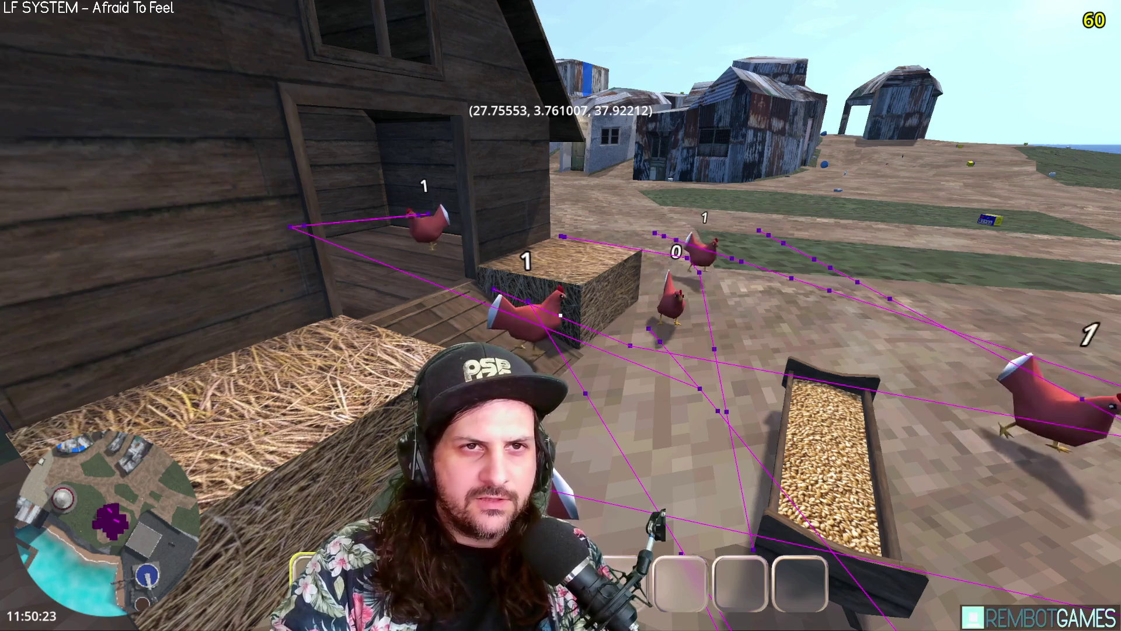
key("s")
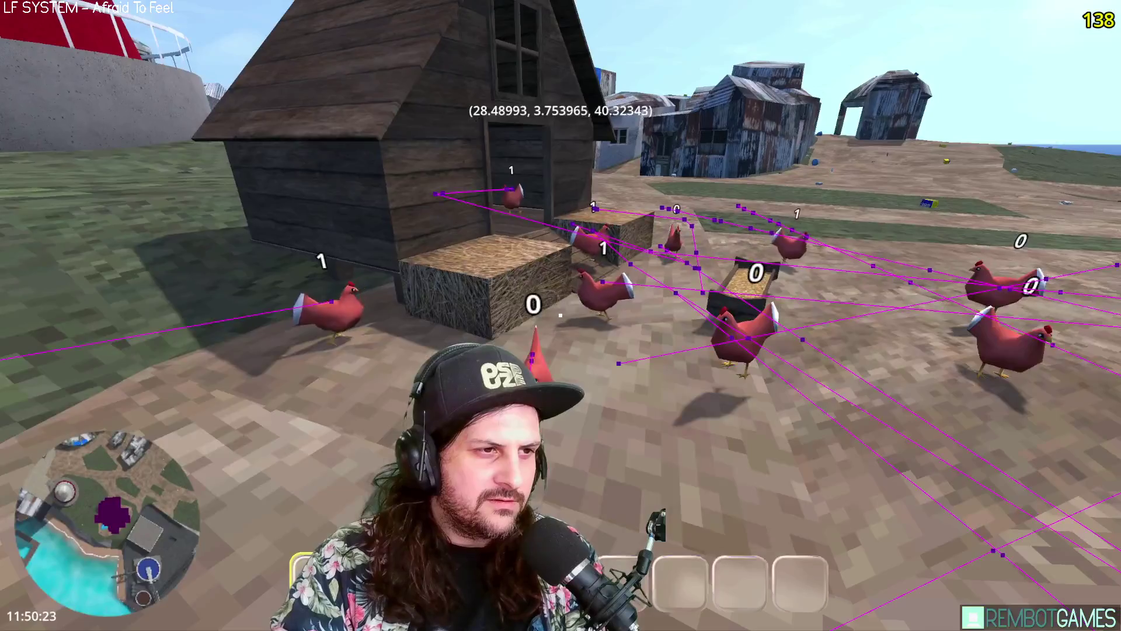
key("w")
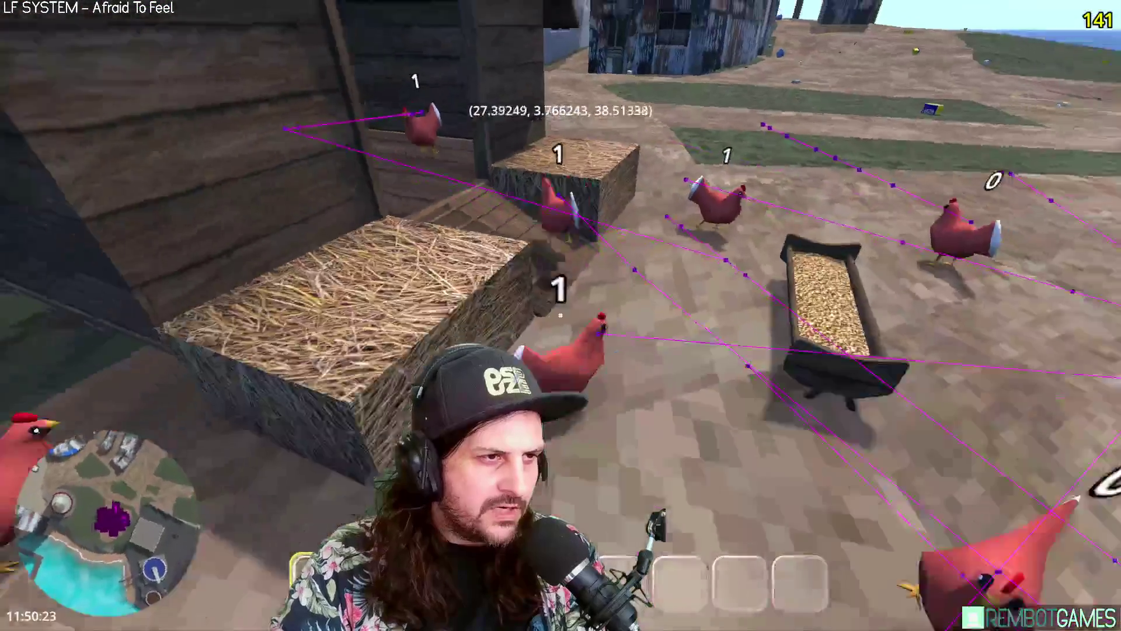
key("s")
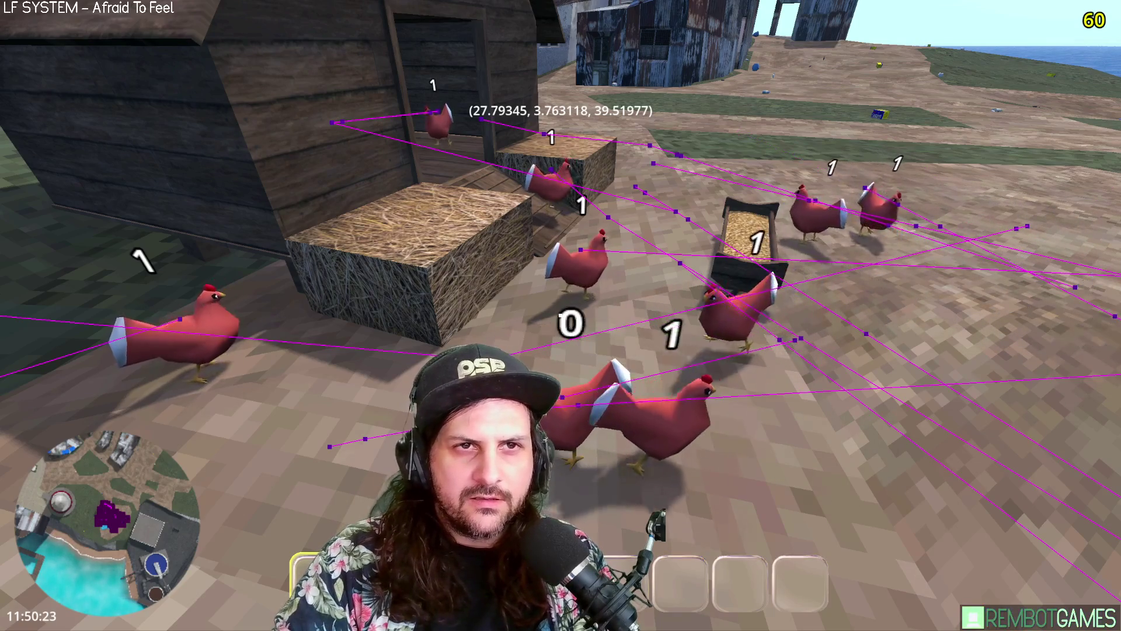
key("s")
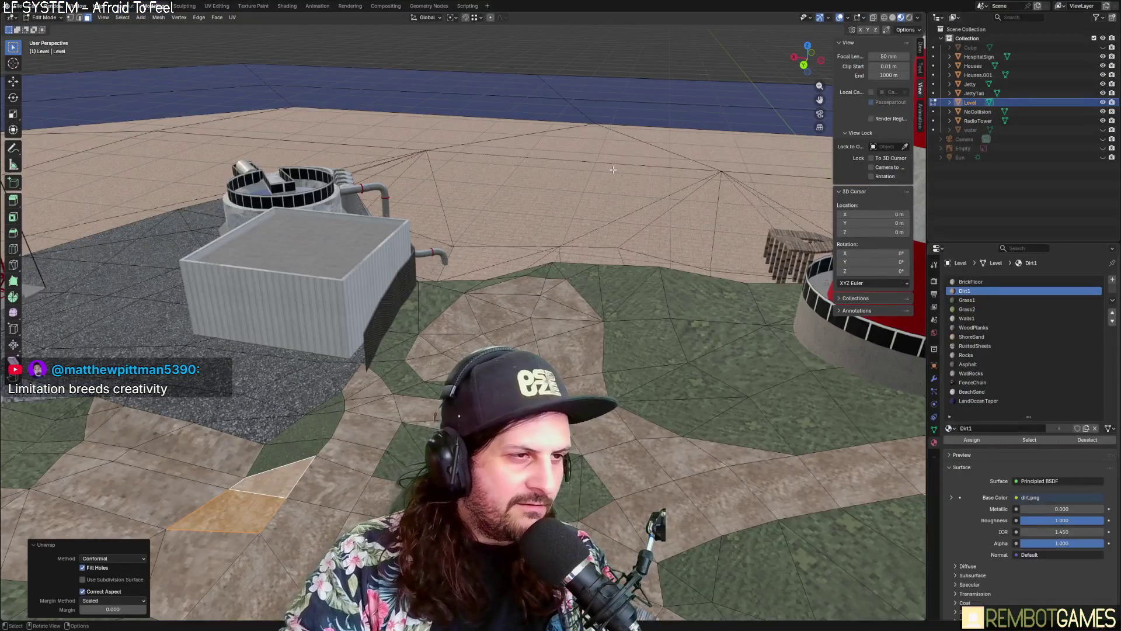
Step: Orbit the level view and click the corrugated wall to make the Houses object active
mouse_move(385, 327)
middle_mouse_down("shift")
mouse_move(421, 342)
mouse_move(583, 262)
mouse_move(368, 267)
mouse_move(388, 293)
mouse_move(668, 287)
middle_mouse_up("shift")
left_click(363, 267)
left_click(364, 266)
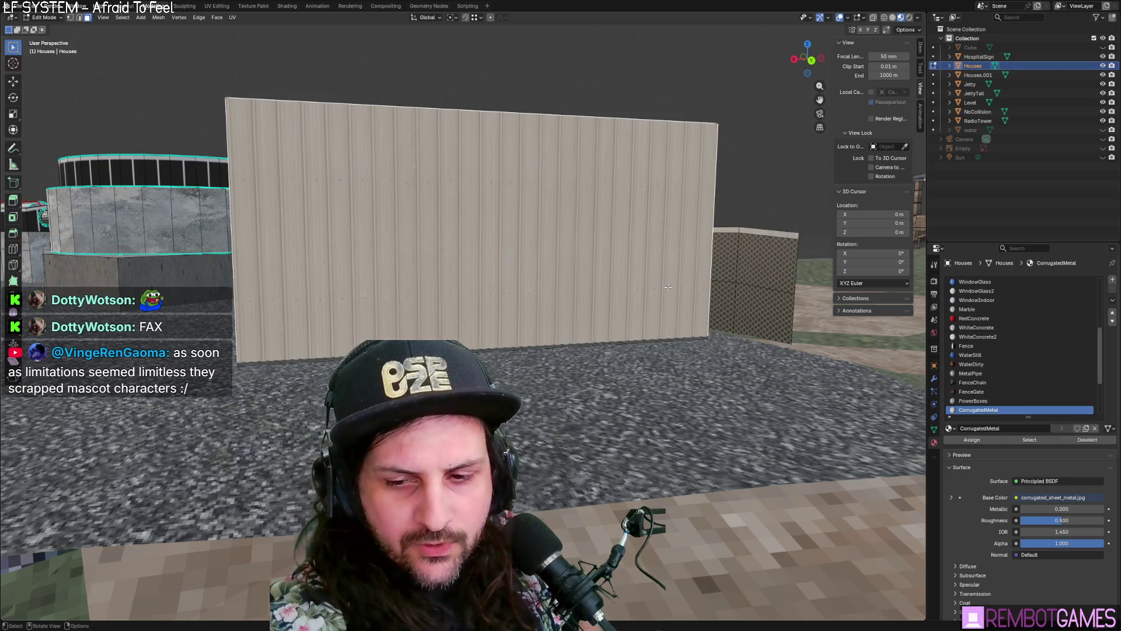
Step: Try an inset on the corrugated wall face, then undo it
mouse_move(668, 287)
middle_mouse_down()
mouse_move(643, 342)
mouse_move(660, 349)
mouse_move(517, 338)
mouse_move(549, 343)
middle_mouse_up()
scroll(549, 343, "up", 3)
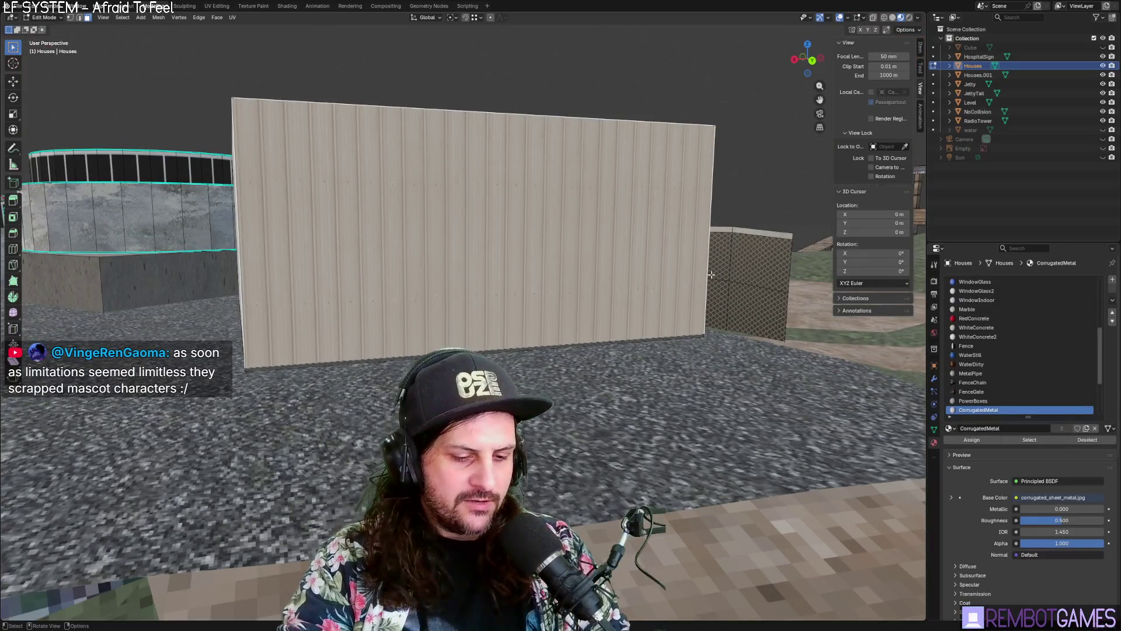
key("i")
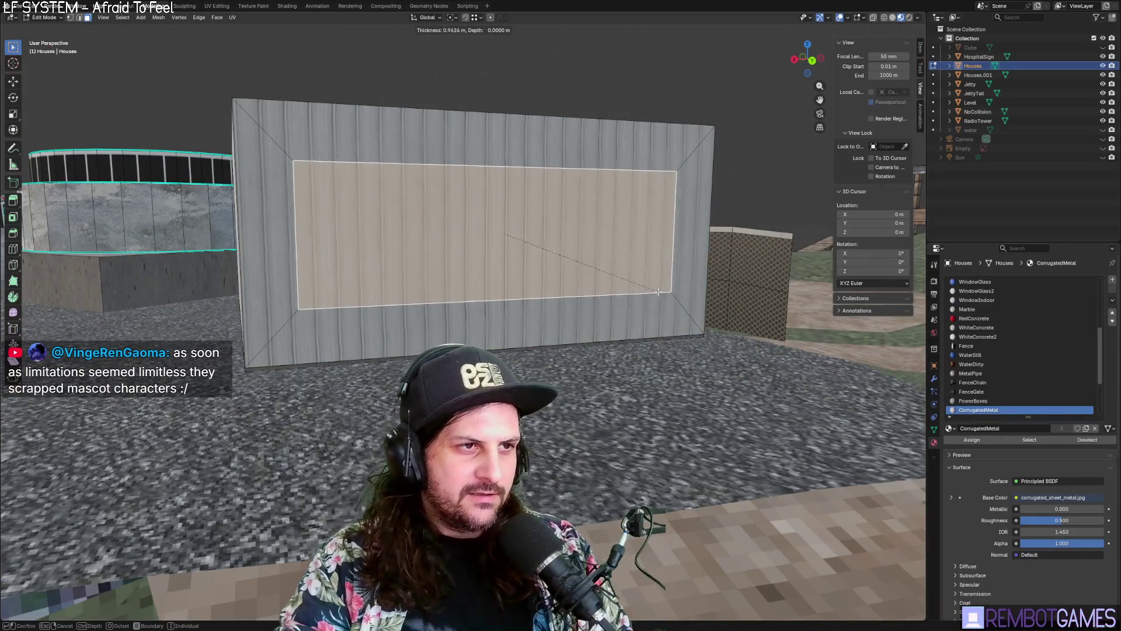
left_click(625, 296)
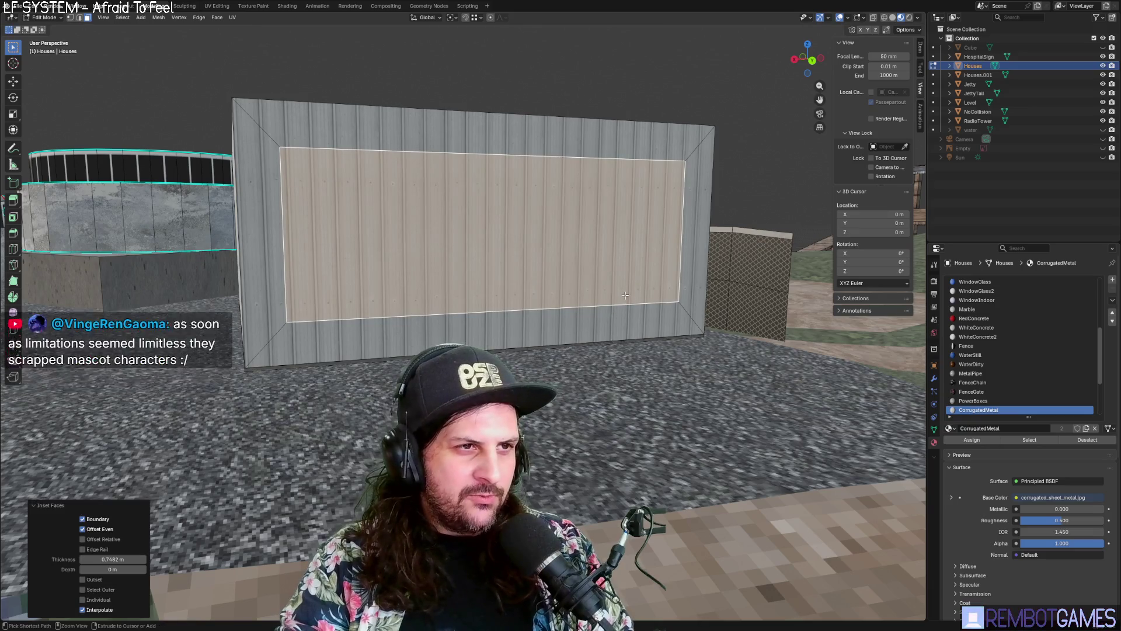
key("ctrl+z")
key("ctrl+z")
Step: Extrude the wall face outward into a closed box and inspect its sides
left_click(642, 281)
key("e")
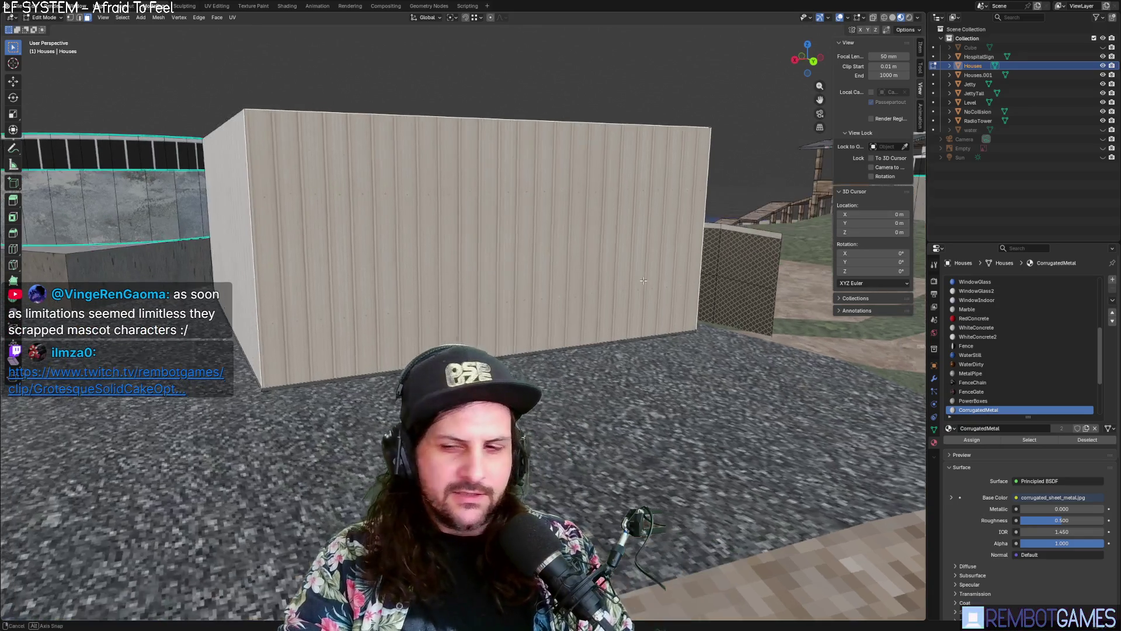
left_click(643, 280)
middle_click_drag(643, 280, 640, 275)
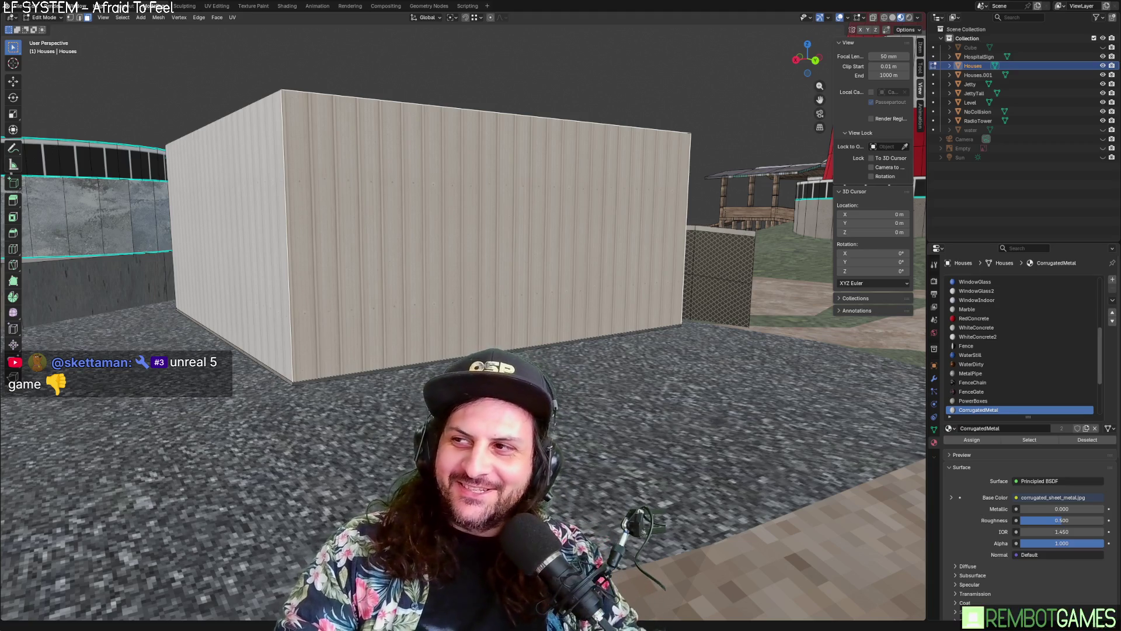
middle_click_drag(467, 280, 525, 279)
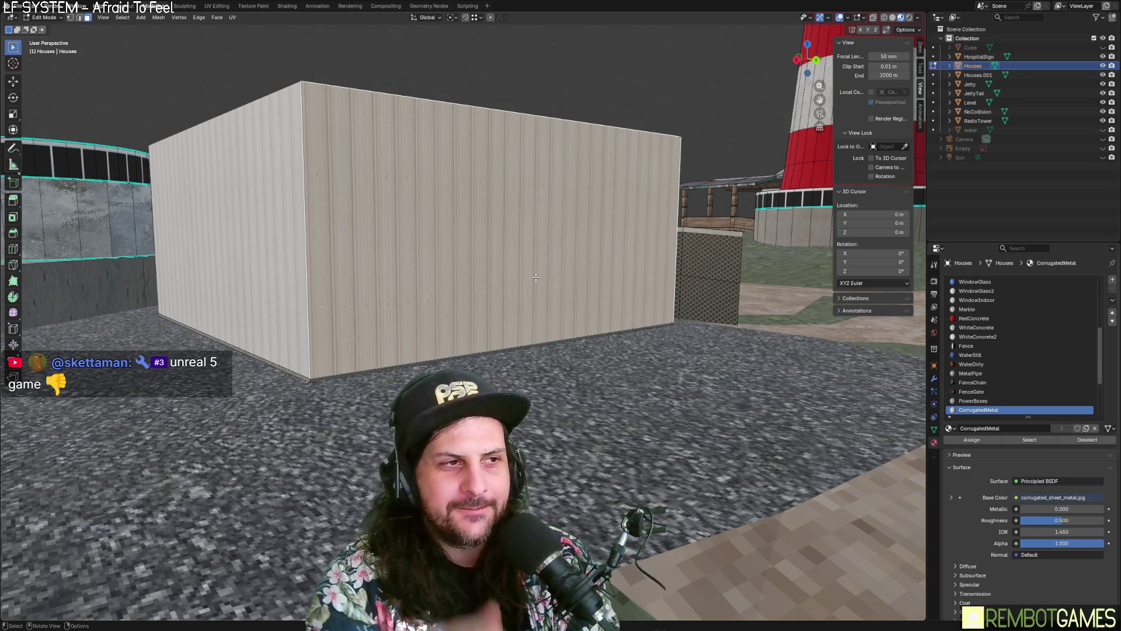
mouse_move(568, 258)
middle_mouse_down()
mouse_move(592, 257)
mouse_move(543, 257)
mouse_move(579, 260)
mouse_move(573, 246)
mouse_move(564, 263)
mouse_move(625, 284)
mouse_move(613, 286)
mouse_move(626, 272)
middle_mouse_up()
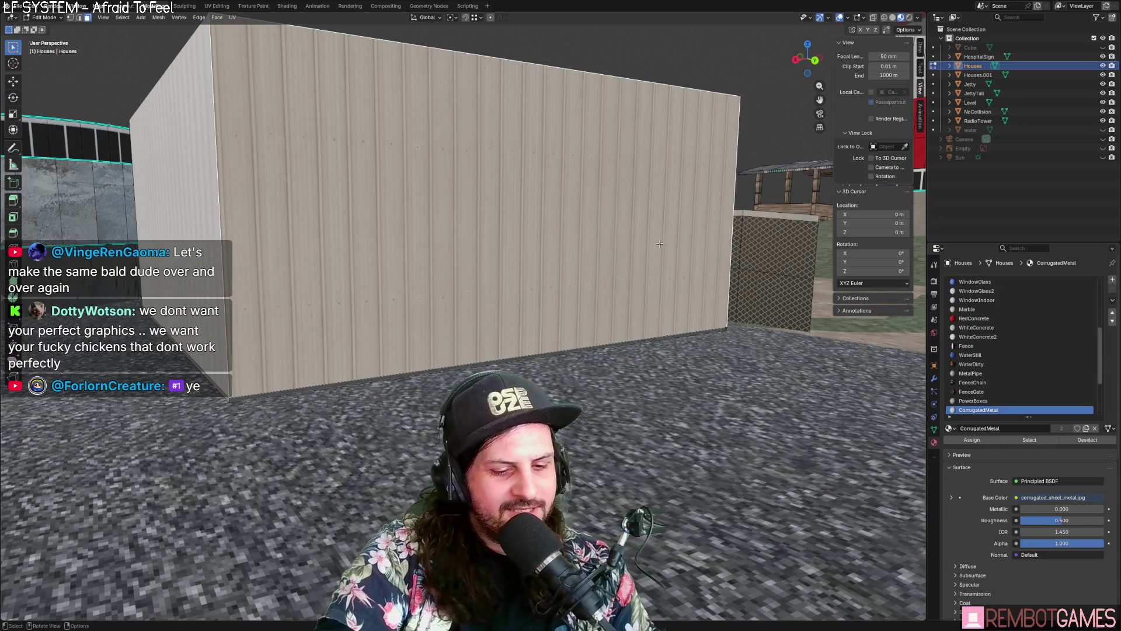
middle_click_drag(639, 230, 672, 274)
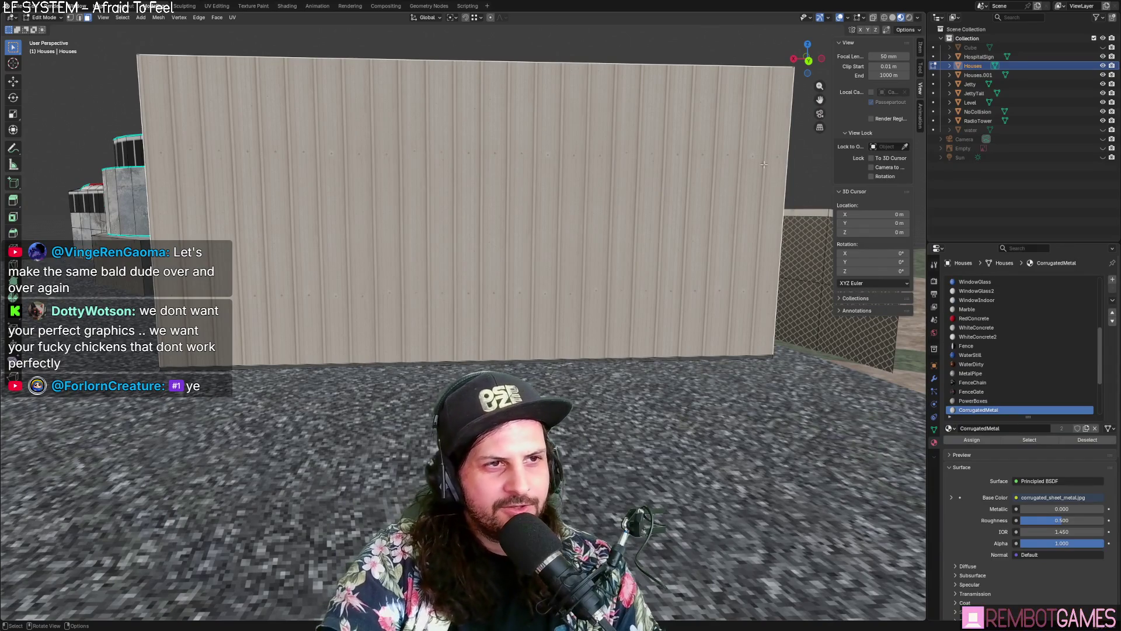
mouse_move(637, 301)
middle_mouse_down()
mouse_move(578, 295)
mouse_move(644, 300)
middle_mouse_up()
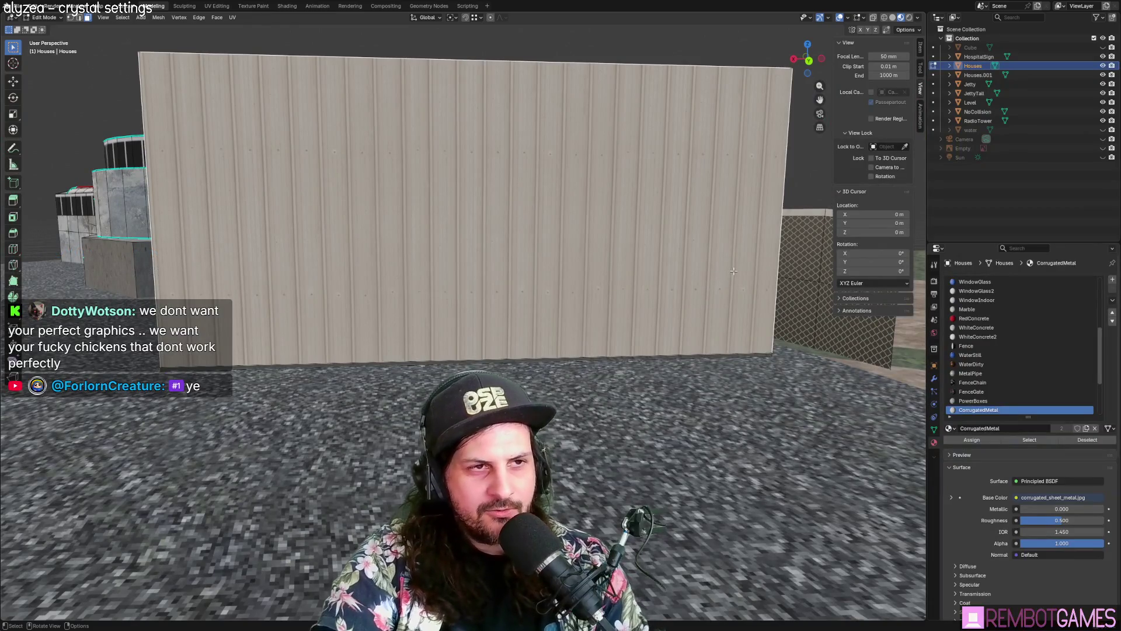
Step: Try an inset with an inward extrusion on the front wall, then cancel and undo it
key("i")
left_click(654, 257)
key("e")
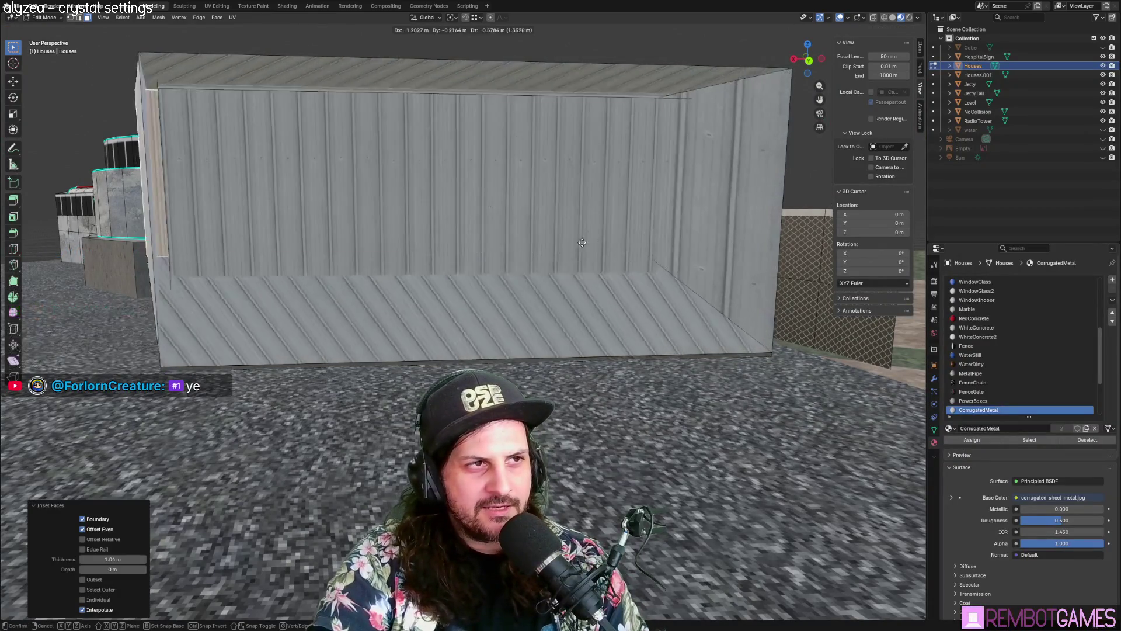
right_click(623, 300)
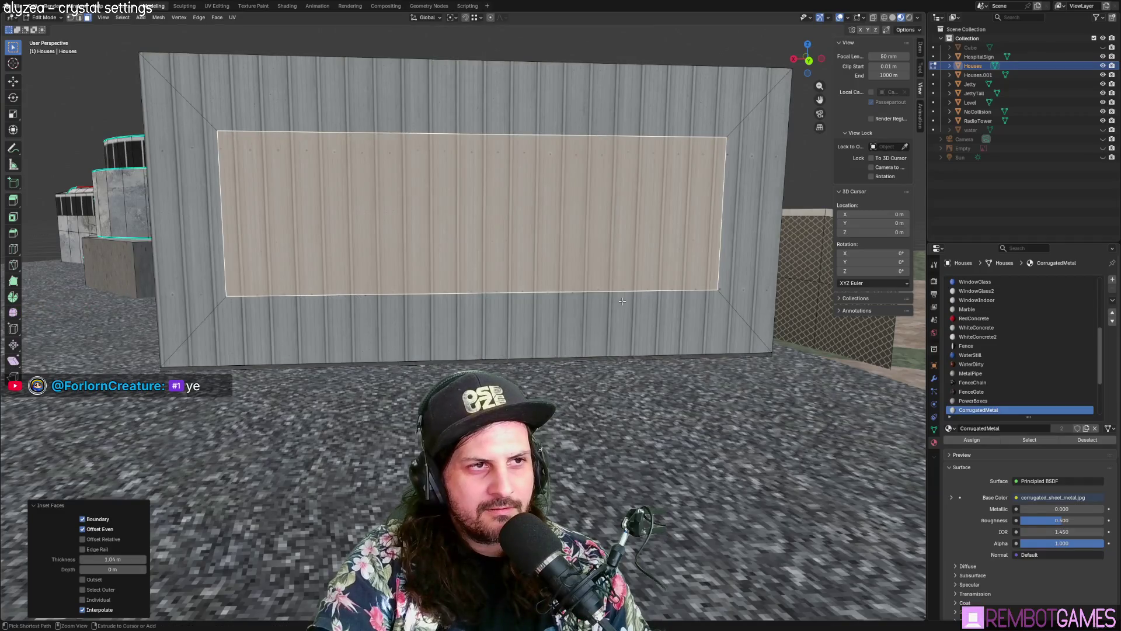
key("ctrl+z")
Step: Inset the front wall face again, leaving a narrow border, then clear the selection
middle_click_drag(623, 301, 657, 276)
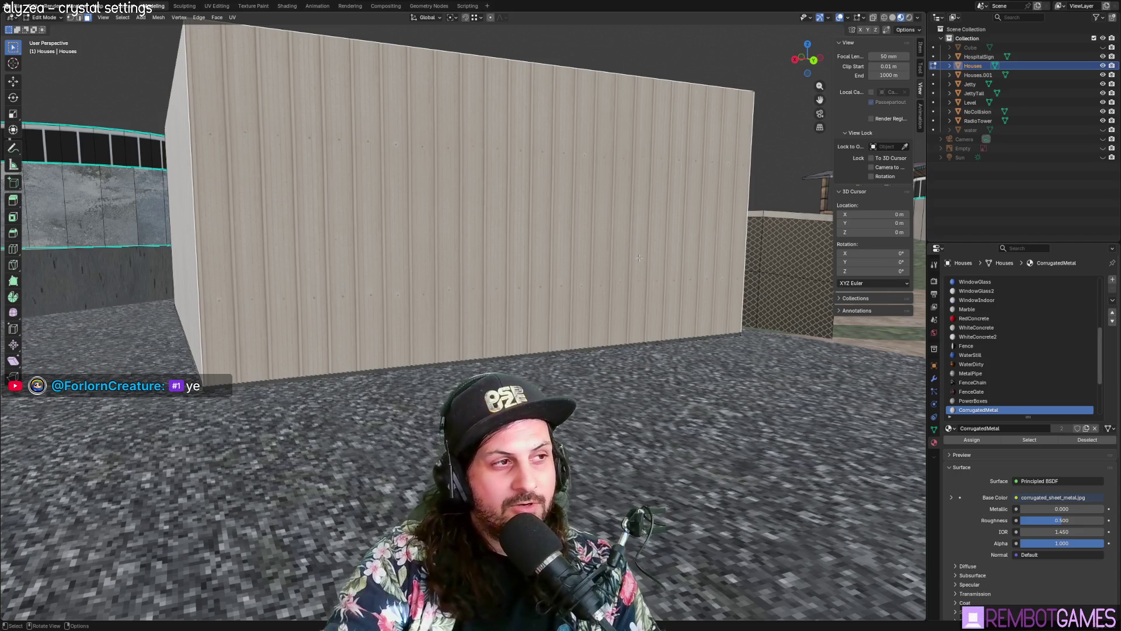
key("i")
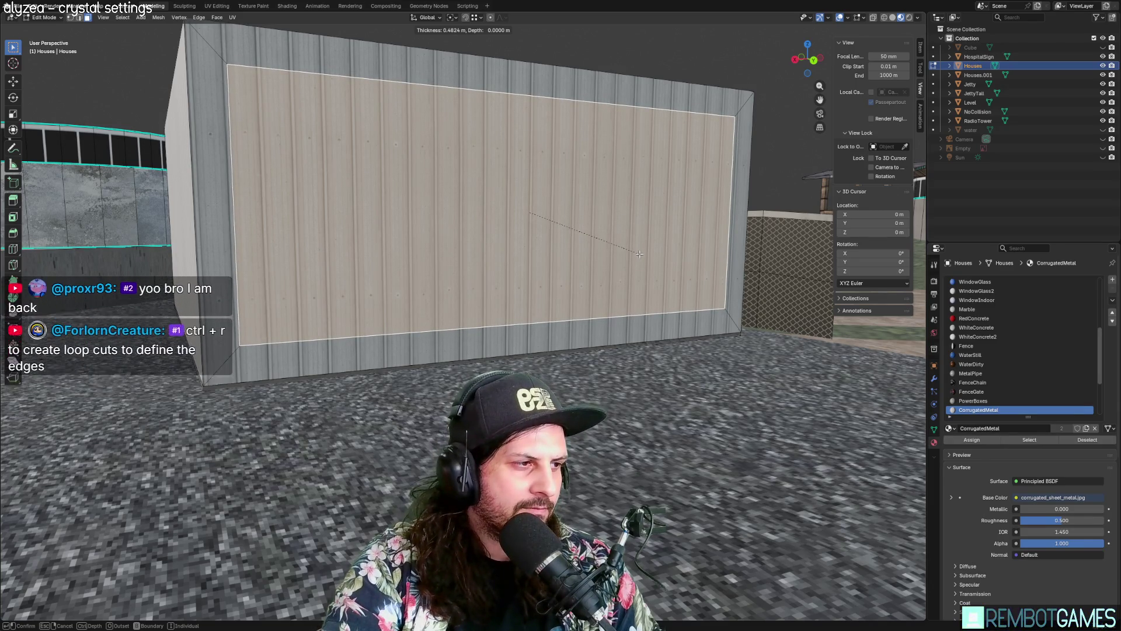
left_click(639, 254)
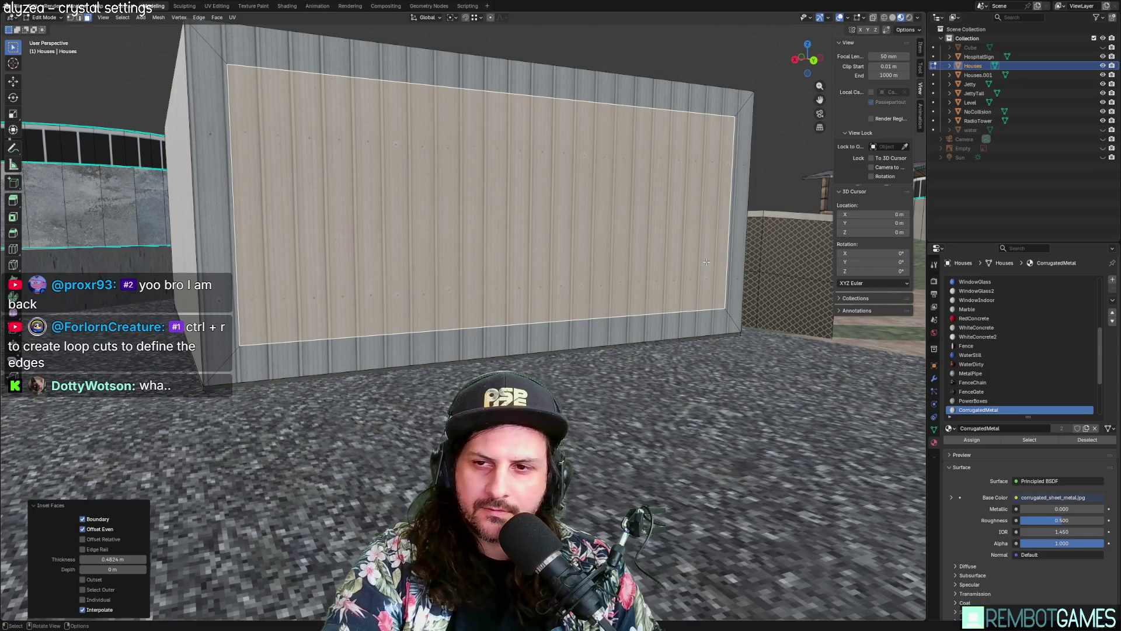
key("alt+a")
middle_click_drag(700, 260, 669, 248)
left_click(578, 226)
key("alt+a")
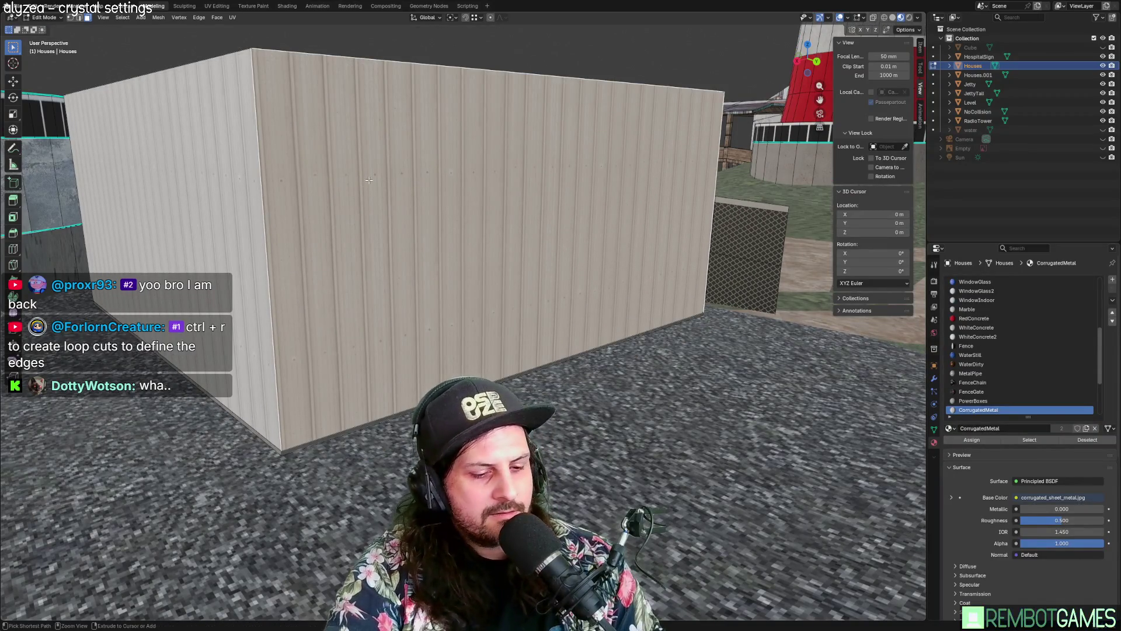
Step: Add a horizontal edge loop around the shed walls near the top
key("ctrl+r")
left_click(259, 176)
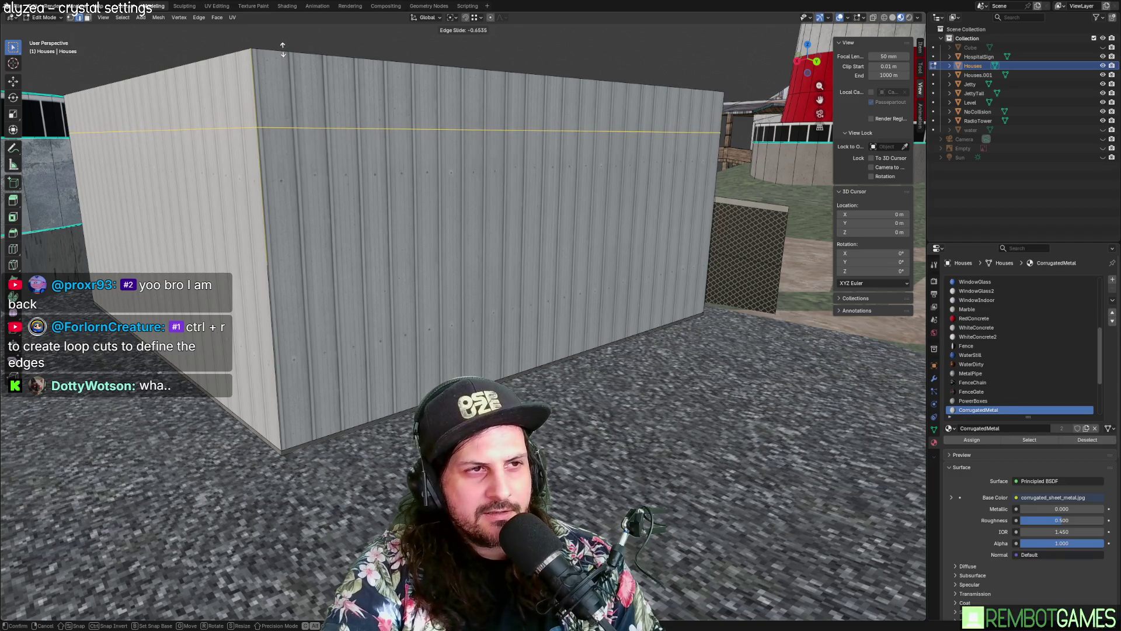
left_click(400, 32)
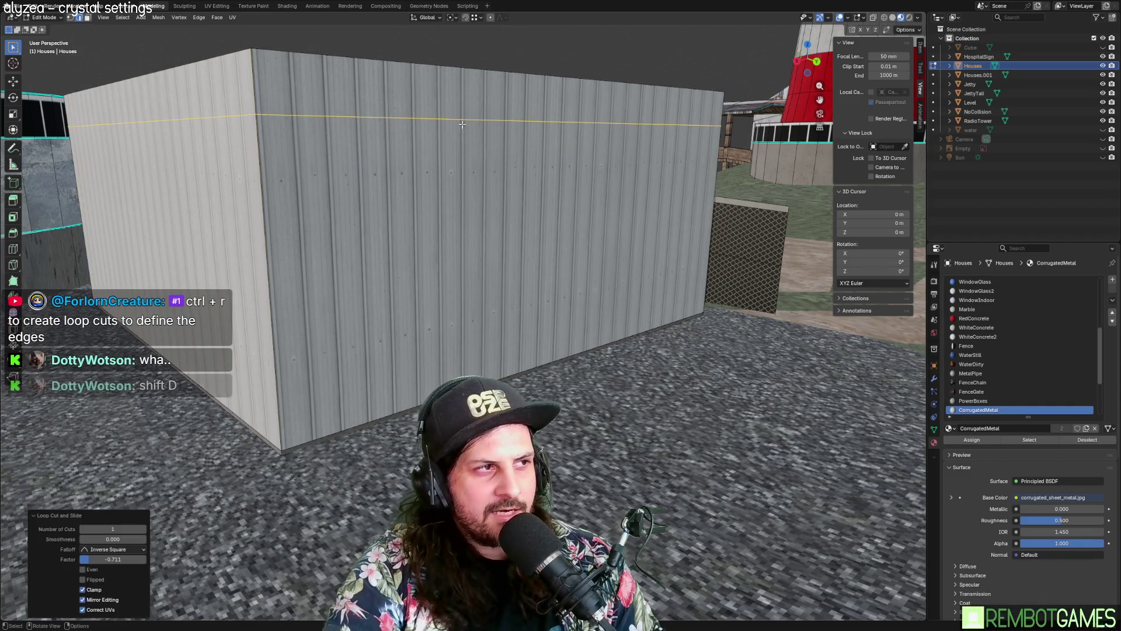
middle_click_drag(351, 193, 381, 193)
Step: Add two vertical edge loops near the right and left ends of the long wall
key("ctrl+r")
left_click(458, 63)
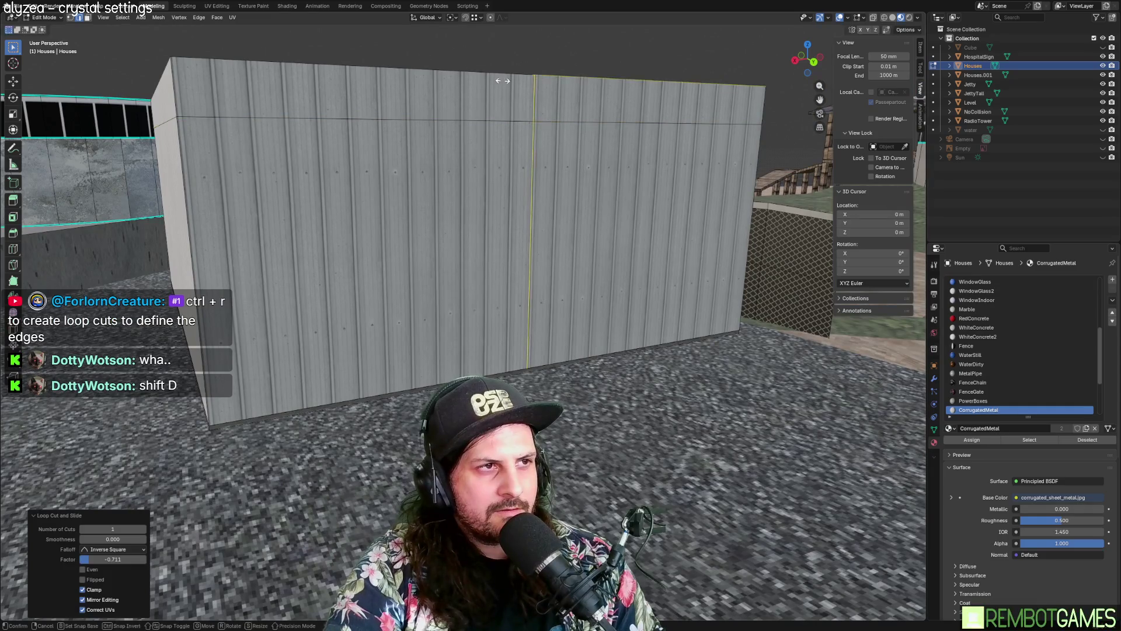
left_click(728, 89)
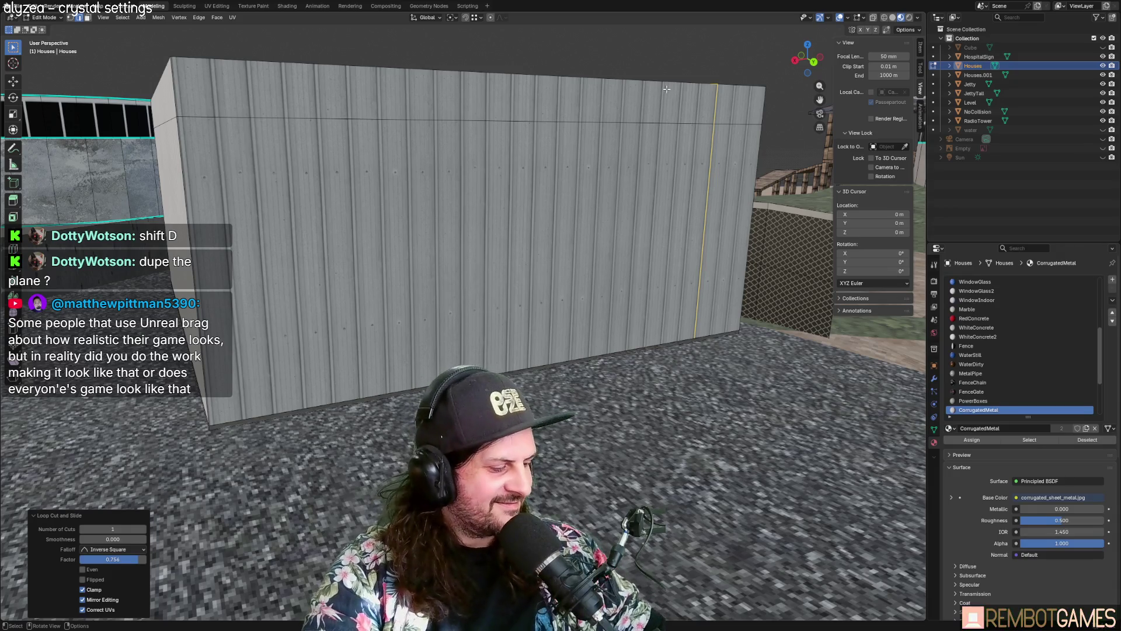
key("ctrl+r")
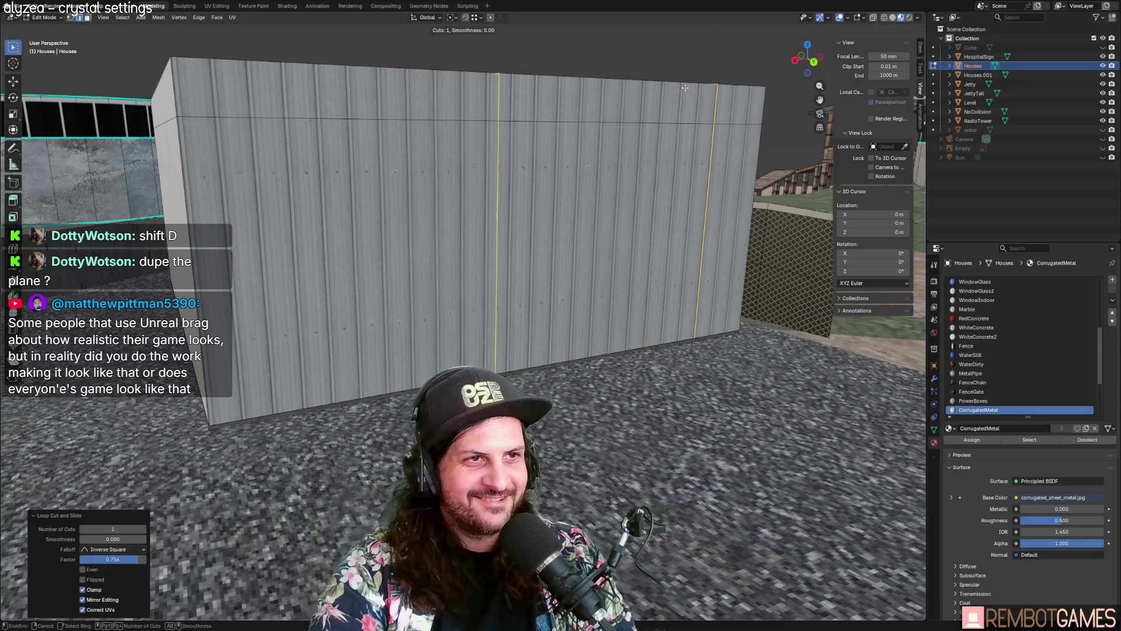
left_click(596, 89)
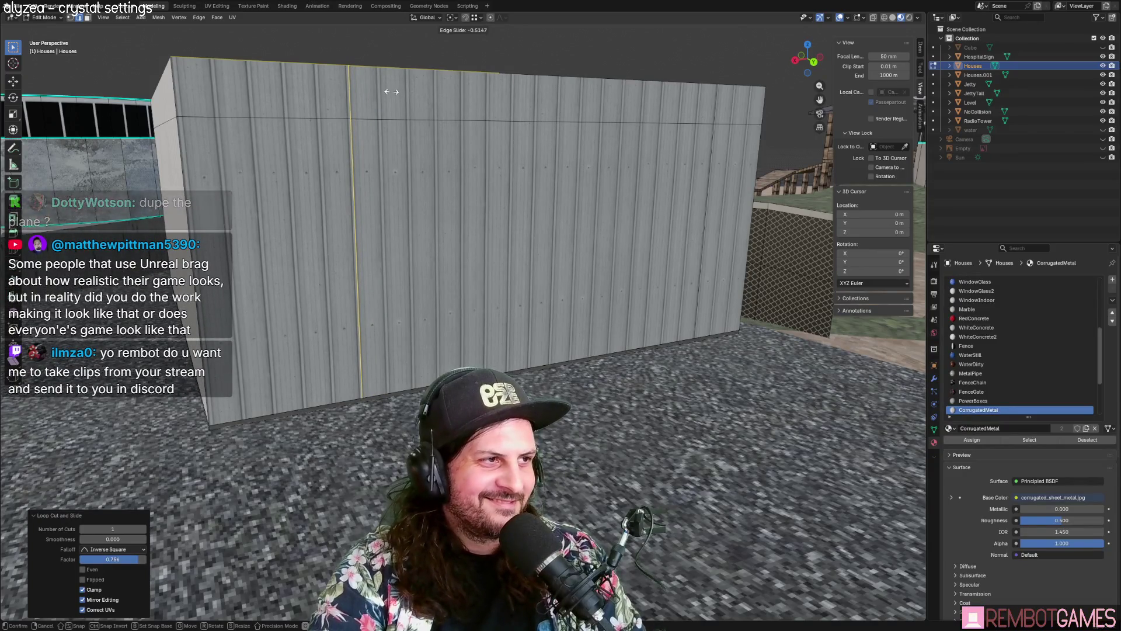
left_click(389, 131)
mouse_move(421, 176)
middle_mouse_down()
mouse_move(467, 237)
mouse_move(418, 265)
mouse_move(364, 349)
mouse_move(502, 263)
mouse_move(441, 264)
mouse_move(453, 245)
mouse_move(509, 247)
mouse_move(475, 262)
mouse_move(530, 290)
middle_mouse_up()
Step: Switch to face select, pick the wall's left section, and turn on X-ray
key("3")
left_click(467, 237)
scroll(435, 238, "up", 3)
right_click(503, 263)
left_click(500, 266)
left_click(471, 258)
key("alt+z")
Step: Turn off X-ray, leave Edit Mode, and look into an inside corner of the shed
key("grave")
scroll(502, 316, "up", 8)
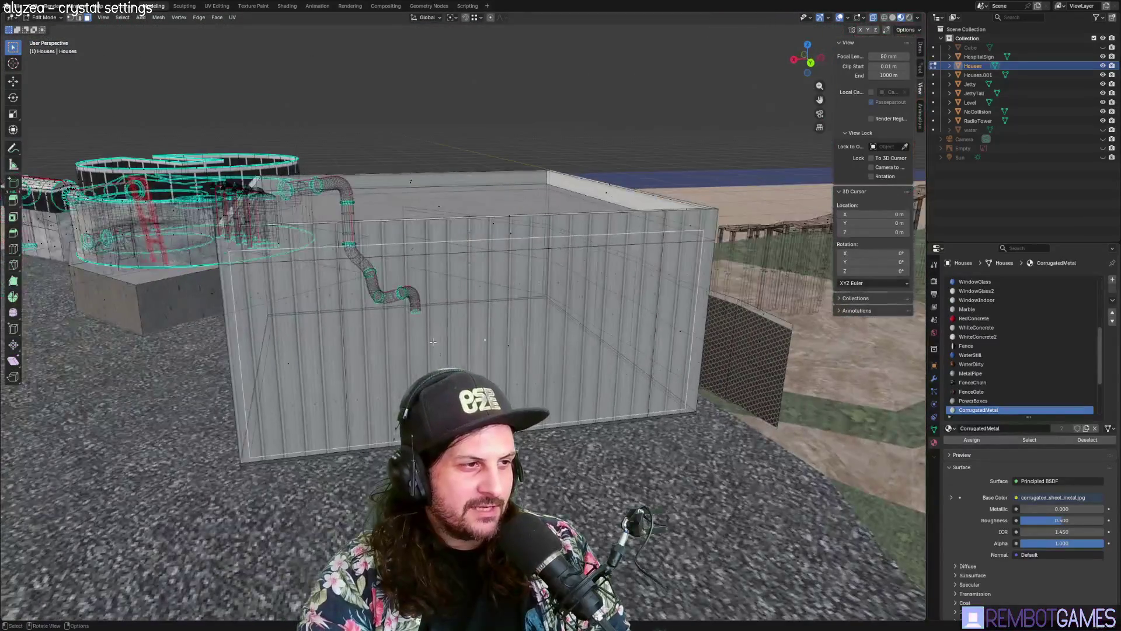
key("alt+z")
key("Tab")
key("Tab")
scroll(476, 342, "up", 10)
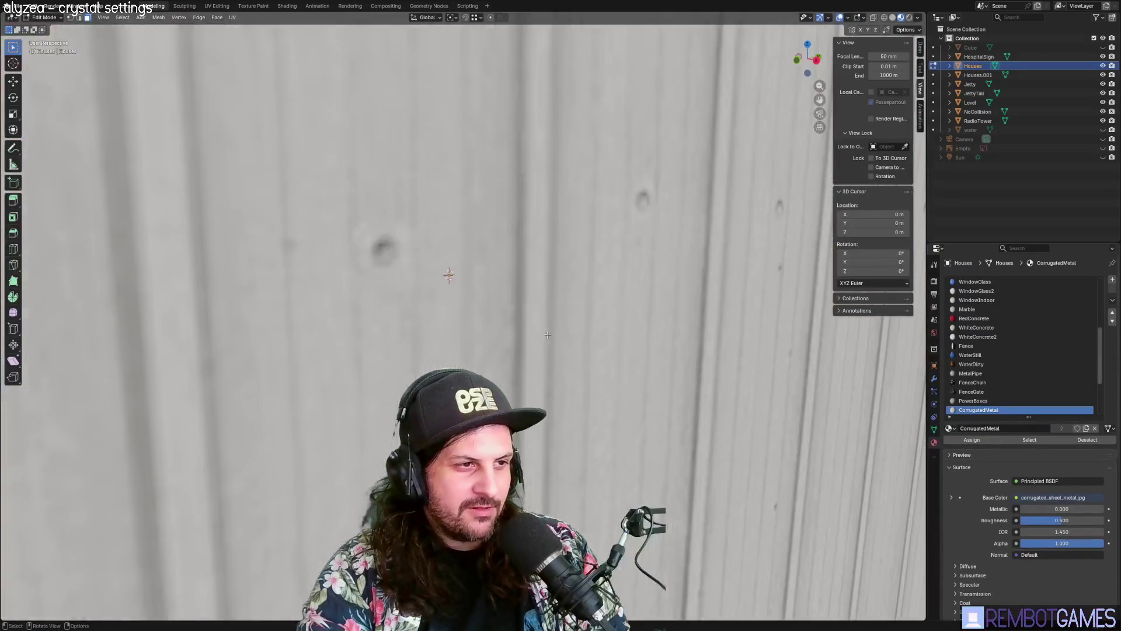
mouse_move(288, 288)
middle_mouse_down()
mouse_move(658, 330)
mouse_move(474, 316)
mouse_move(362, 323)
mouse_move(602, 314)
middle_mouse_up()
scroll(474, 315, "down", 8)
scroll(362, 323, "up", 2)
scroll(602, 314, "up", 2)
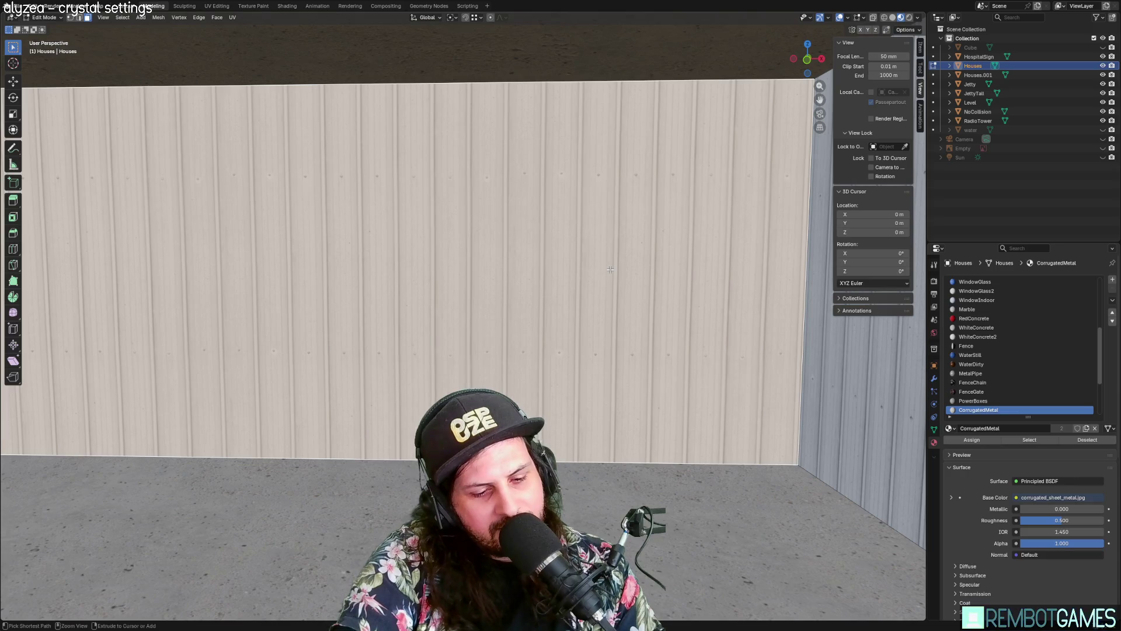
Step: Triangulate the wall face, cancel a loop cut, and undo the triangulation
key("ctrl+t")
key("ctrl+r")
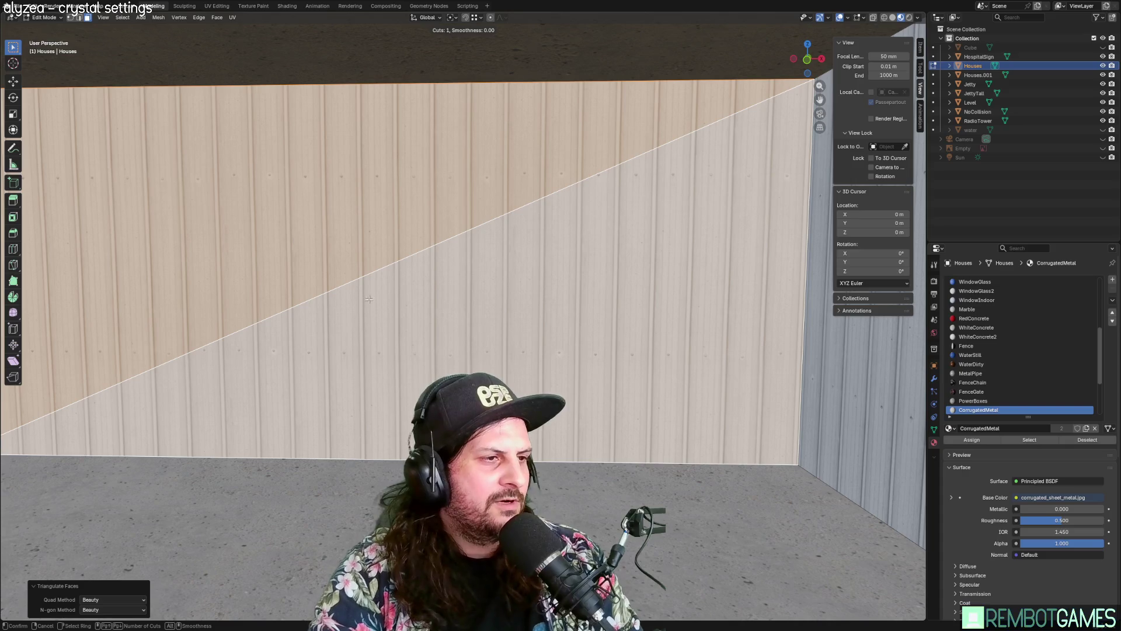
key("Escape")
mouse_move(369, 299)
middle_mouse_down()
mouse_move(442, 158)
mouse_move(491, 175)
mouse_move(533, 229)
middle_mouse_up()
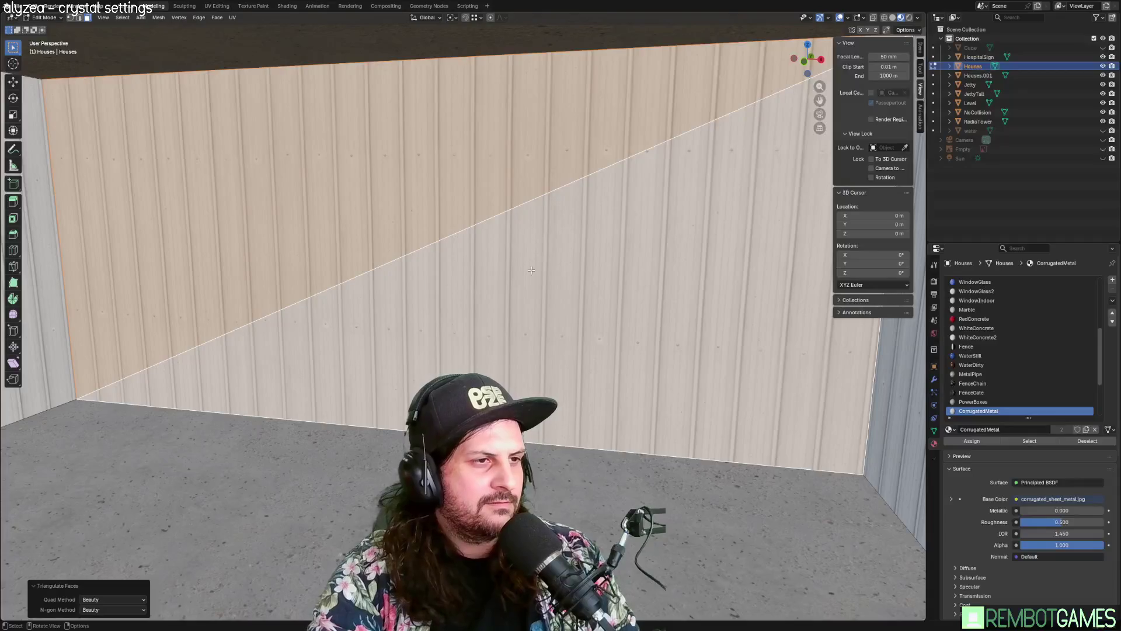
key("ctrl+z")
key("ctrl+z")
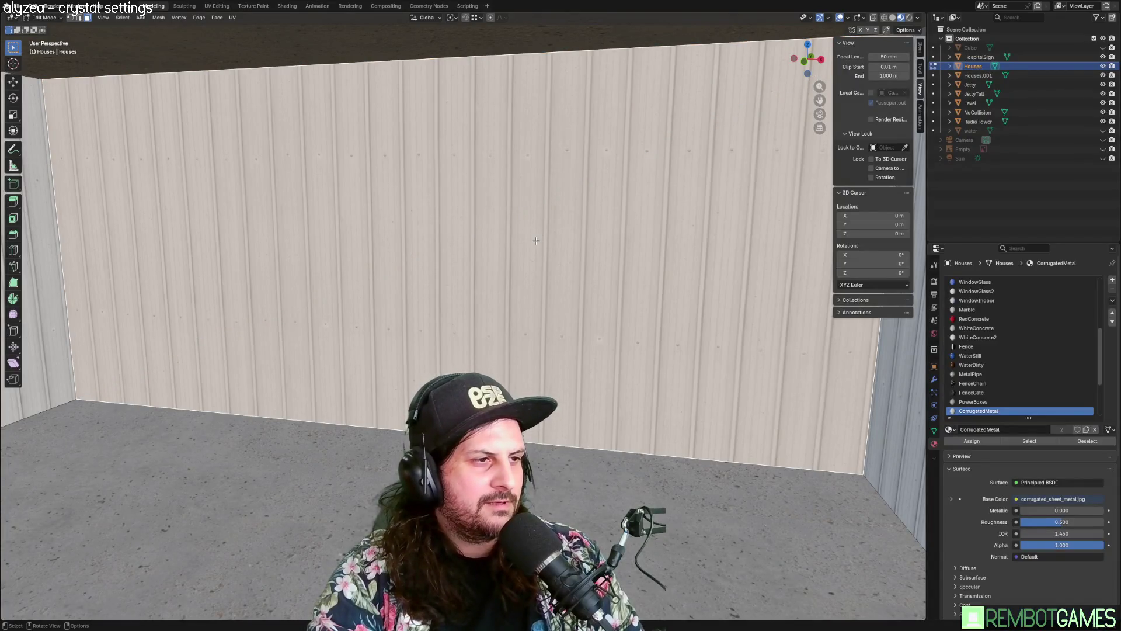
Step: Delete the central inset panel face to open a doorway, then view the opening
mouse_move(542, 237)
middle_mouse_down()
mouse_move(756, 275)
mouse_move(455, 264)
mouse_move(556, 264)
mouse_move(537, 275)
mouse_move(328, 213)
middle_mouse_up()
left_click(489, 264)
key("x")
left_click(555, 265)
scroll(555, 264, "up", 3)
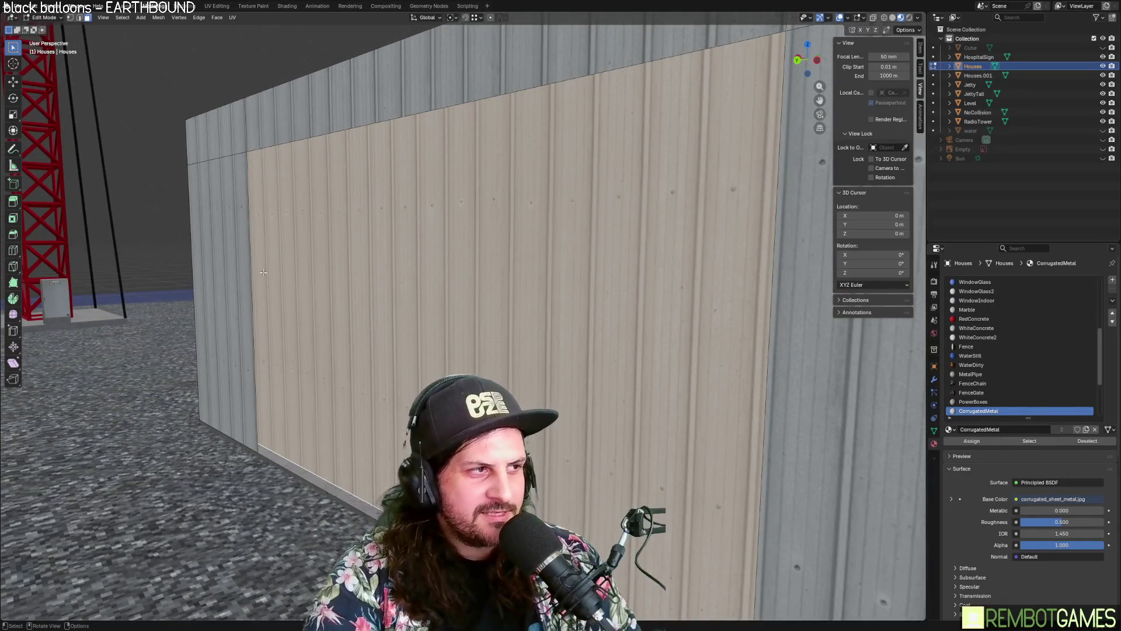
middle_click_drag(278, 439, 746, 354)
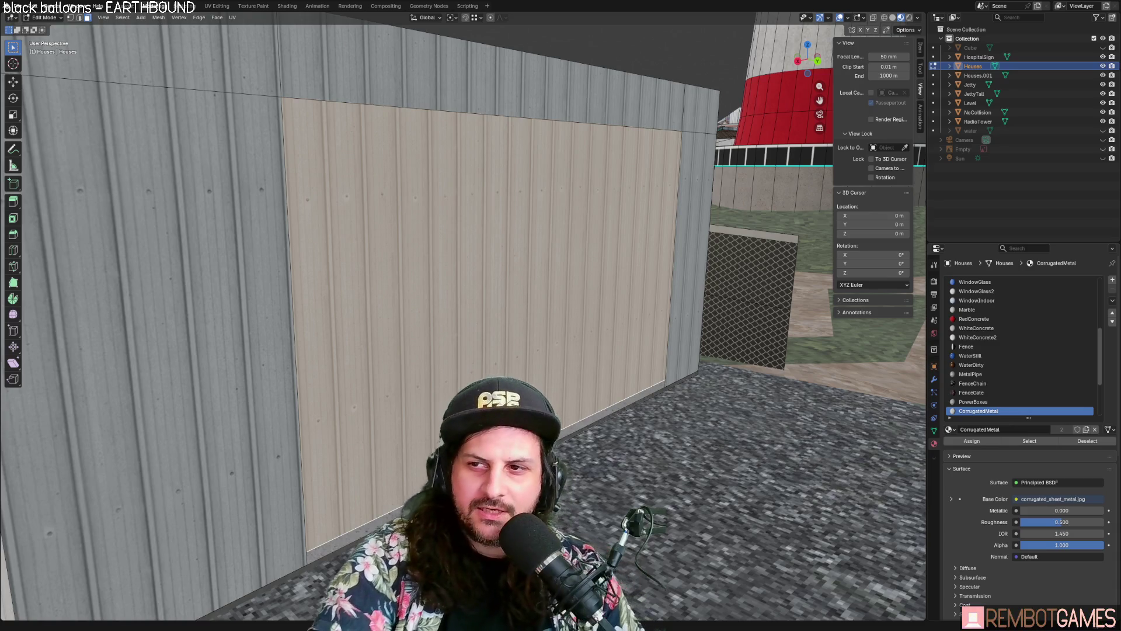
scroll(679, 330, "down", 3)
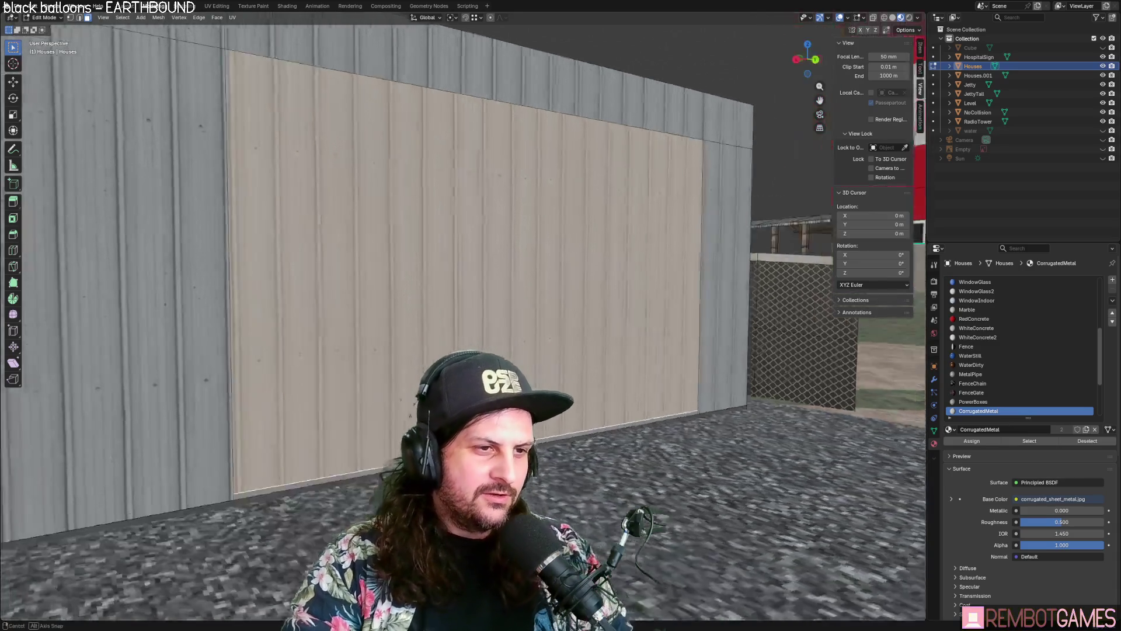
mouse_move(643, 315)
middle_mouse_down()
mouse_move(679, 330)
mouse_move(640, 316)
middle_mouse_up()
scroll(680, 330, "up", 5)
scroll(680, 330, "down", 4)
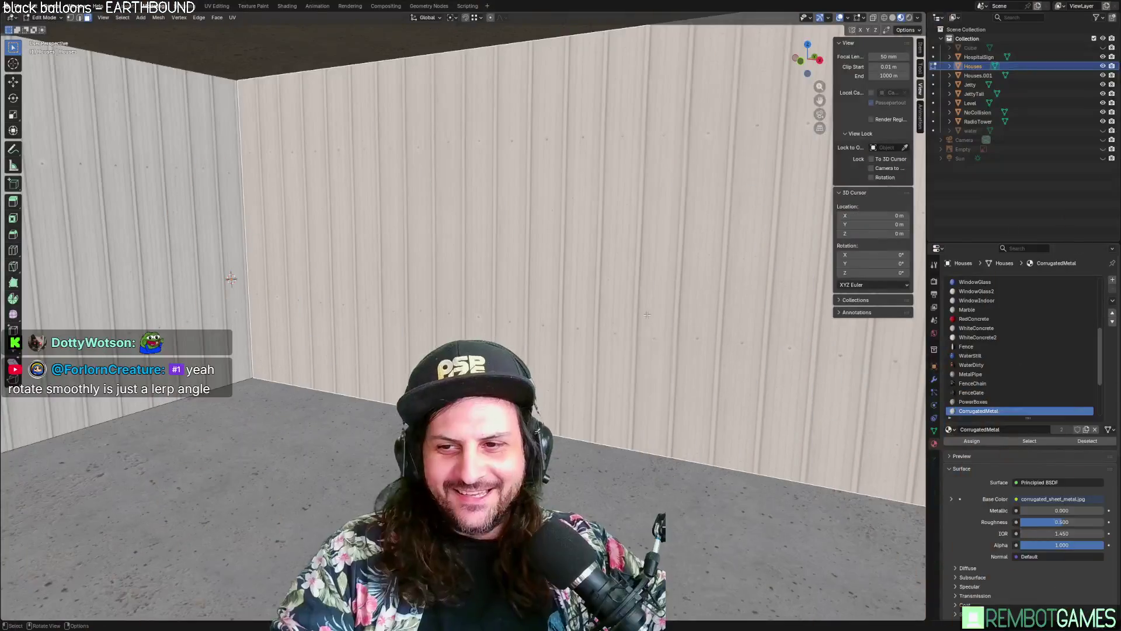
middle_click_drag(230, 278, 327, 264)
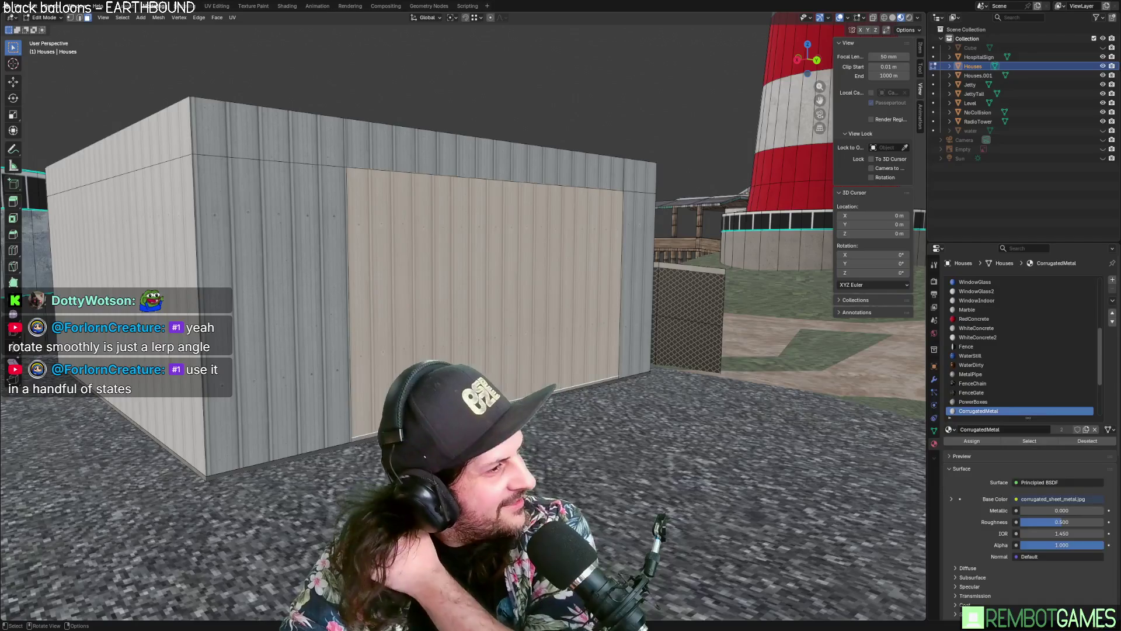
middle_click_drag(476, 353, 427, 302)
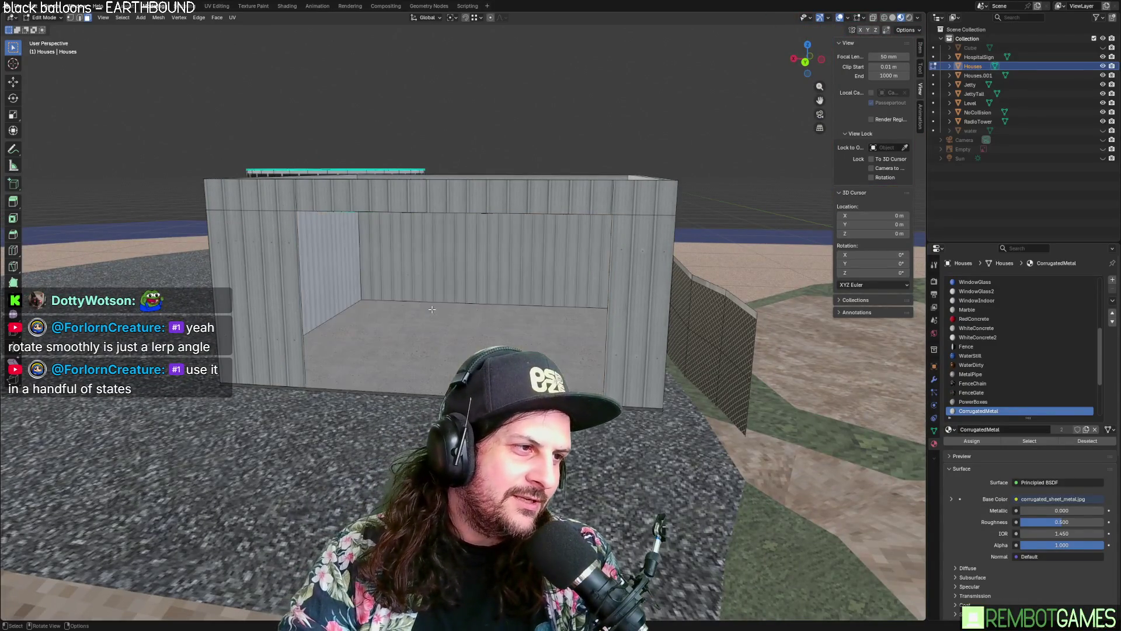
scroll(432, 309, "up", 5)
mouse_move(432, 309)
middle_mouse_down()
mouse_move(528, 302)
mouse_move(402, 227)
mouse_move(447, 287)
mouse_move(433, 94)
mouse_move(423, 140)
mouse_move(483, 208)
middle_mouse_up()
middle_click_drag(420, 228, 418, 242)
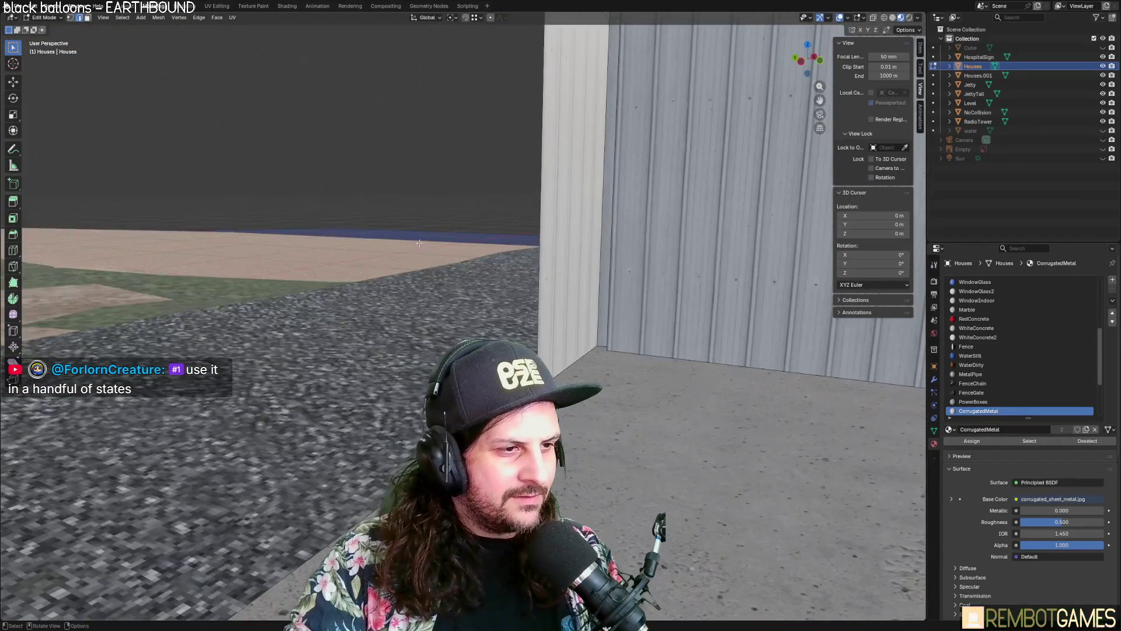
Step: Extrude the doorway edges about 0.18 m along the Y axis
middle_click_drag(552, 241, 464, 294)
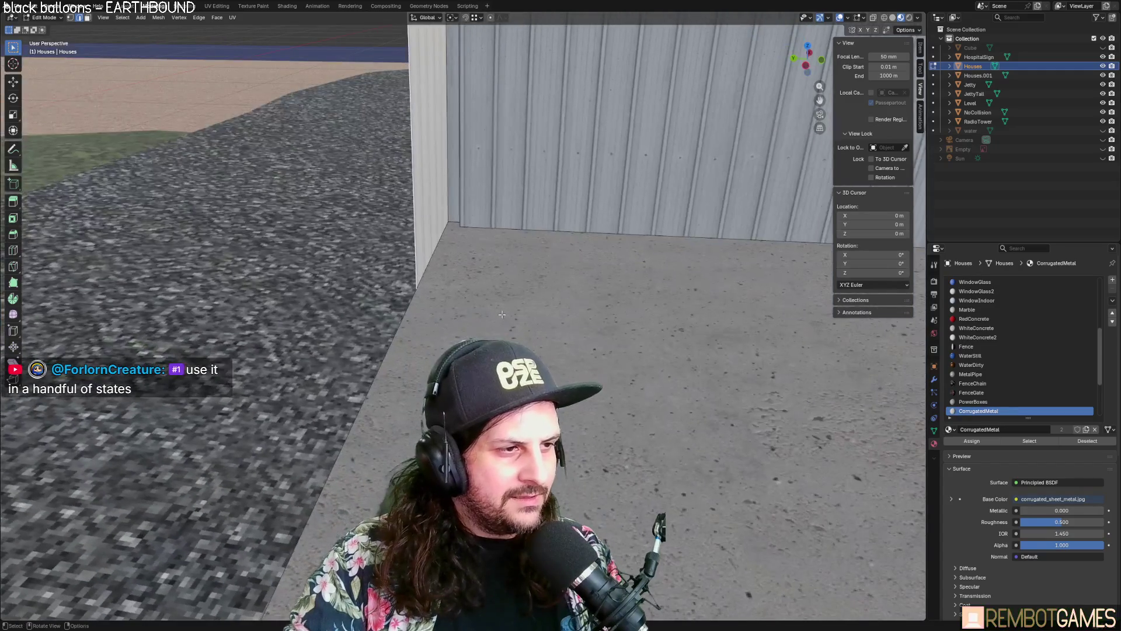
key("g")
key("y")
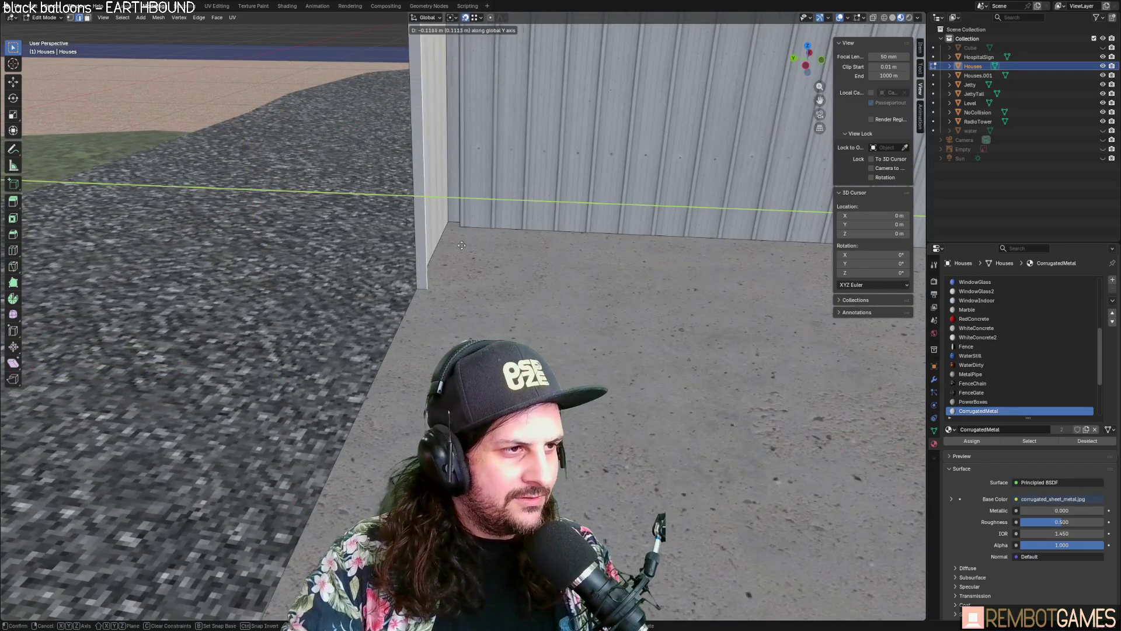
left_click(461, 296)
mouse_move(461, 296)
middle_mouse_down()
mouse_move(356, 264)
mouse_move(226, 147)
mouse_move(290, 211)
middle_mouse_up()
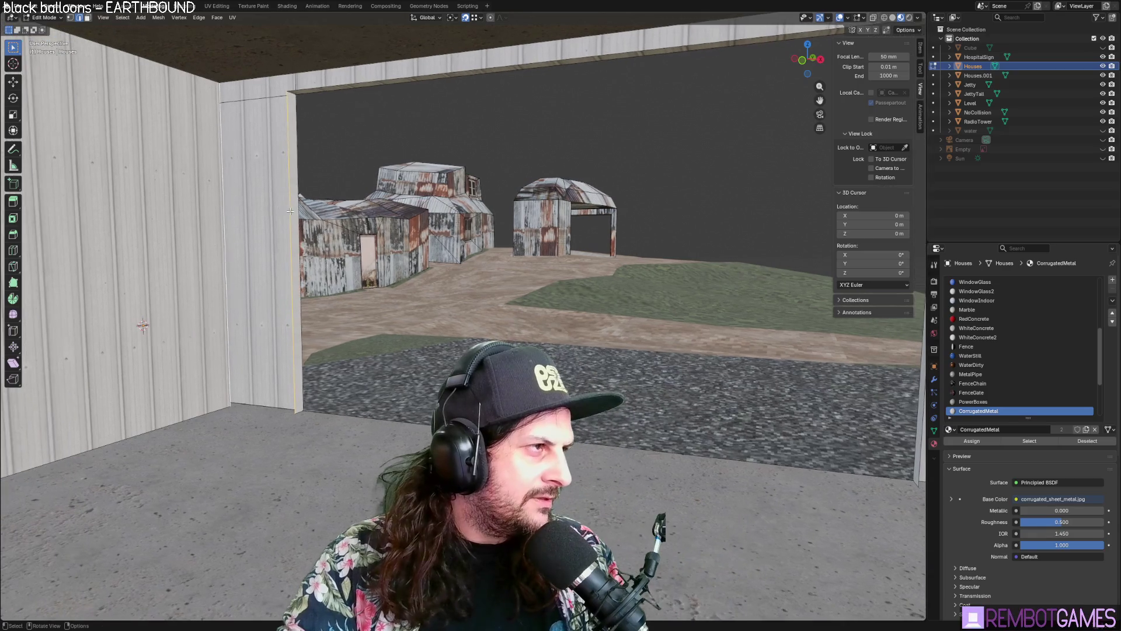
Step: Select the doorway's top edges and side face, checking the opening in Object Mode
left_click(326, 87)
left_click(330, 69, "shift")
mouse_move(331, 68)
middle_mouse_down()
mouse_move(616, 113)
mouse_move(527, 145)
middle_mouse_up()
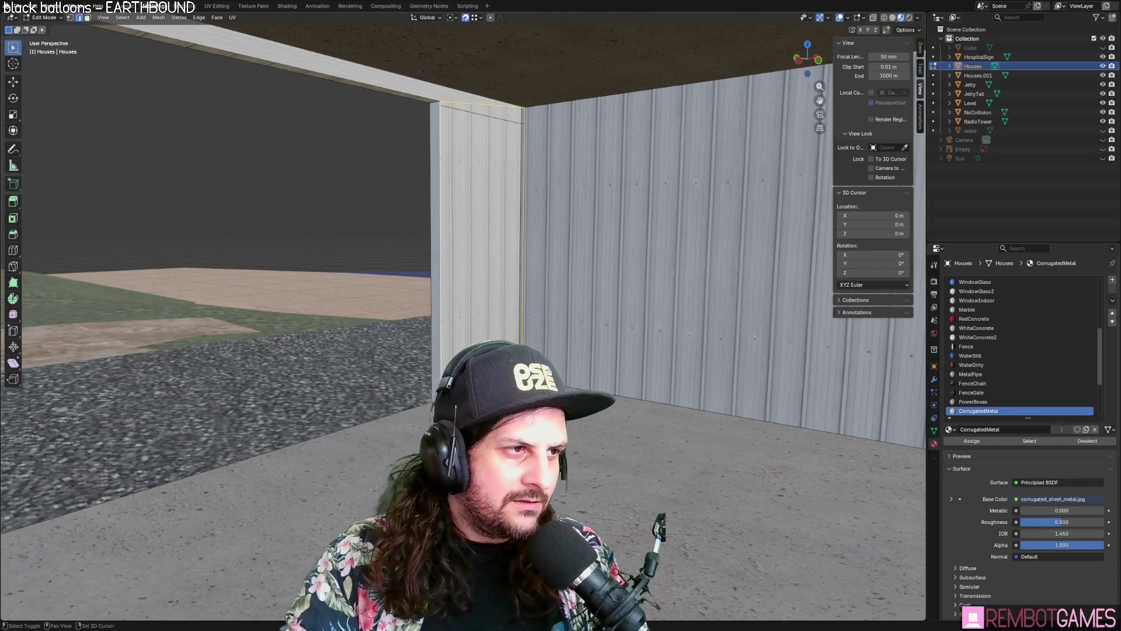
key("Tab")
mouse_move(545, 303)
middle_mouse_down()
mouse_move(503, 289)
mouse_move(523, 207)
middle_mouse_up()
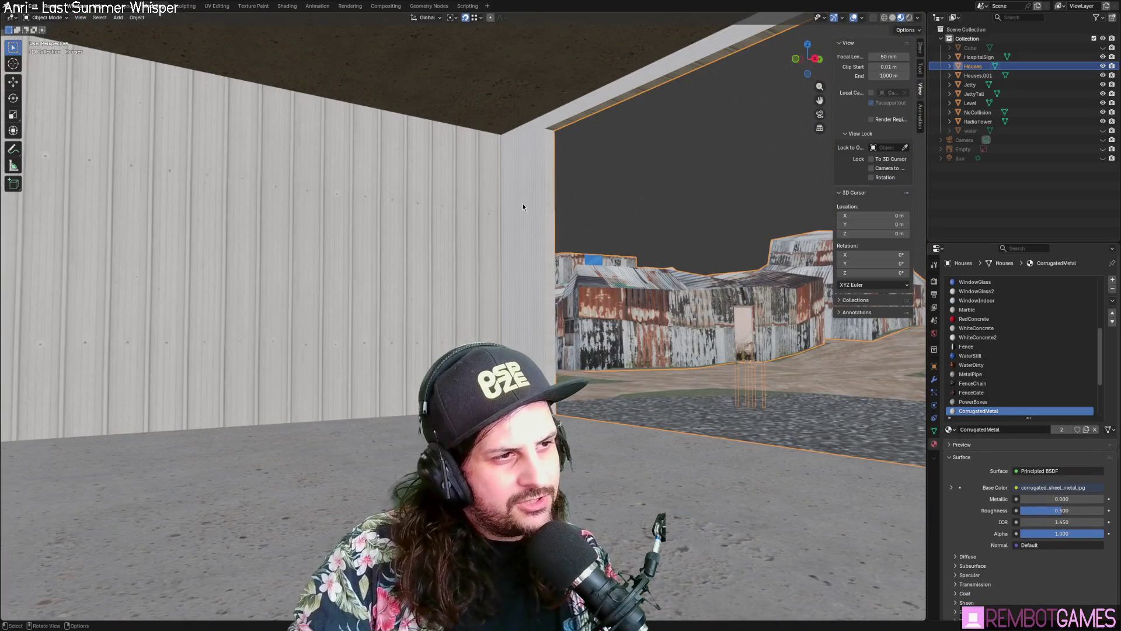
key("Tab")
left_click(522, 230)
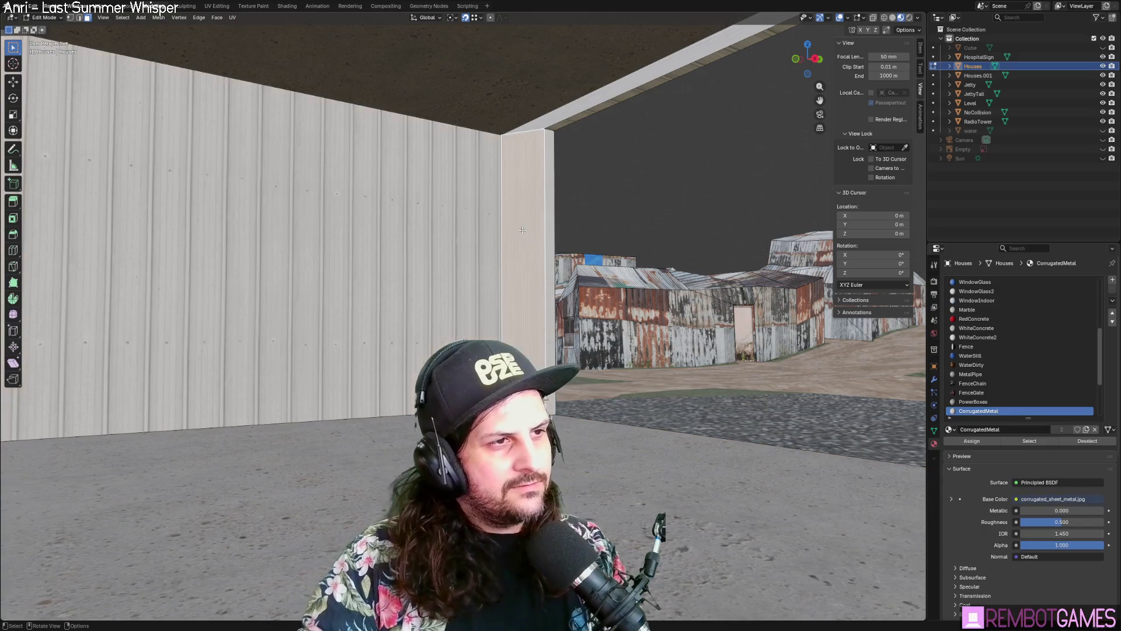
middle_click_drag(522, 231, 670, 199)
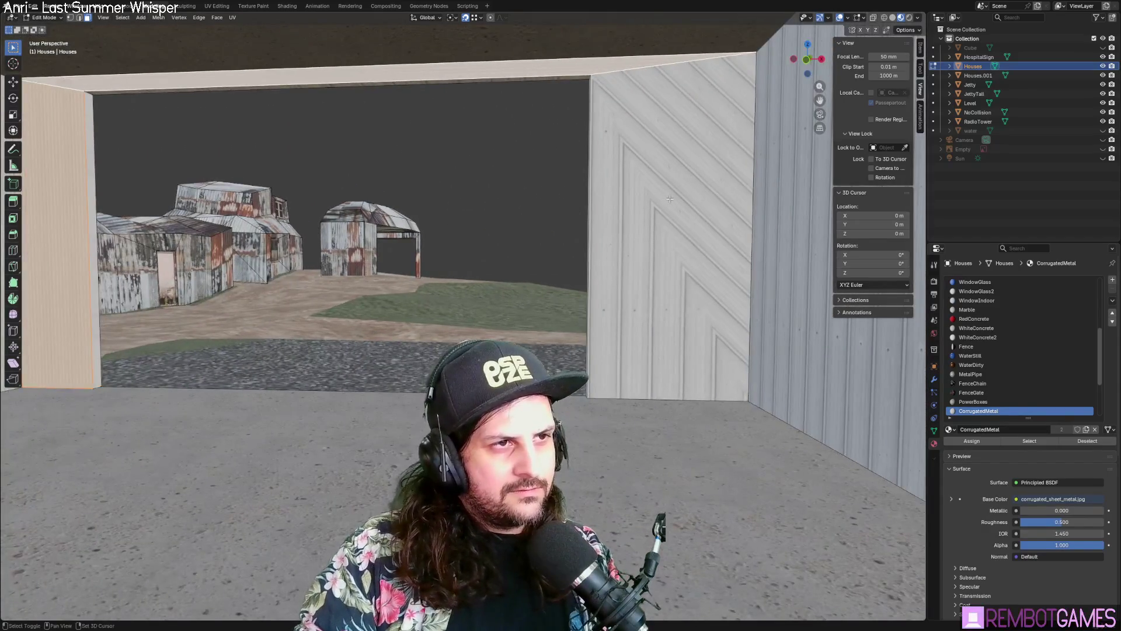
Step: Select all shed faces, unwrap the UVs, and switch to the UV Editing workspace
key("a")
key("u")
left_click(669, 192)
left_click(217, 5)
mouse_move(552, 324)
middle_mouse_down()
mouse_move(578, 298)
mouse_move(597, 304)
mouse_move(549, 301)
middle_mouse_up()
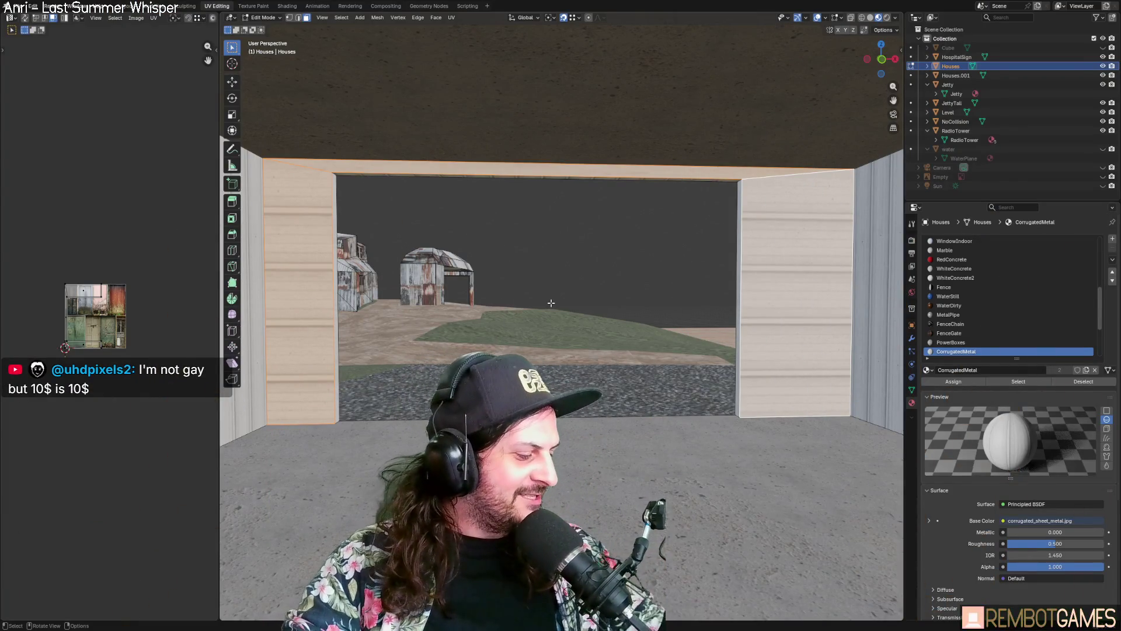
Step: Rotate the door UV island -90 degrees and scale it up
middle_click_drag(582, 234, 615, 362)
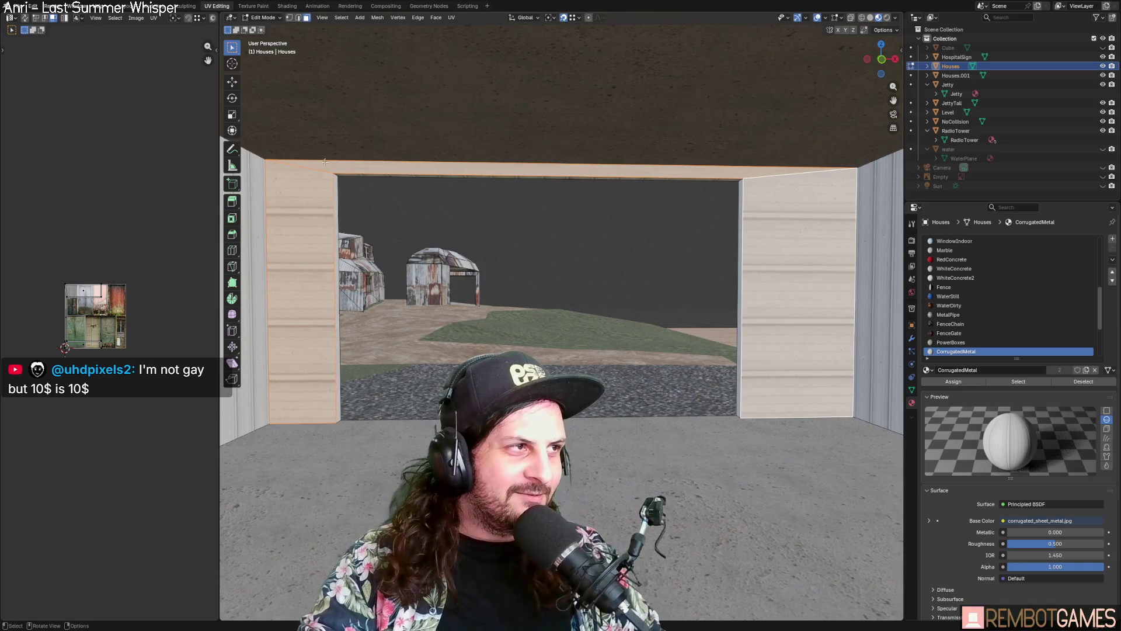
scroll(160, 331, "up", 6)
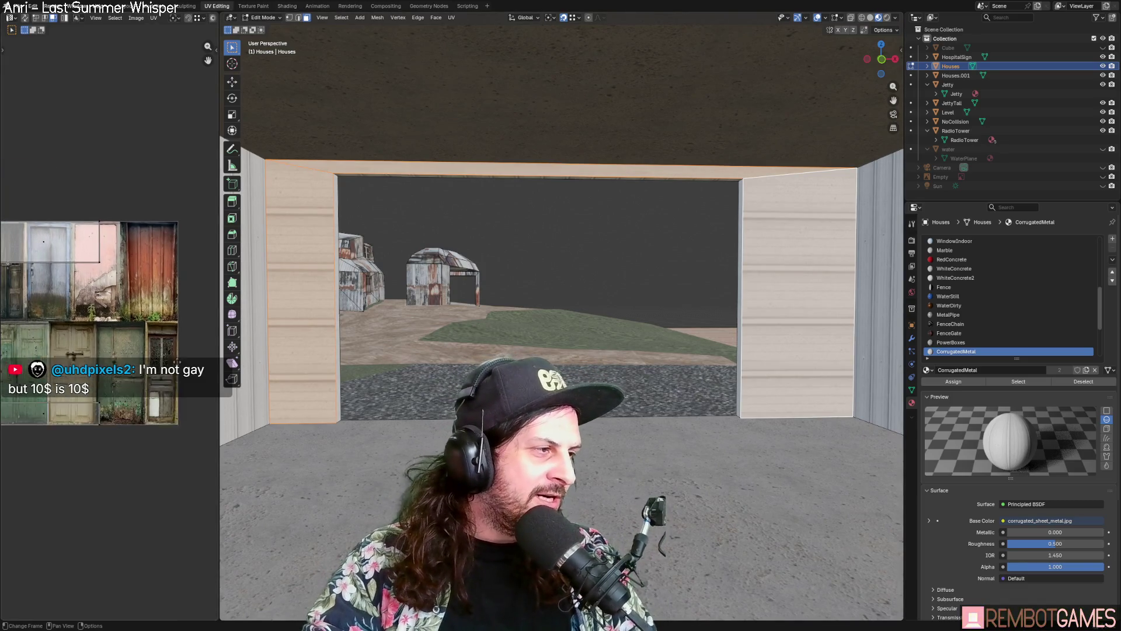
scroll(159, 290, "down", 3)
type("r")
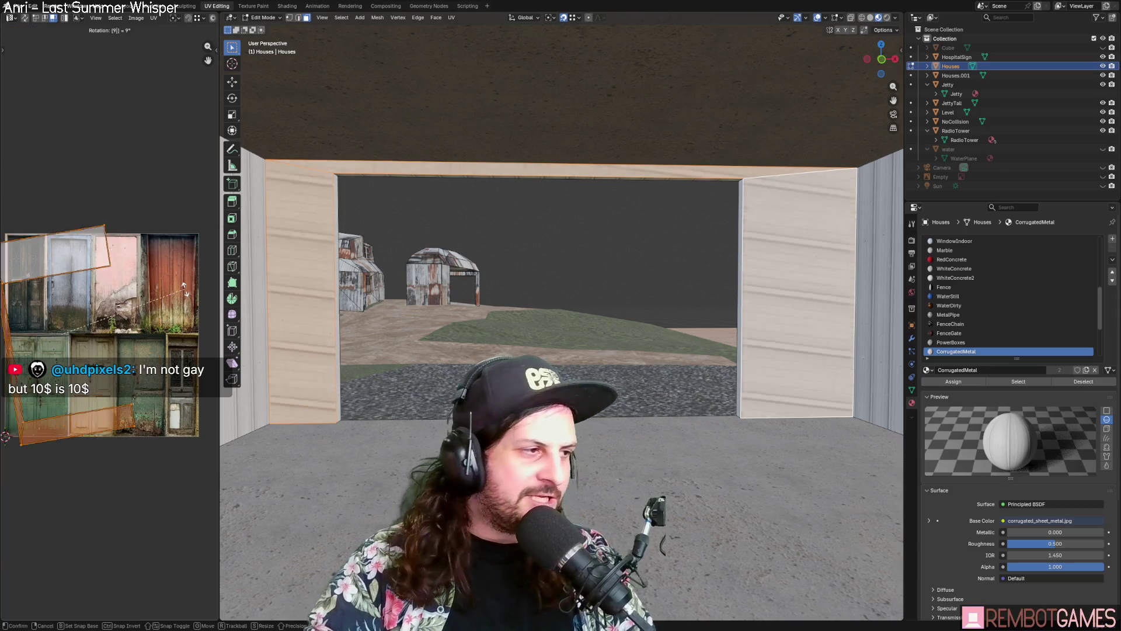
type("-90")
key("Return")
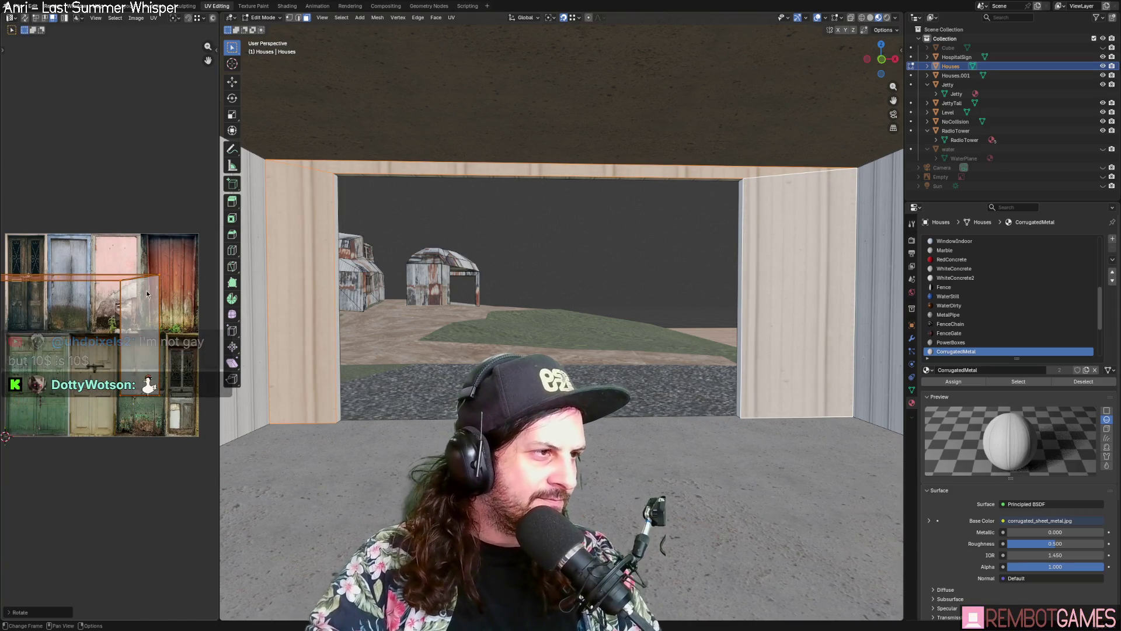
key("s")
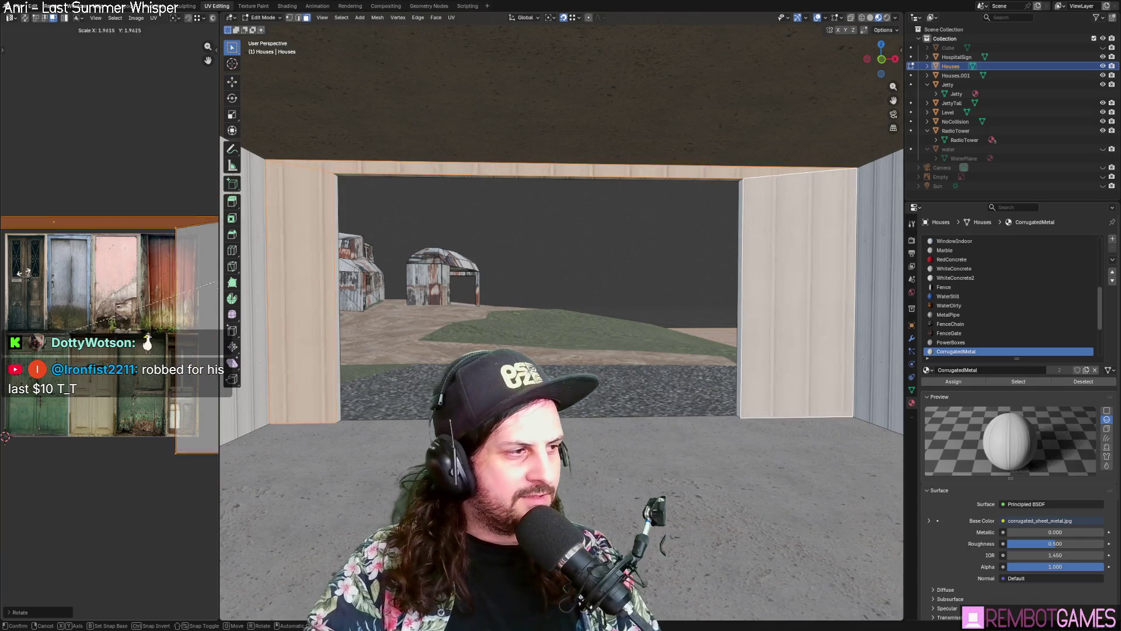
left_click(89, 201)
Step: Stretch the UV strip vertically and move it along Y over the slum_doors texture
scroll(526, 280, "up", 2)
mouse_move(526, 280)
middle_mouse_down()
mouse_move(484, 292)
mouse_move(656, 274)
mouse_move(660, 290)
middle_mouse_up()
scroll(97, 283, "up", 3)
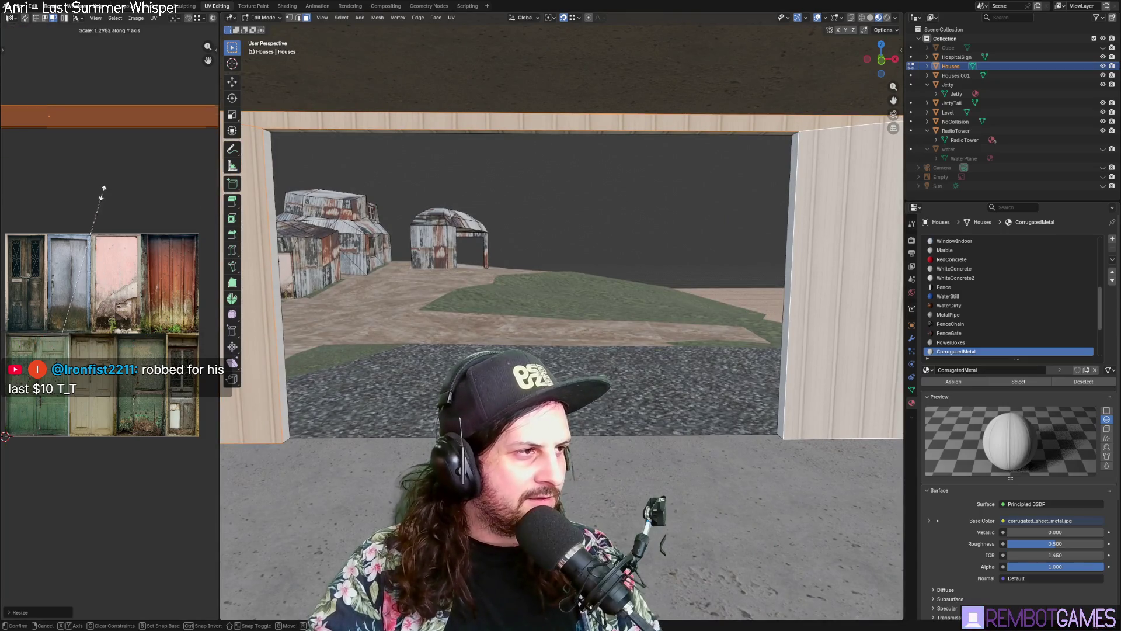
mouse_move(327, 233)
middle_mouse_down()
mouse_move(355, 232)
mouse_move(279, 232)
middle_mouse_up()
key("s")
key("y")
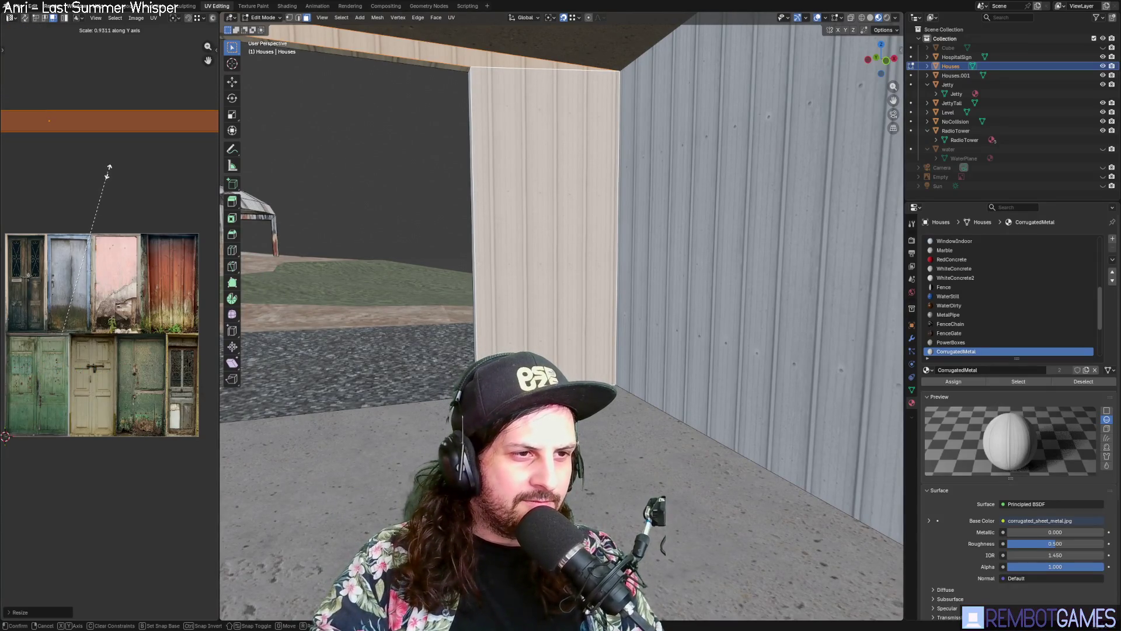
left_click(111, 172)
key("g")
key("y")
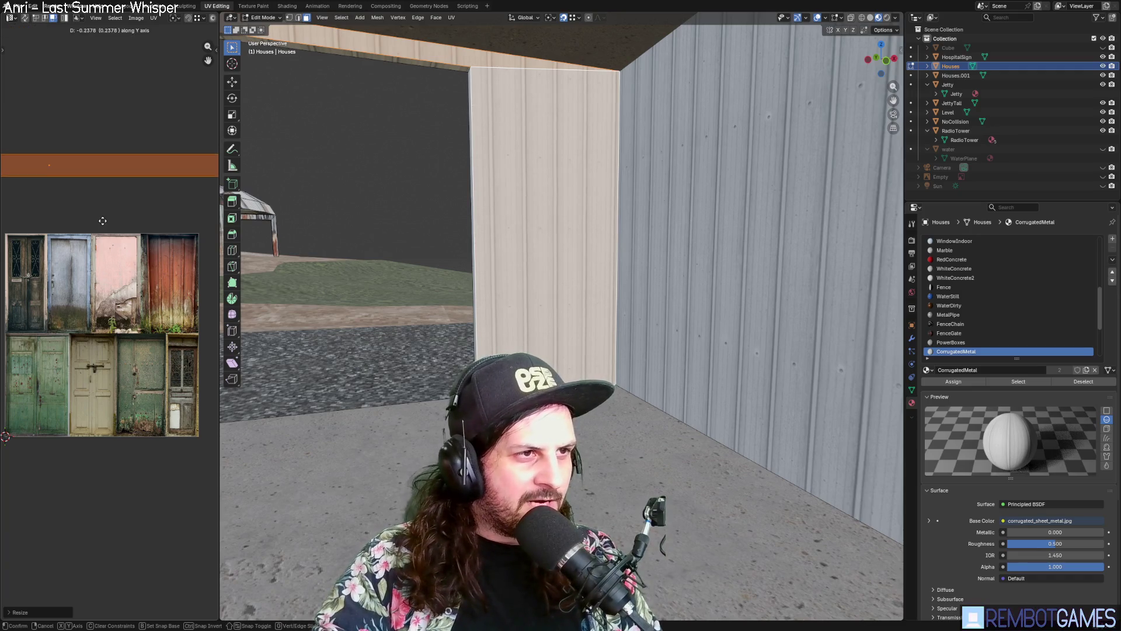
left_click(104, 211)
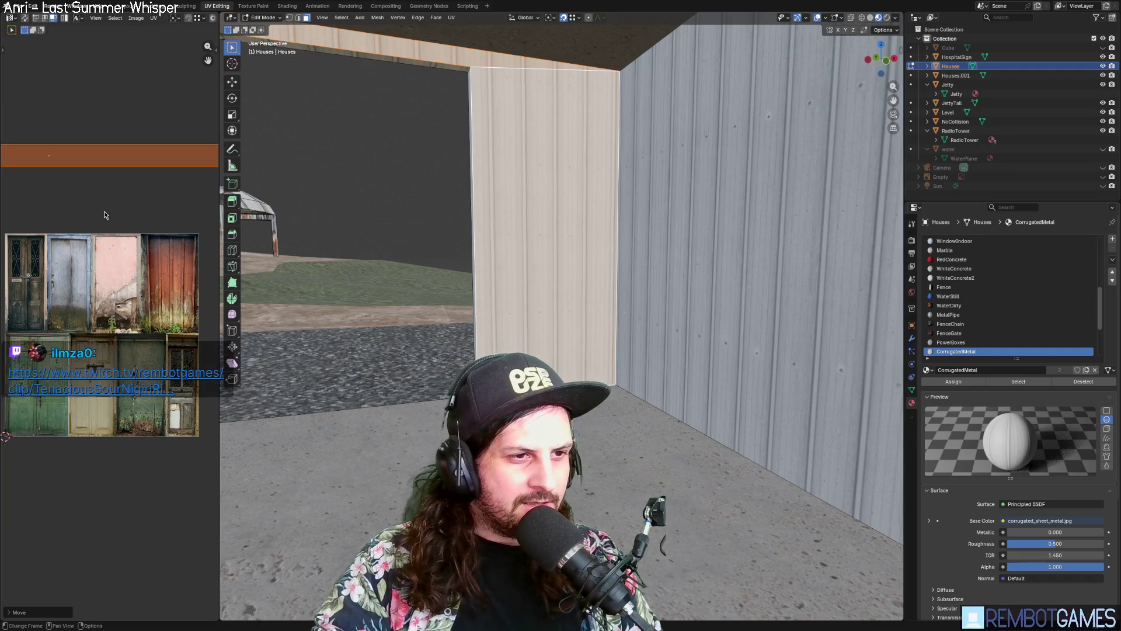
scroll(125, 265, "down", 2)
Step: Stretch the UVs vertically again, check the textured panel in Object Mode, and resize along Y
key("s")
key("y")
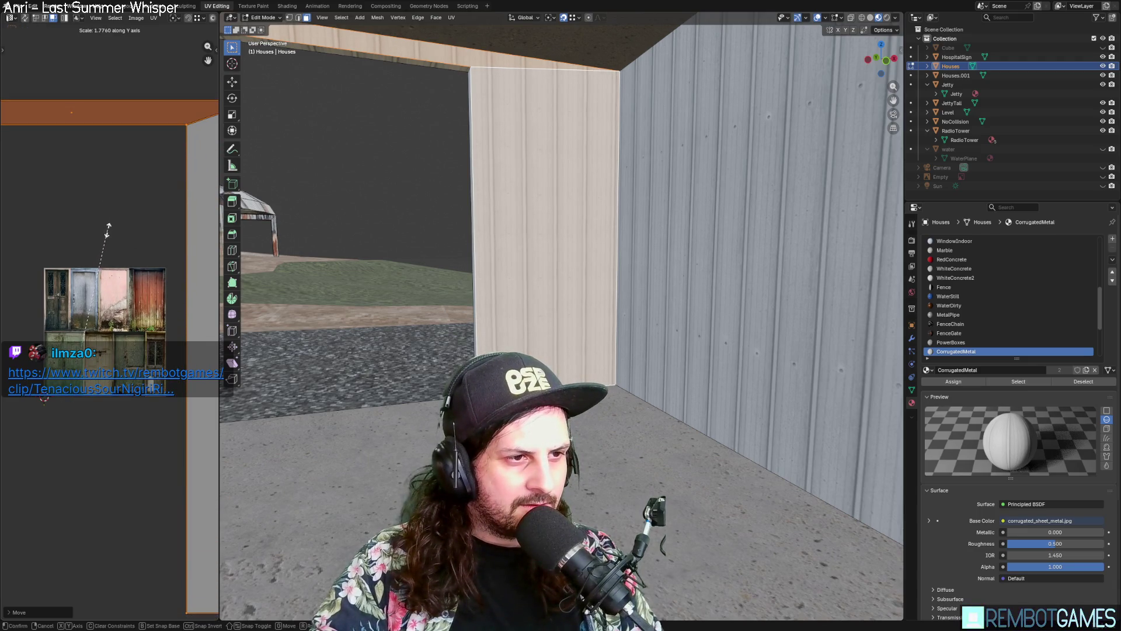
left_click(107, 232)
scroll(494, 268, "up", 5)
key("Tab")
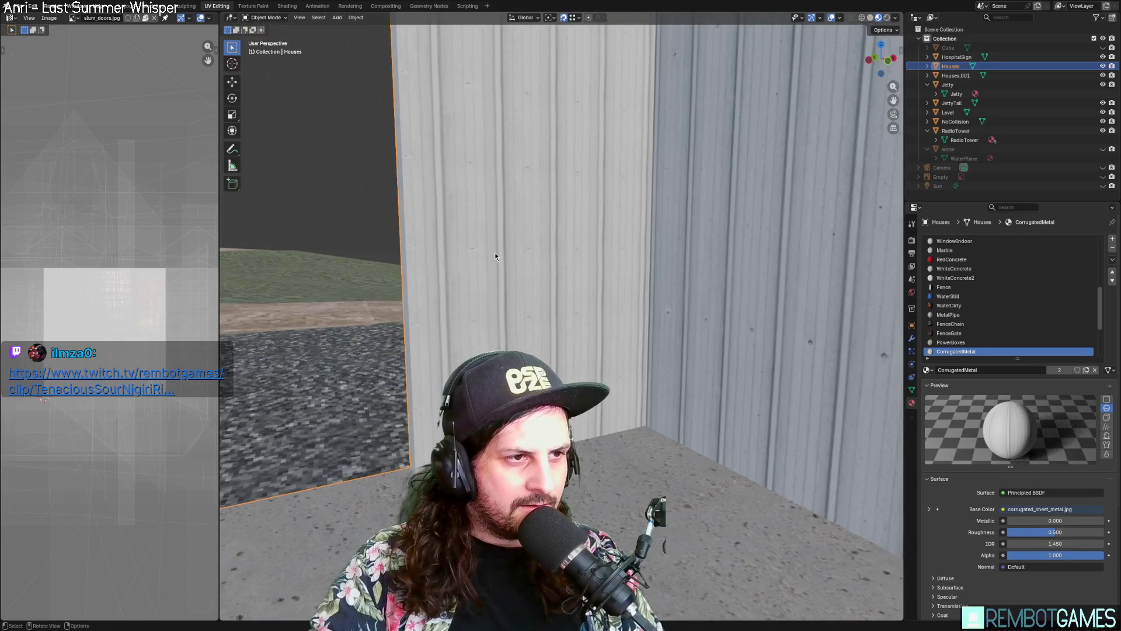
key("Tab")
key("s")
key("y")
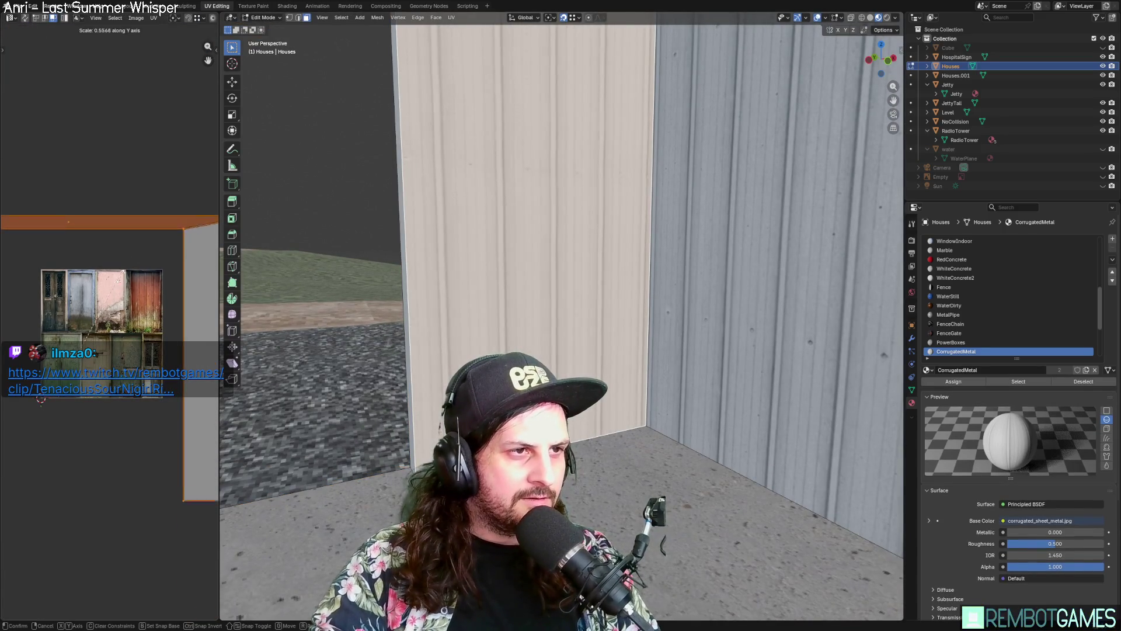
scroll(436, 334, "down", 3)
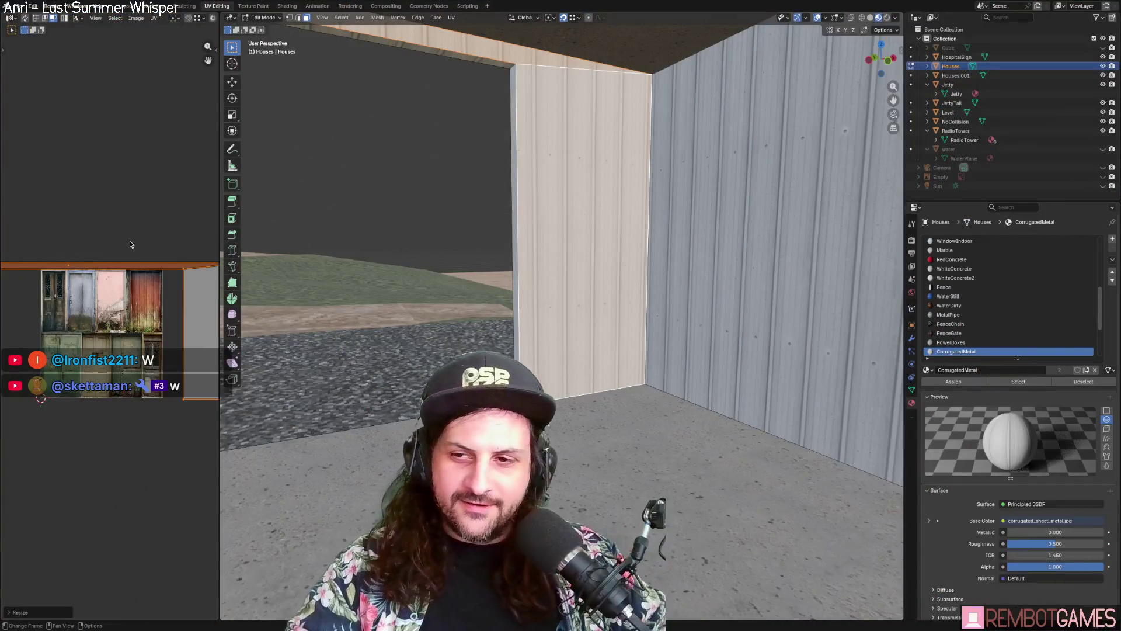
Step: Scale the selected doorway UVs along the vertical axis
mouse_move(659, 291)
middle_mouse_down()
mouse_move(566, 264)
mouse_move(472, 263)
middle_mouse_up()
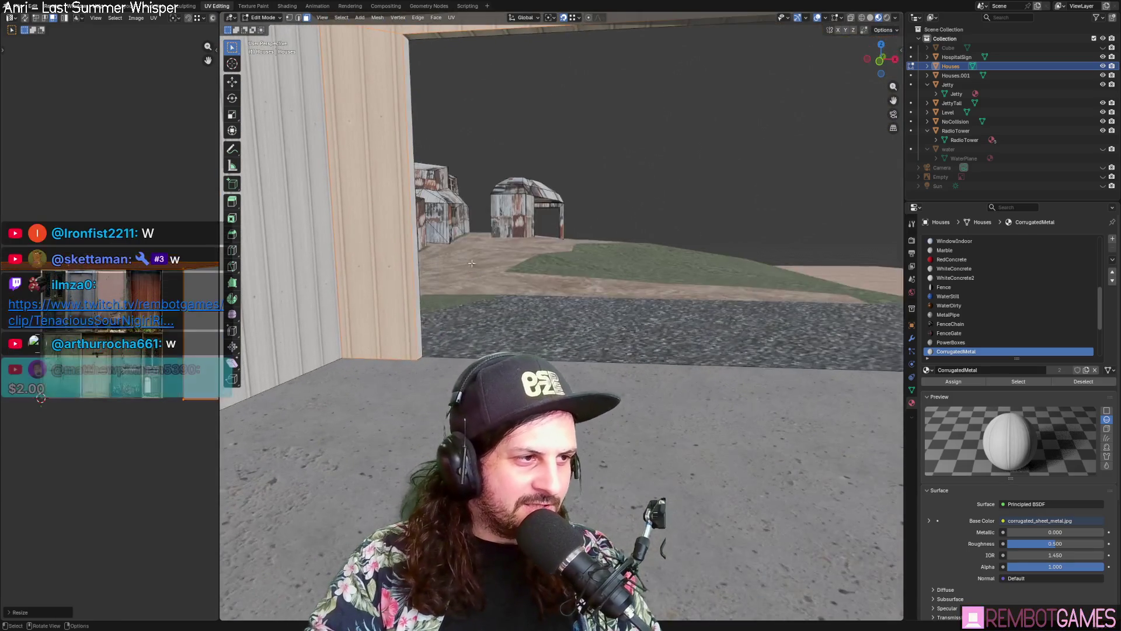
key("s")
key("y")
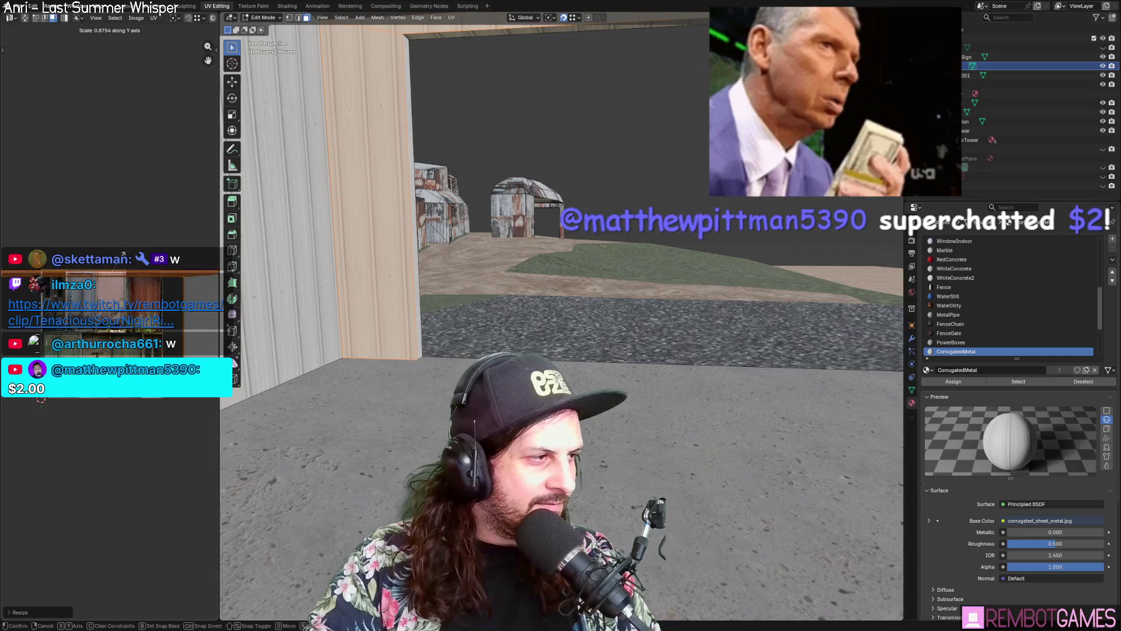
left_click(123, 261)
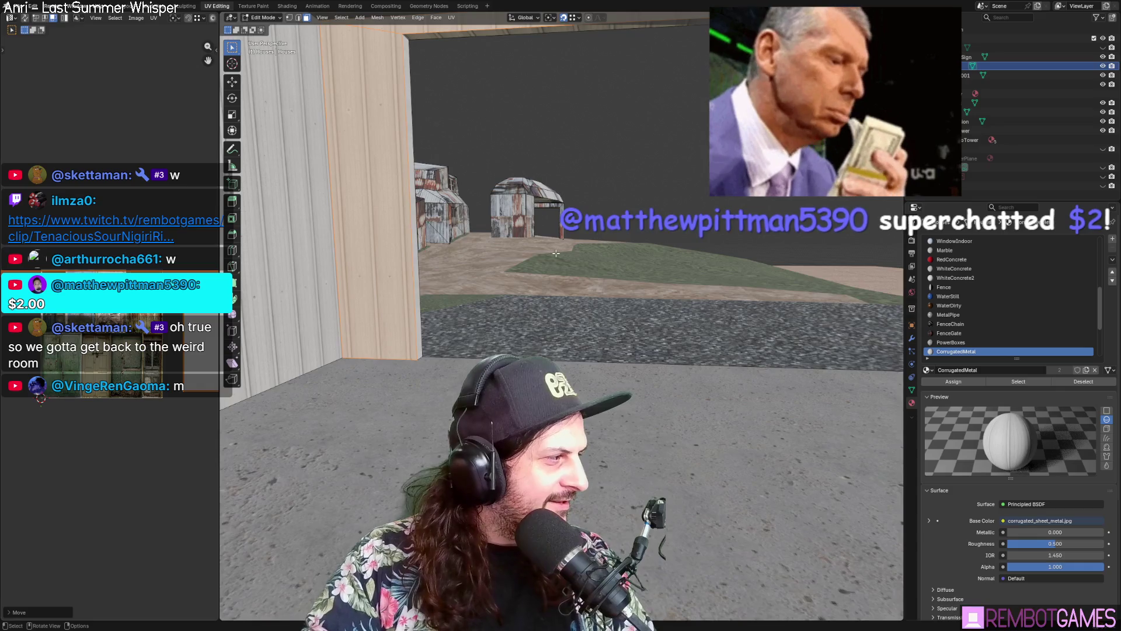
Step: Look around the nearby sheds and cancel an accidental UV move in the texture image
middle_click_drag(556, 253, 576, 249)
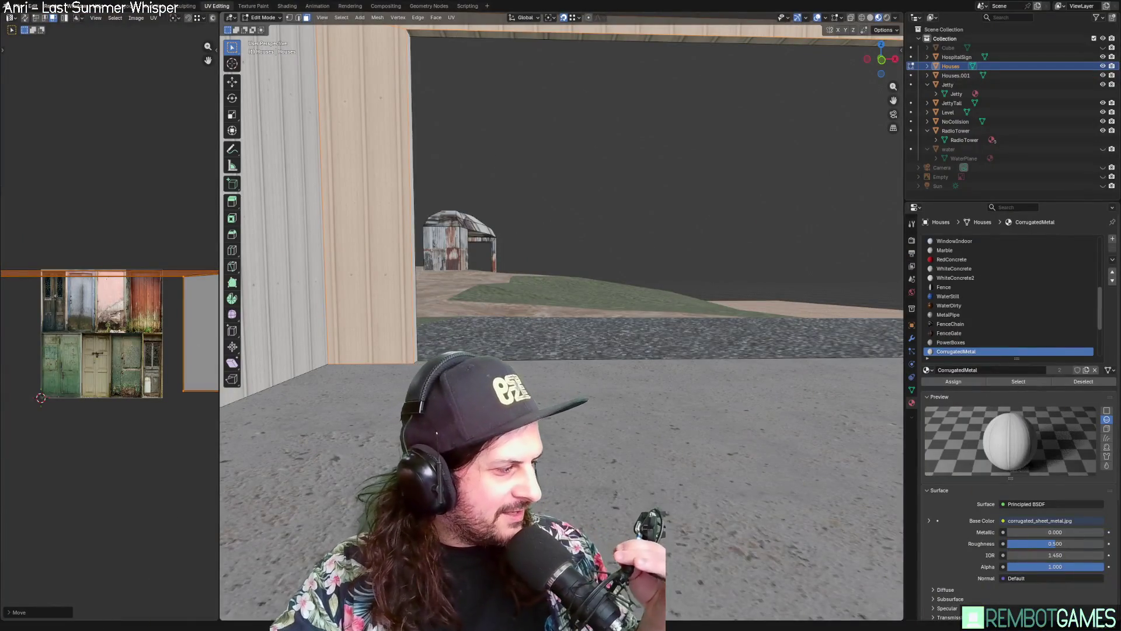
mouse_move(526, 304)
middle_mouse_down()
mouse_move(633, 310)
mouse_move(636, 283)
mouse_move(660, 275)
mouse_move(594, 317)
mouse_move(612, 310)
mouse_move(462, 275)
middle_mouse_up()
scroll(649, 281, "up", 3)
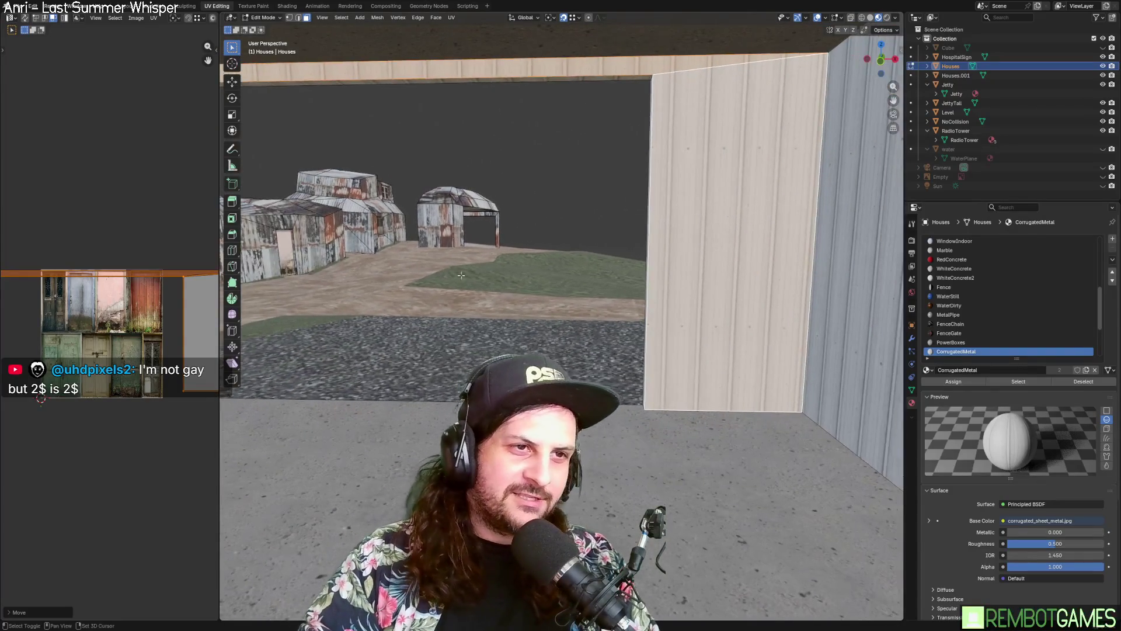
scroll(540, 258, "down", 3)
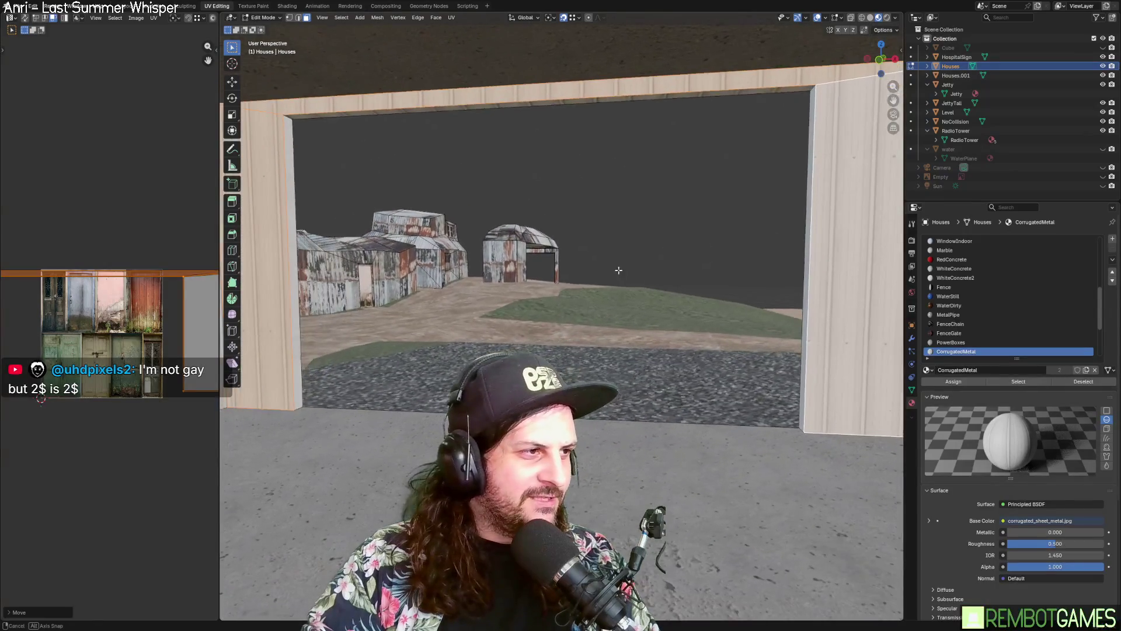
mouse_move(81, 330)
middle_mouse_down()
mouse_move(156, 321)
mouse_move(195, 333)
middle_mouse_up()
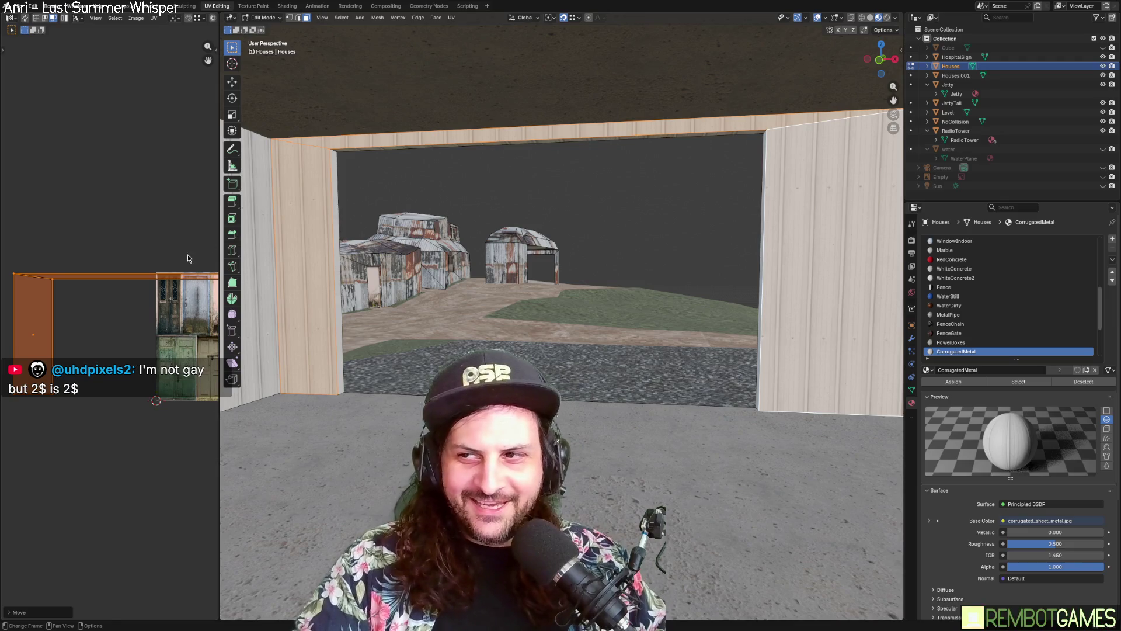
right_click(115, 228)
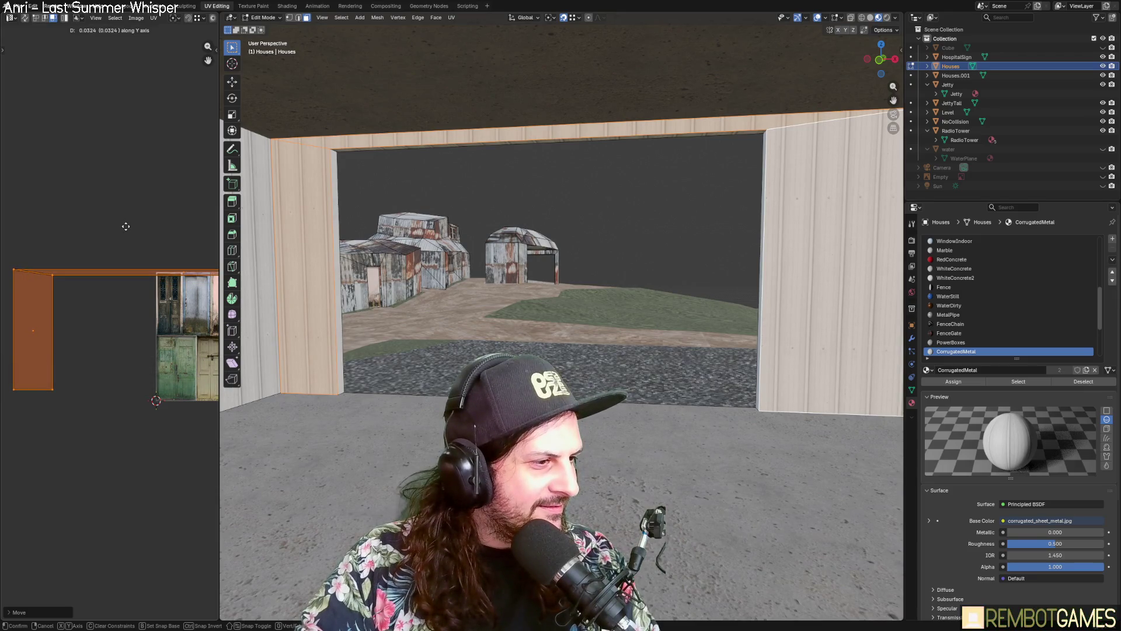
Step: Add the doorway pillar to the selection and unwrap its faces
mouse_move(650, 277)
middle_mouse_down()
mouse_move(550, 271)
mouse_move(618, 243)
middle_mouse_up()
scroll(618, 243, "down", 3)
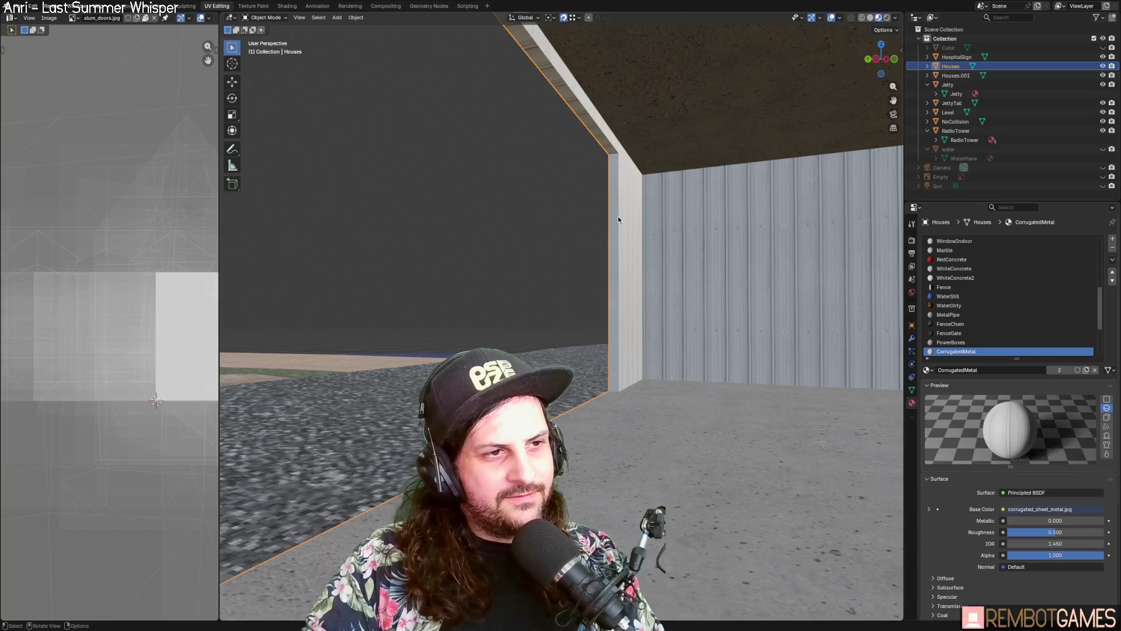
left_click(618, 216, "shift")
mouse_move(598, 140)
middle_mouse_down()
mouse_move(460, 193)
mouse_move(512, 177)
mouse_move(493, 149)
mouse_move(564, 283)
mouse_move(582, 278)
middle_mouse_up()
key("u")
left_click(509, 176)
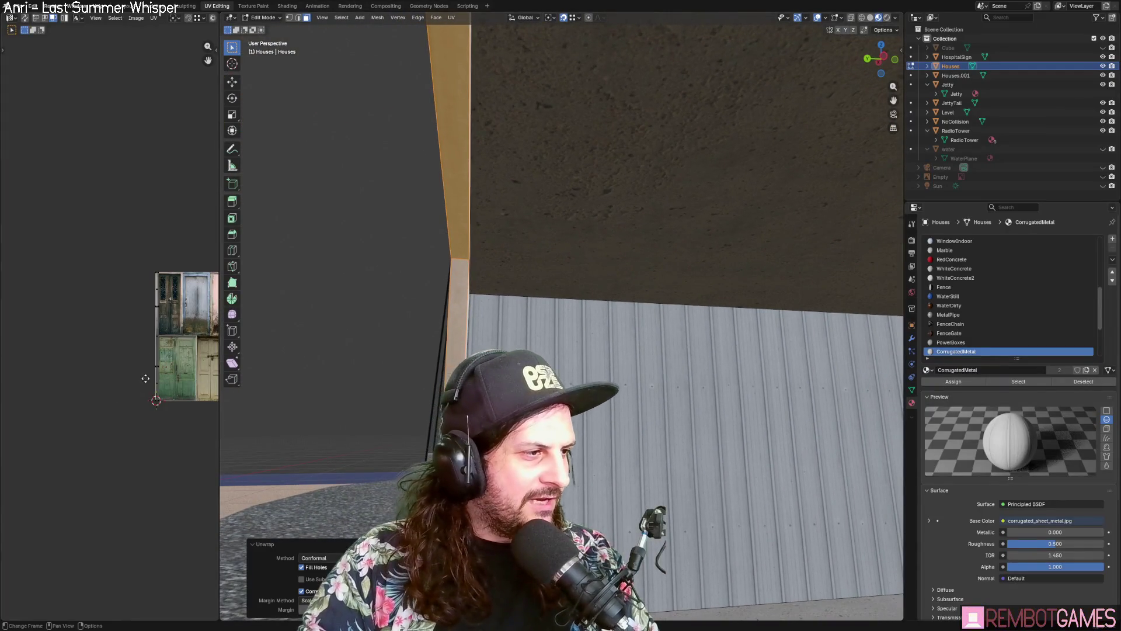
Step: Leave Edit Mode to view the whole corrugated shed with its open doorway
middle_click_drag(145, 378, 108, 374)
middle_click_drag(490, 330, 449, 354)
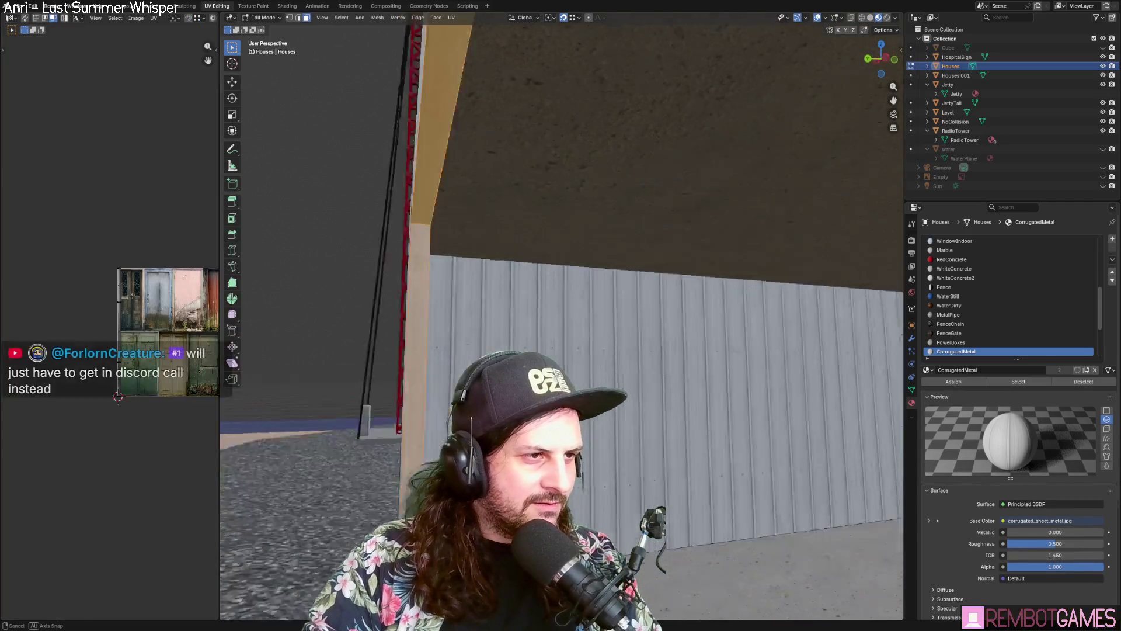
key("Tab")
scroll(561, 316, "down", 5)
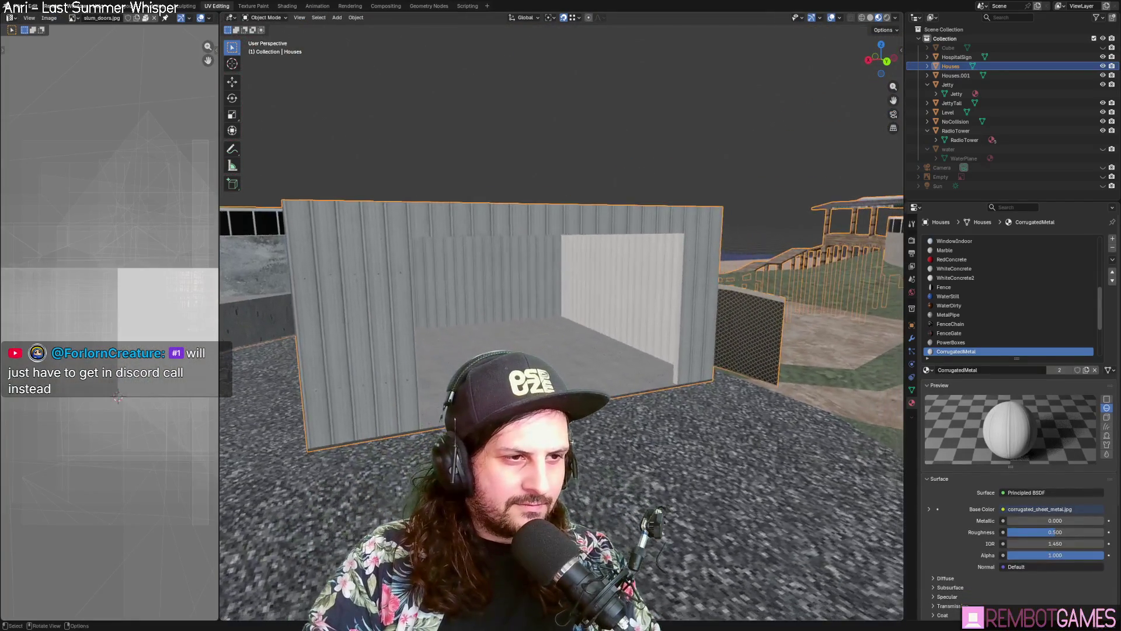
scroll(570, 365, "up", 6)
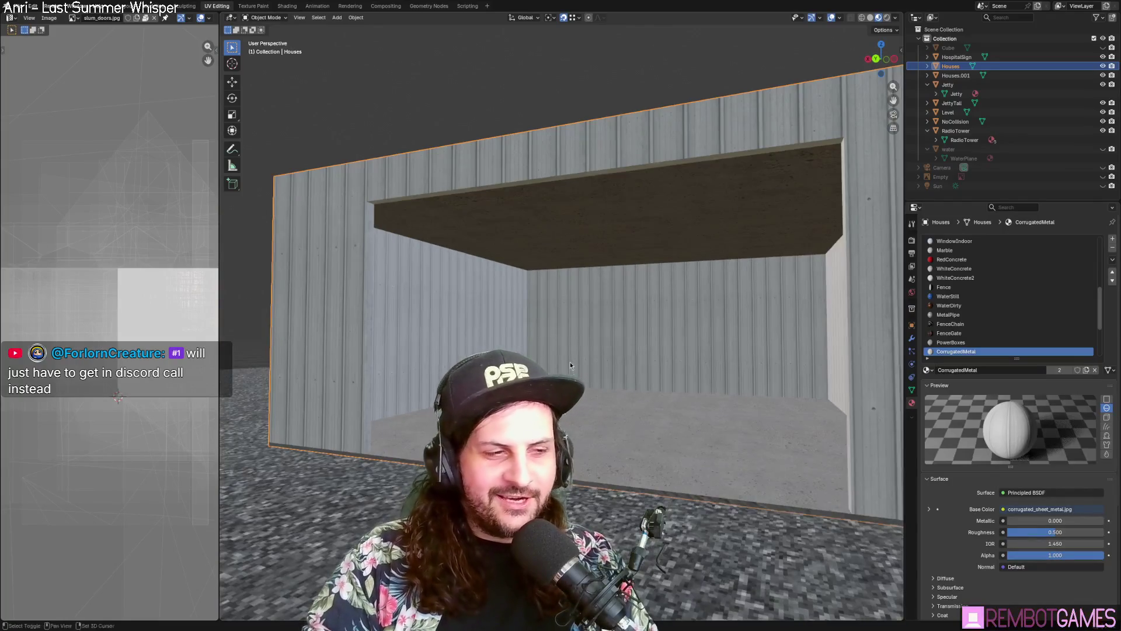
Step: Return to Edit Mode and save the shed model
scroll(571, 366, "up", 5)
key("Tab")
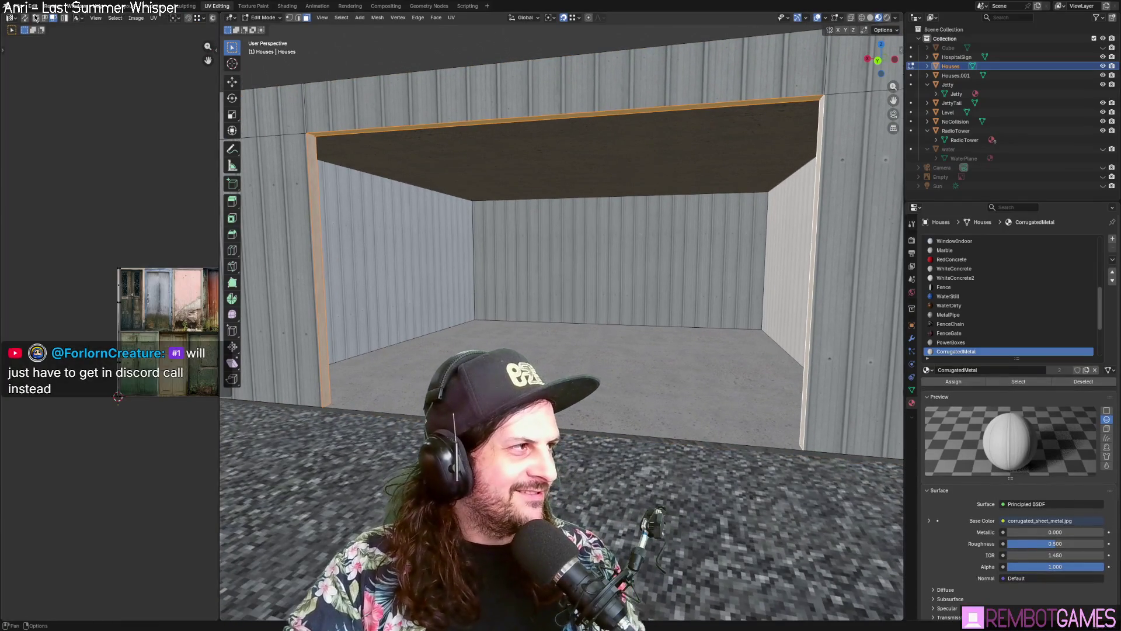
left_click(19, 6)
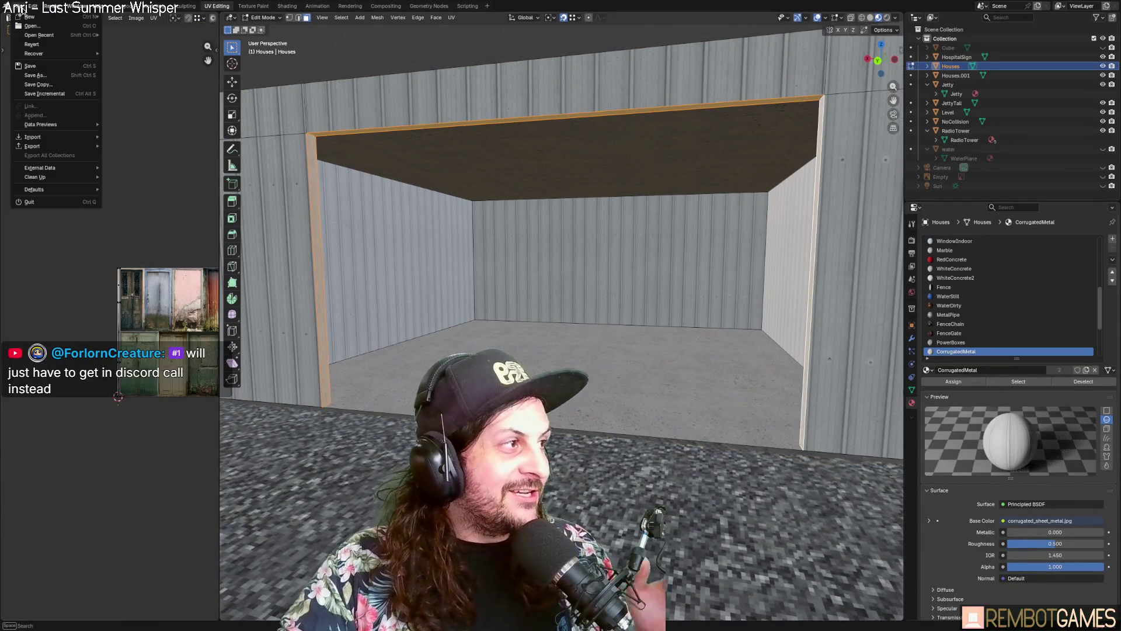
left_click(41, 71)
Step: Enable the face orientation overlay so back-facing faces show red
mouse_move(560, 287)
middle_mouse_down()
mouse_move(533, 284)
mouse_move(514, 303)
mouse_move(484, 245)
middle_mouse_up()
left_click(824, 19)
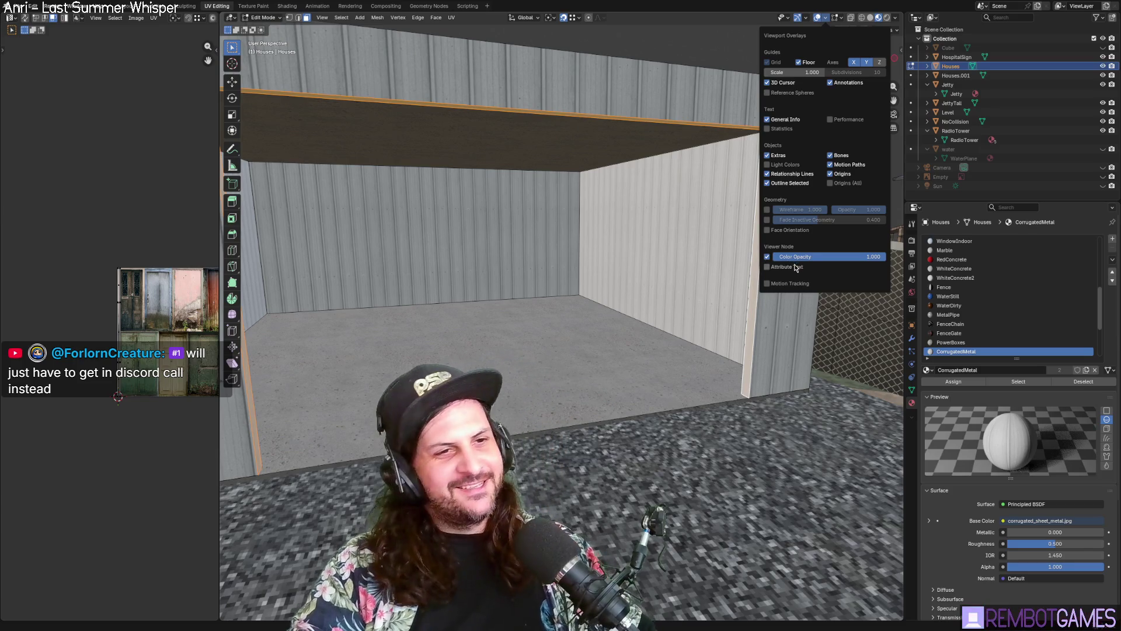
left_click(767, 230)
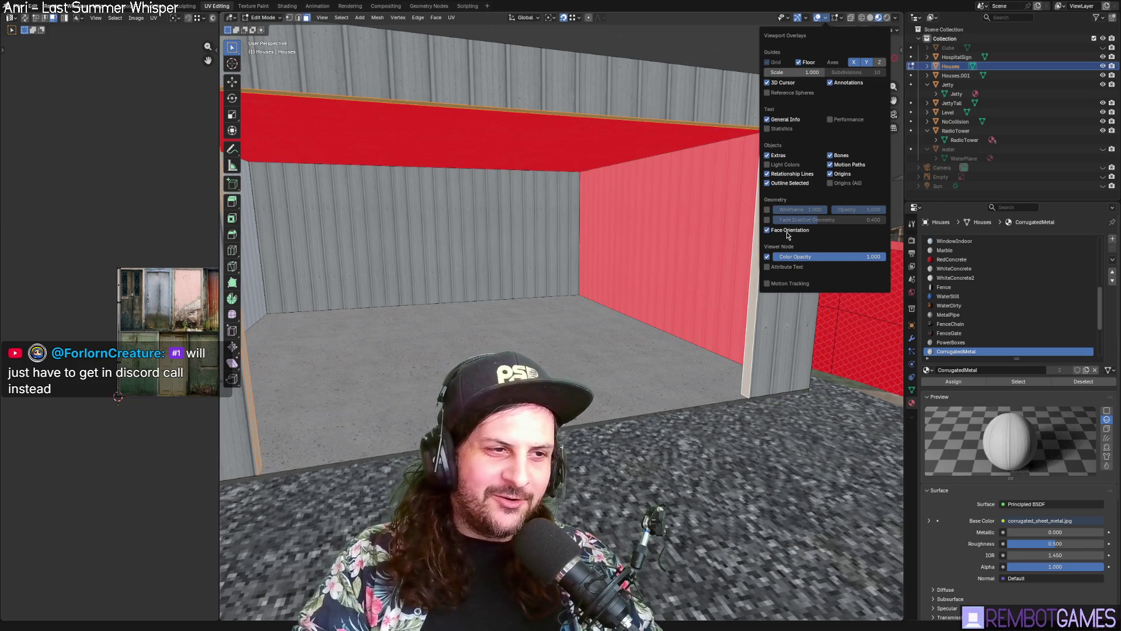
Step: Flip the normals of the selected corrugated-metal wall faces
middle_click_drag(663, 228, 589, 211, "shift")
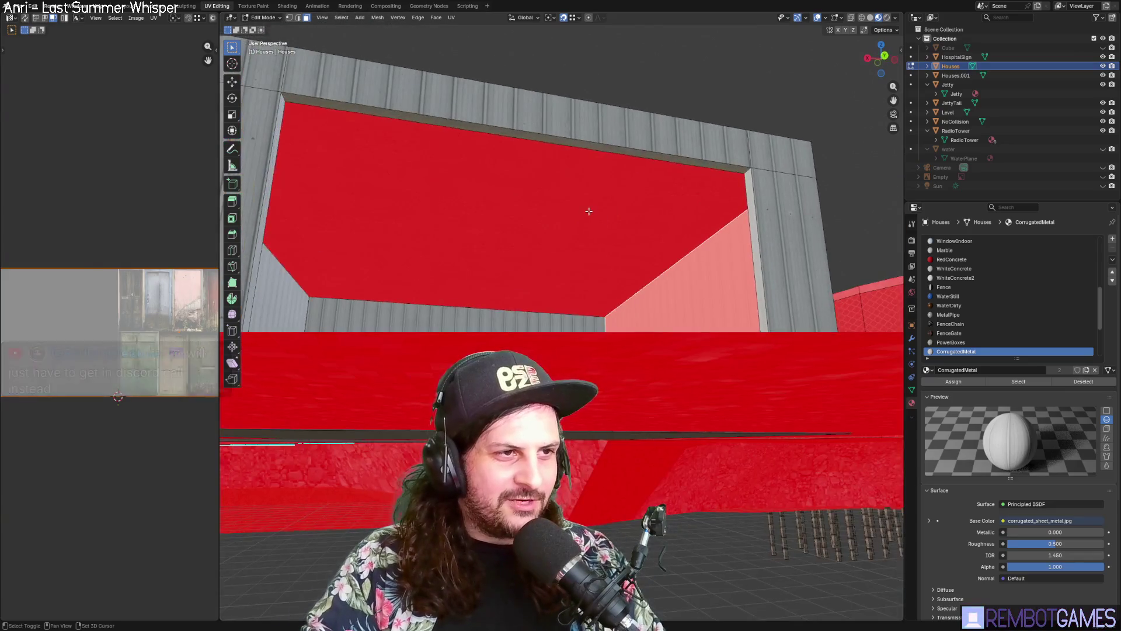
scroll(589, 212, "up", 6)
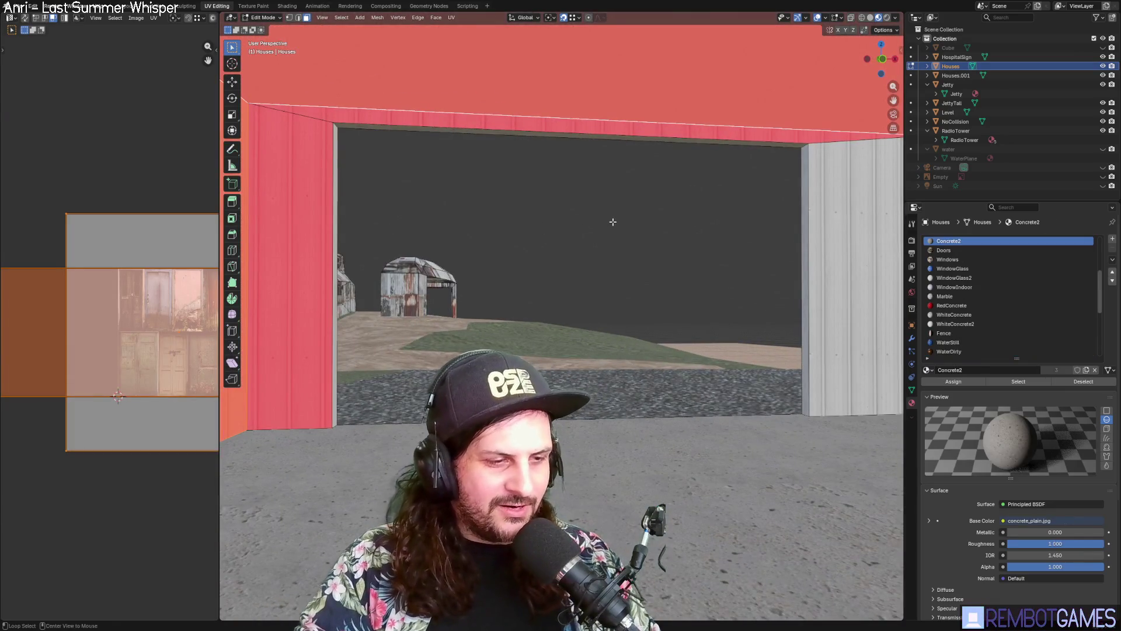
key("alt+n")
left_click(600, 218)
left_click(587, 183, "alt")
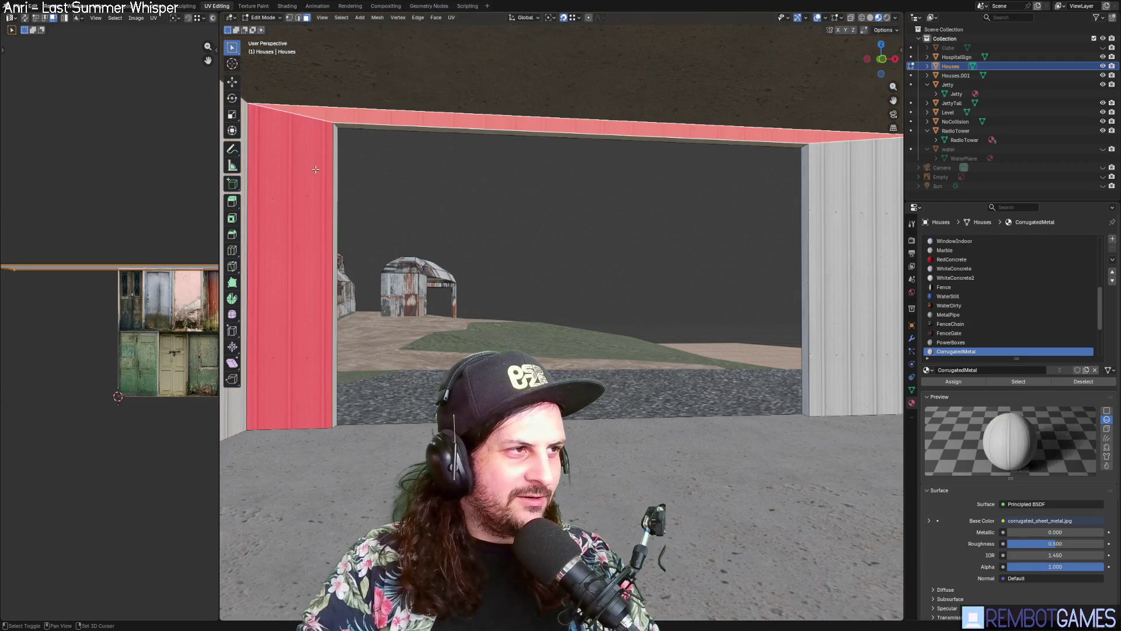
middle_click(587, 182, "alt")
key("alt+n")
Step: Check the flipped walls from outside the shed in Object Mode
key("Escape")
scroll(515, 201, "down", 5)
key("Tab")
mouse_move(516, 200)
middle_mouse_down()
mouse_move(570, 230)
mouse_move(612, 229)
mouse_move(649, 288)
mouse_move(612, 314)
middle_mouse_up()
key("Tab")
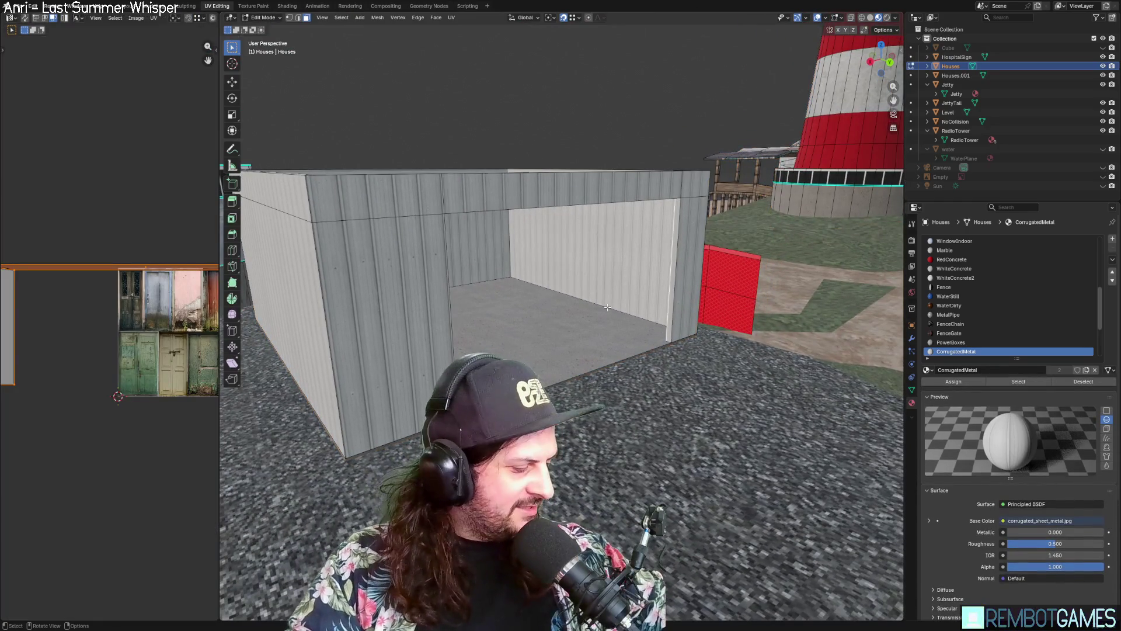
middle_click_drag(607, 312, 600, 311)
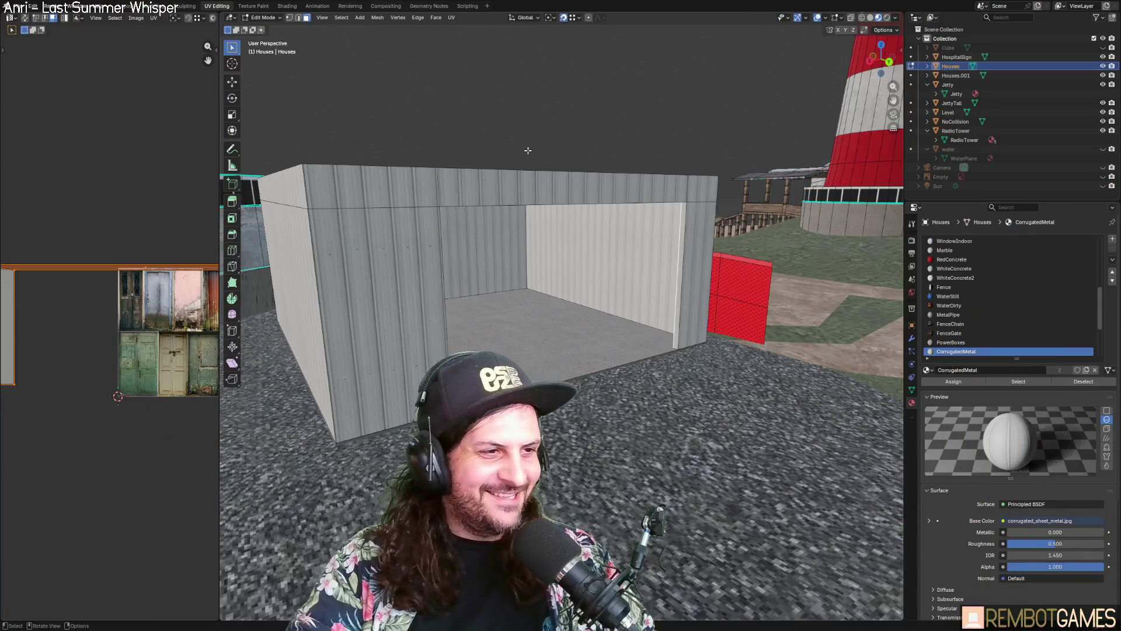
Step: Switch to Object Mode and move the view inside to see the dark wooden ceiling
middle_click_drag(528, 150, 584, 263)
key("Tab")
scroll(605, 305, "up", 3)
mouse_move(605, 305)
middle_mouse_down()
mouse_move(641, 306)
mouse_move(566, 298)
mouse_move(613, 278)
middle_mouse_up()
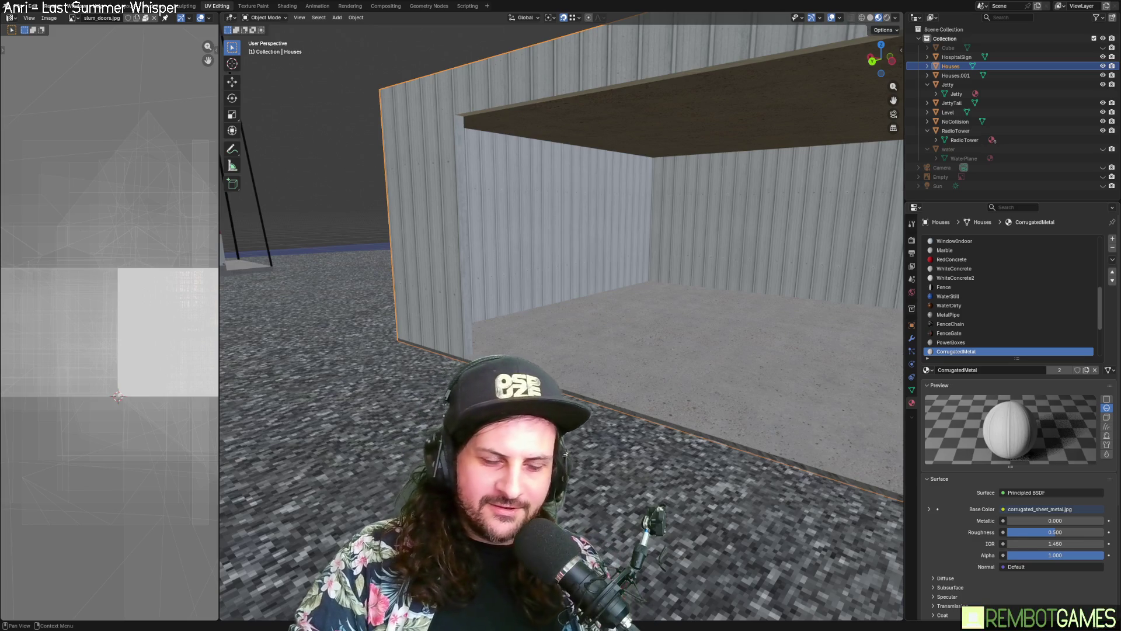
mouse_move(514, 350)
middle_mouse_down()
mouse_move(564, 354)
mouse_move(555, 340)
mouse_move(571, 339)
mouse_move(473, 346)
mouse_move(542, 358)
middle_mouse_up()
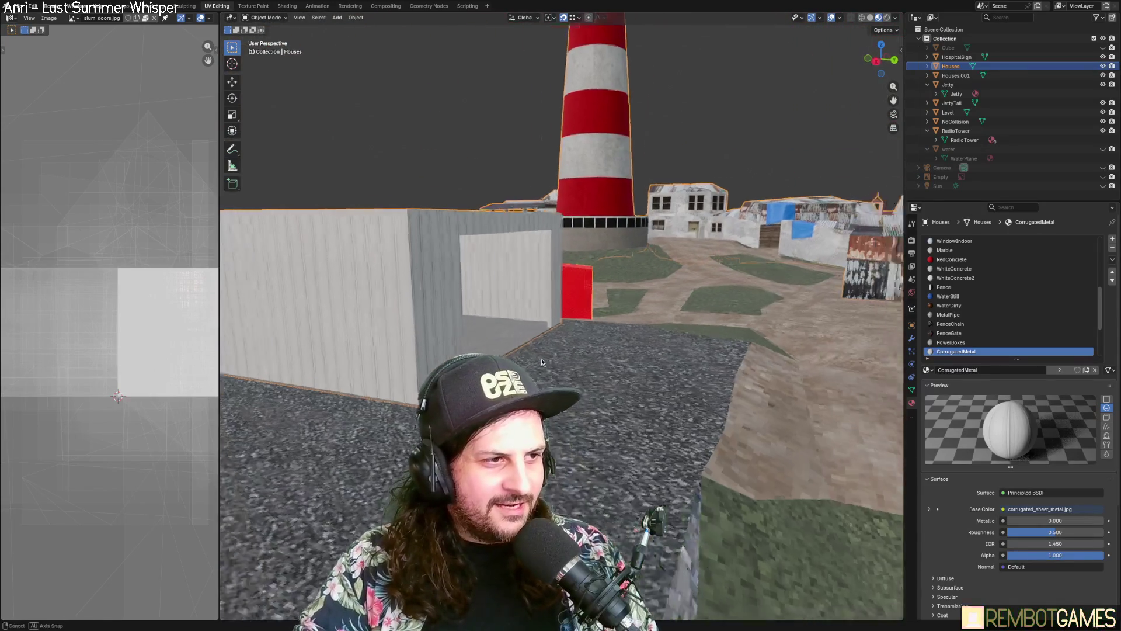
scroll(647, 352, "up", 5)
mouse_move(661, 339)
middle_mouse_down()
mouse_move(606, 355)
mouse_move(625, 349)
middle_mouse_up()
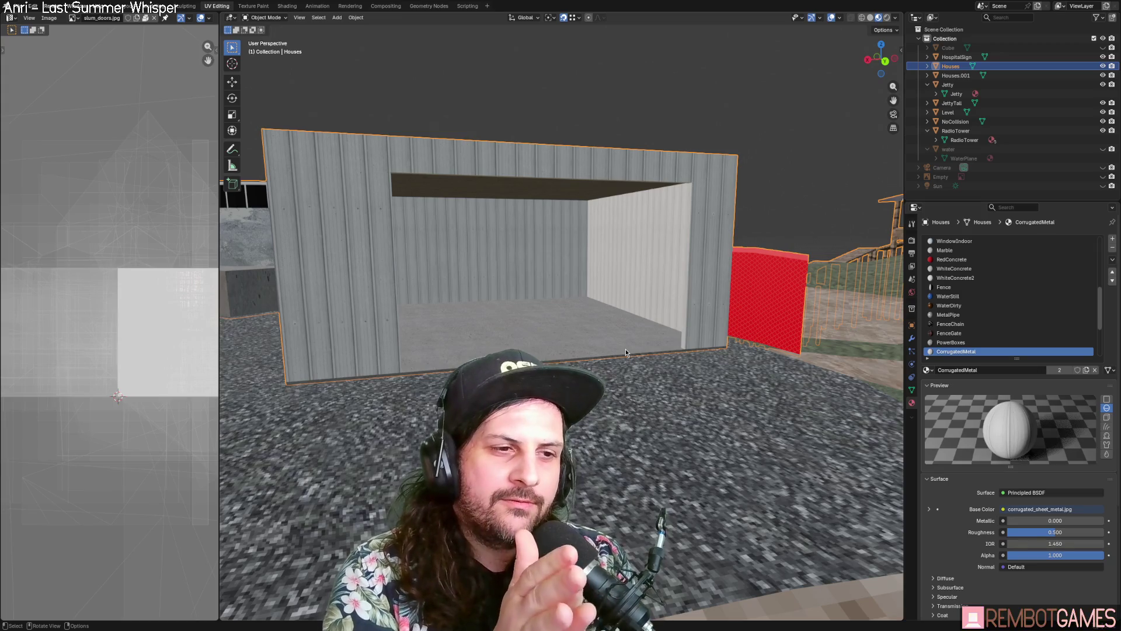
mouse_move(626, 349)
middle_mouse_down()
mouse_move(665, 359)
mouse_move(616, 349)
mouse_move(639, 338)
mouse_move(604, 326)
mouse_move(709, 338)
mouse_move(666, 533)
mouse_move(642, 543)
mouse_move(666, 560)
middle_mouse_up()
key("Tab")
Step: Delete the unwanted concrete face inside the shed
left_click(666, 533)
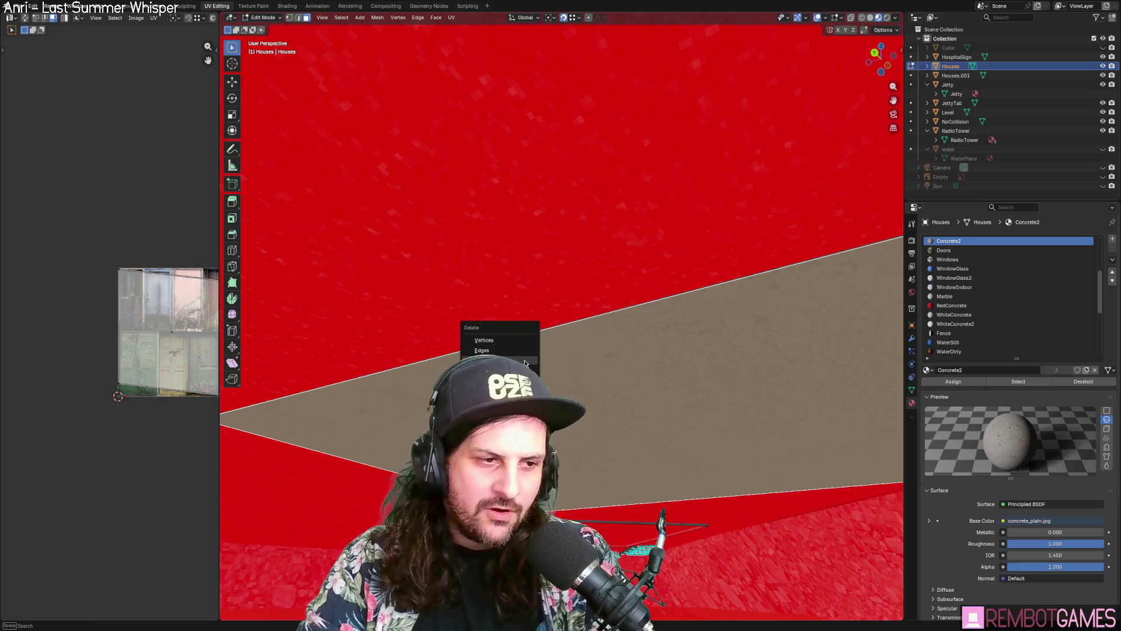
left_click(522, 362)
mouse_move(521, 364)
middle_mouse_down()
mouse_move(533, 125)
mouse_move(734, 250)
mouse_move(661, 315)
mouse_move(689, 386)
mouse_move(663, 409)
mouse_move(654, 403)
middle_mouse_up()
key("Tab")
key("Tab")
scroll(533, 124, "down", 3)
key("Tab")
scroll(678, 390, "down", 5)
Step: Flip the roof faces' normals so the concrete top shows from above
key("Tab")
key("alt+n")
left_click(513, 224)
mouse_move(513, 228)
middle_mouse_down()
mouse_move(525, 304)
mouse_move(600, 293)
mouse_move(541, 286)
mouse_move(535, 266)
mouse_move(565, 416)
mouse_move(628, 411)
mouse_move(574, 305)
mouse_move(613, 322)
mouse_move(577, 295)
mouse_move(577, 361)
middle_mouse_up()
scroll(525, 304, "up", 6)
key("Tab")
key("Tab")
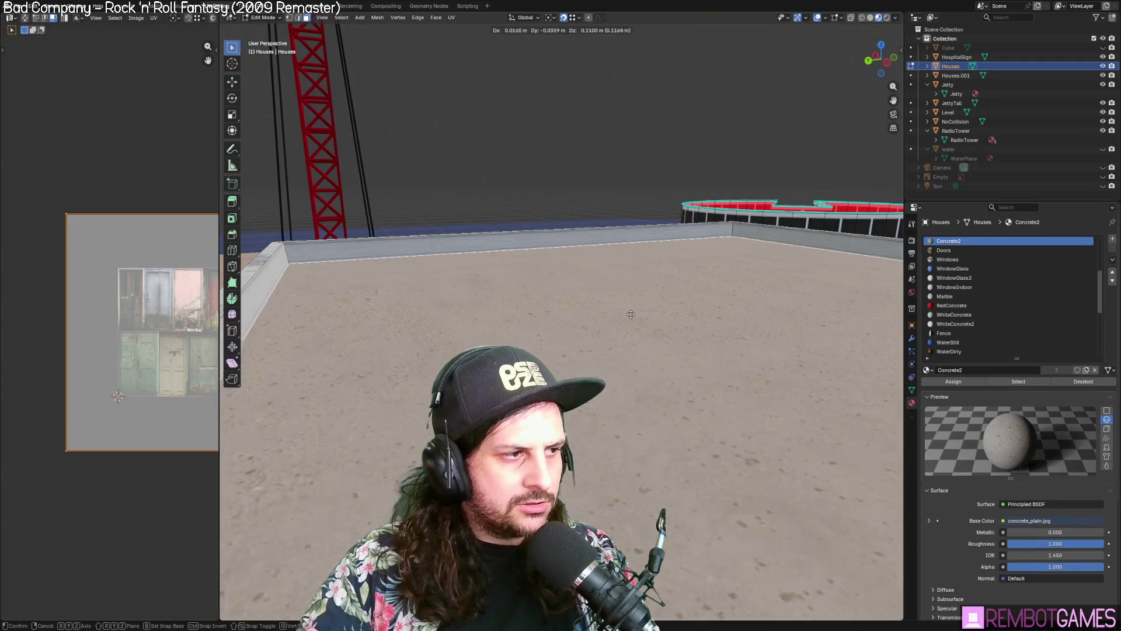
Step: Extrude the concrete roof faces about 0.07 m upward along Z, forming a raised rim
key("g")
left_click(679, 270)
mouse_move(679, 270)
middle_mouse_down()
mouse_move(654, 230)
mouse_move(683, 328)
mouse_move(627, 355)
mouse_move(737, 394)
middle_mouse_up()
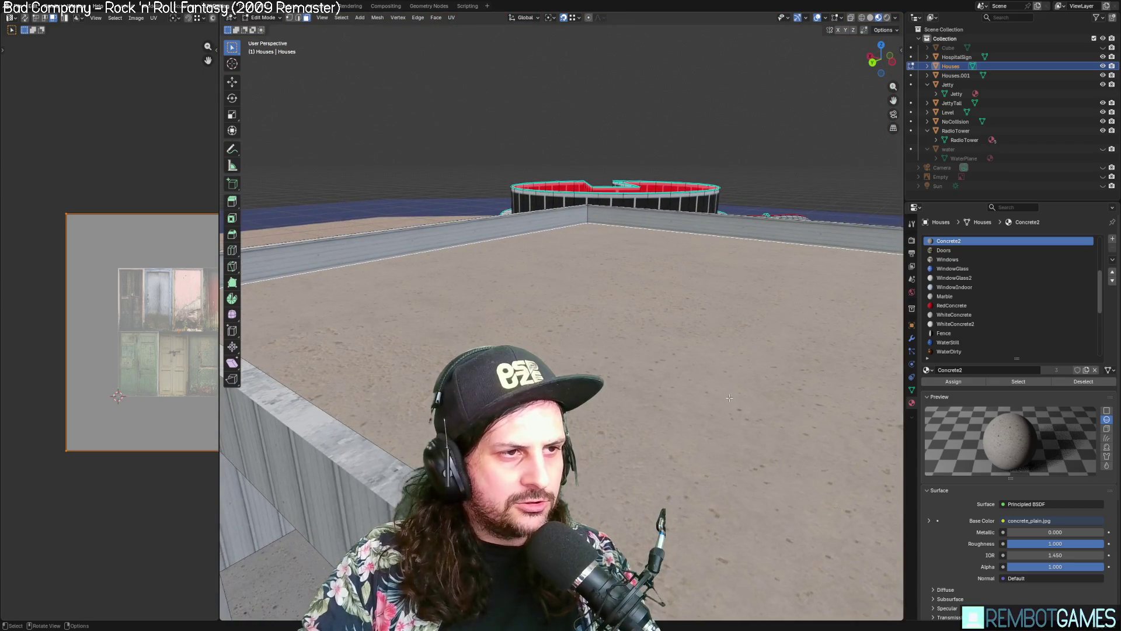
key("g")
key("z")
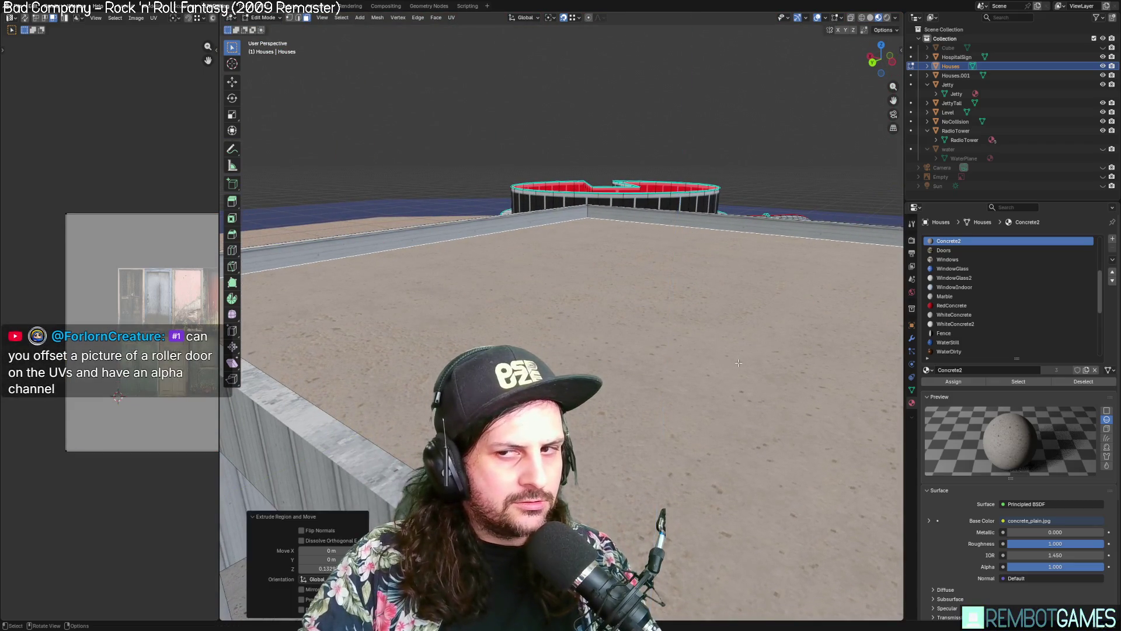
key("Escape")
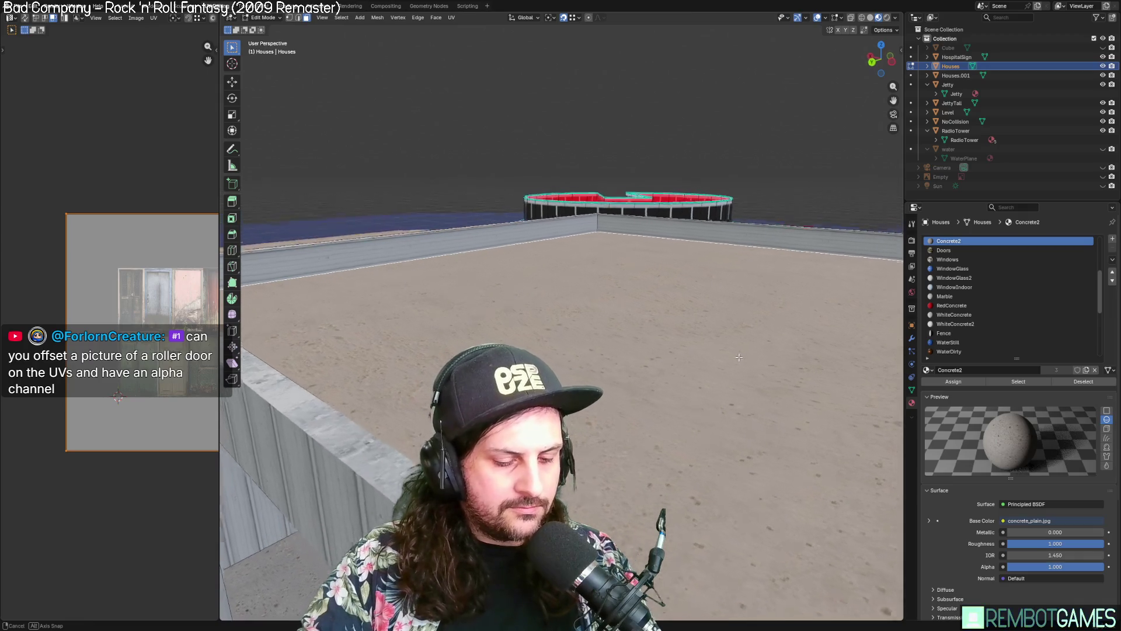
key("e")
left_click(743, 352)
middle_click_drag(743, 353, 695, 314)
left_click(691, 352)
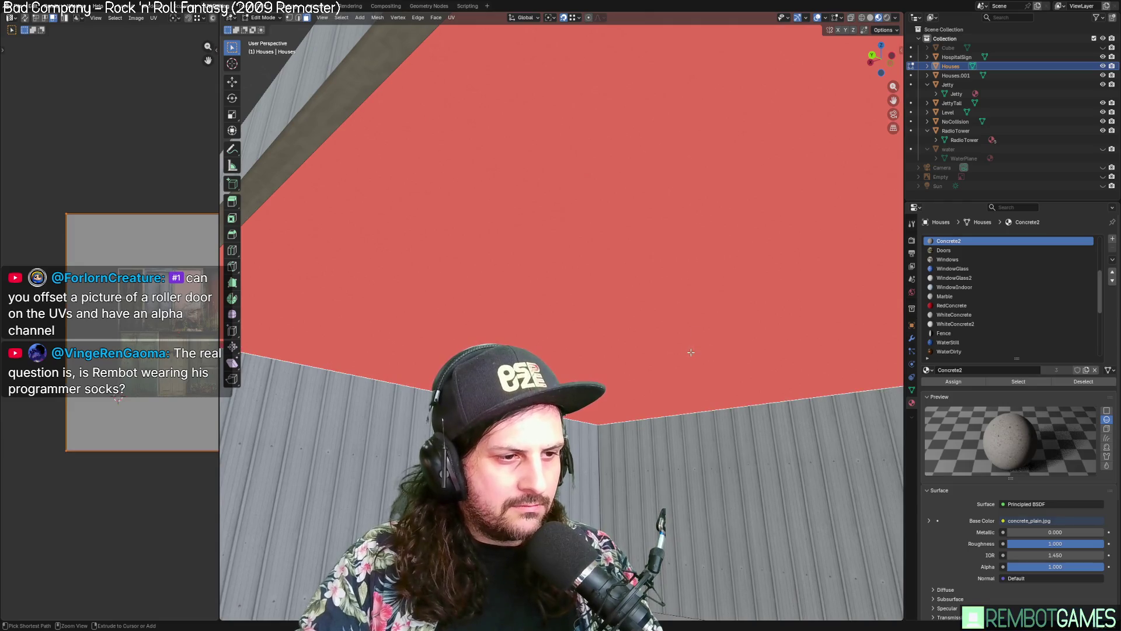
mouse_move(694, 332)
middle_mouse_down()
mouse_move(645, 328)
mouse_move(688, 312)
mouse_move(730, 320)
mouse_move(730, 332)
middle_mouse_up()
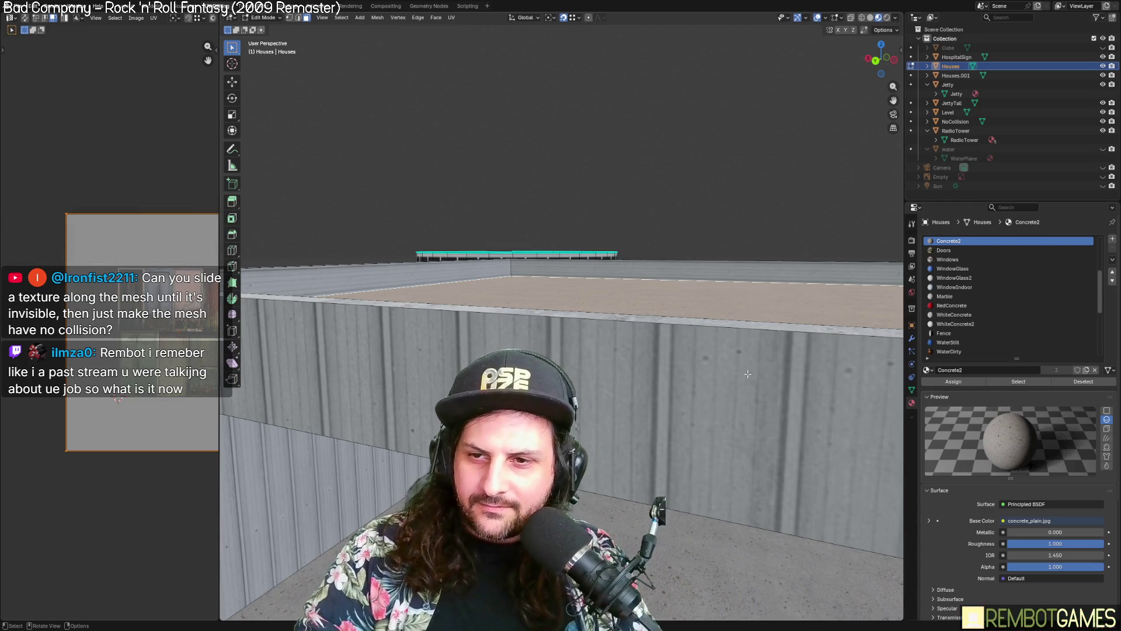
mouse_move(727, 381)
middle_mouse_down()
mouse_move(689, 344)
mouse_move(699, 381)
mouse_move(669, 397)
middle_mouse_up()
key("Tab")
key("Tab")
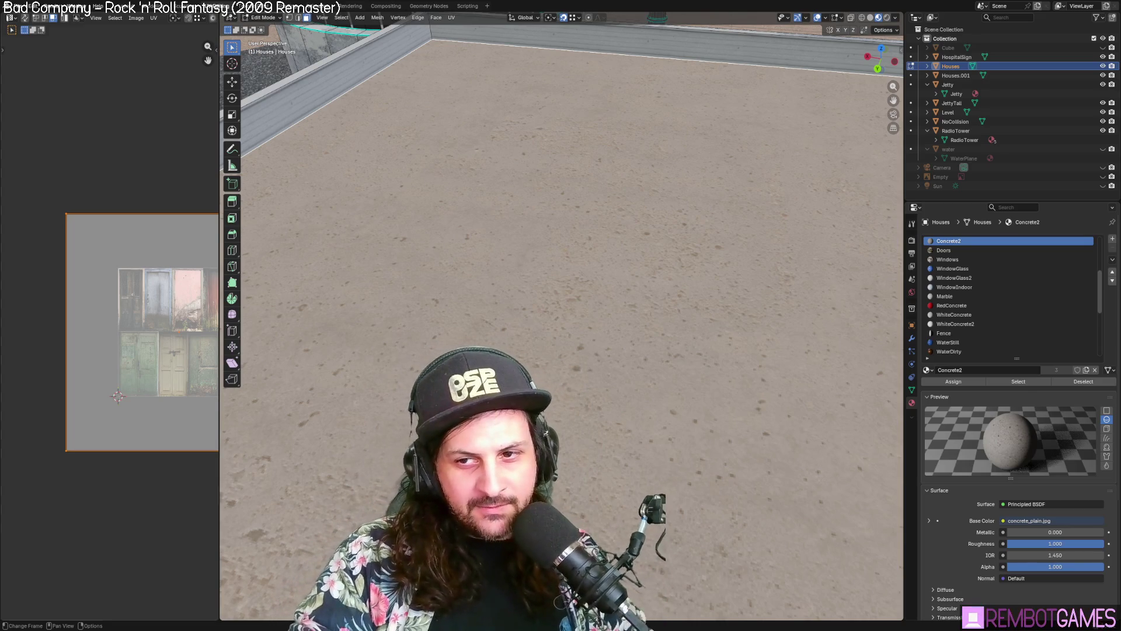
scroll(572, 255, "down", 5)
key("Tab")
middle_click_drag(584, 245, 539, 272)
scroll(538, 272, "up", 5)
mouse_move(564, 337)
middle_mouse_down()
mouse_move(619, 327)
mouse_move(613, 350)
mouse_move(633, 401)
middle_mouse_up()
key("Tab")
scroll(610, 326, "down", 6)
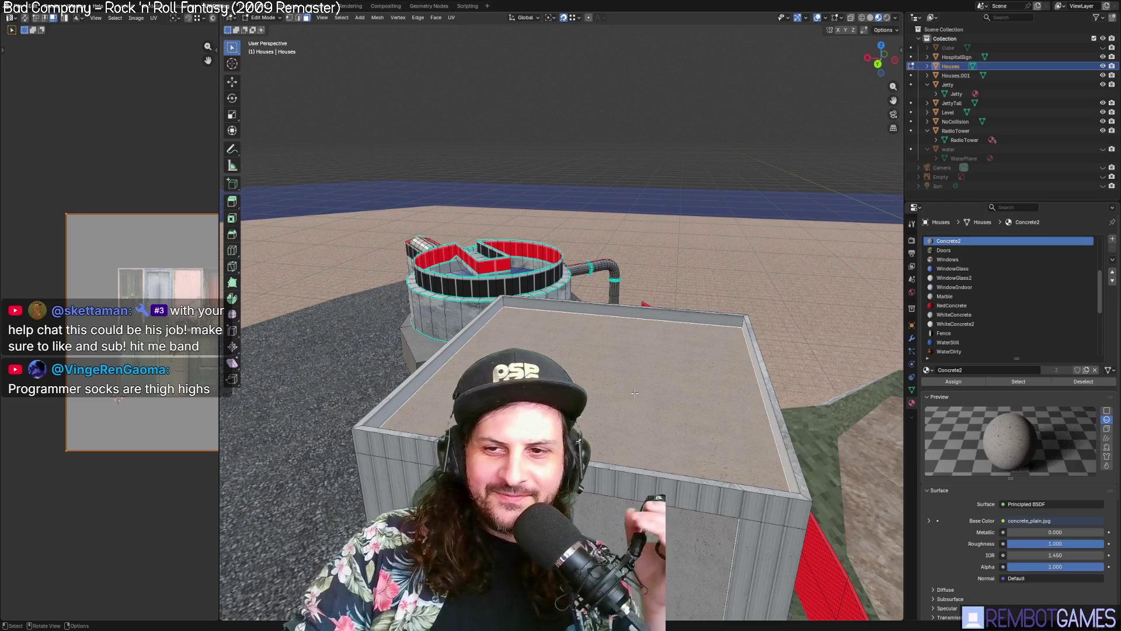
mouse_move(635, 393)
middle_mouse_down()
mouse_move(610, 399)
mouse_move(594, 275)
mouse_move(627, 322)
middle_mouse_up()
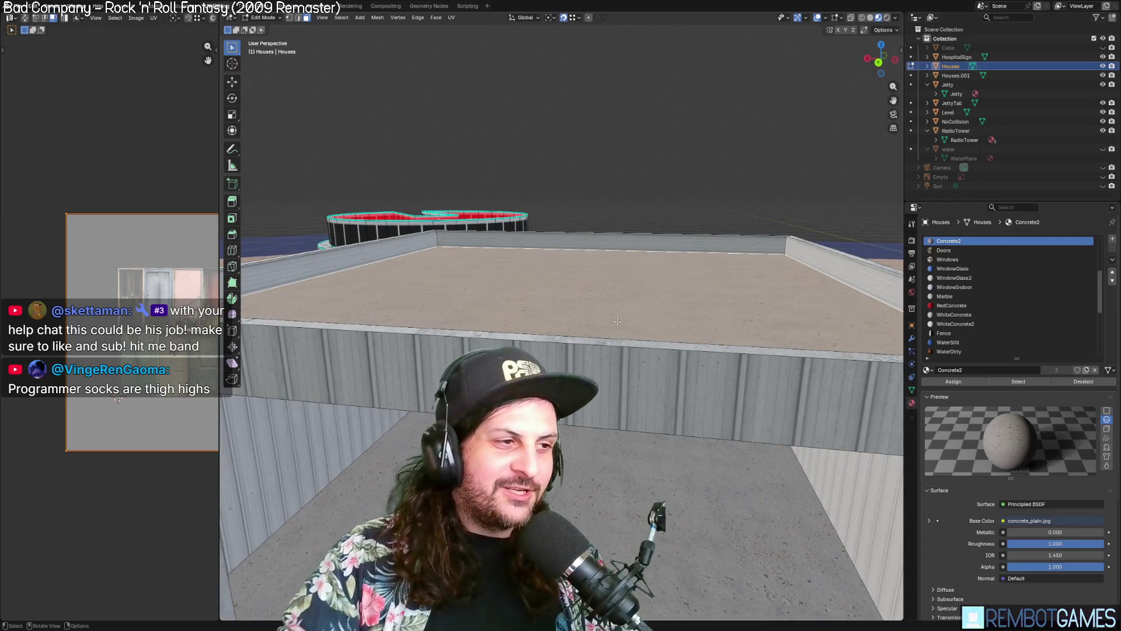
middle_click_drag(594, 169, 588, 325)
scroll(637, 362, "up", 5)
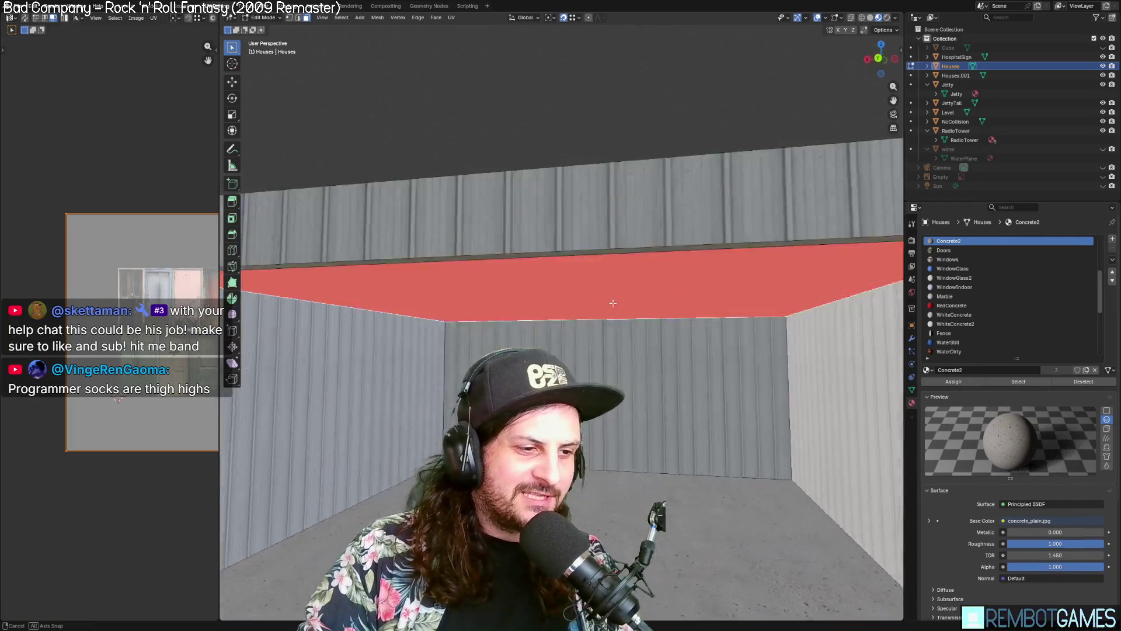
middle_click_drag(637, 362, 648, 377)
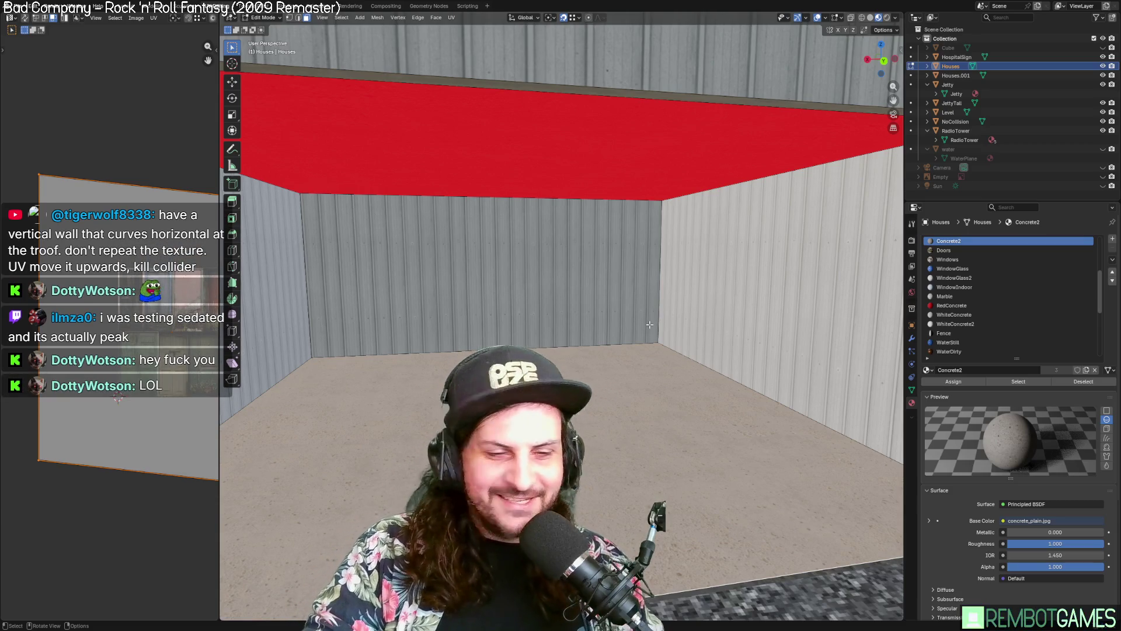
mouse_move(568, 281)
middle_mouse_down()
mouse_move(575, 265)
mouse_move(594, 290)
mouse_move(701, 275)
middle_mouse_up()
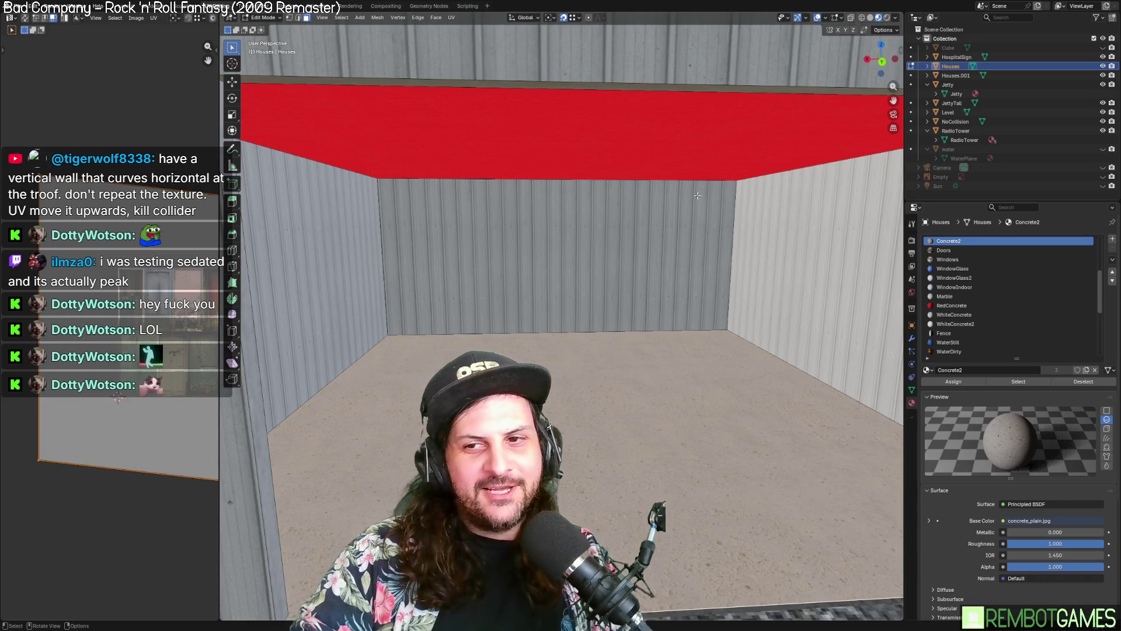
mouse_move(624, 281)
middle_mouse_down()
mouse_move(619, 262)
mouse_move(641, 226)
middle_mouse_up()
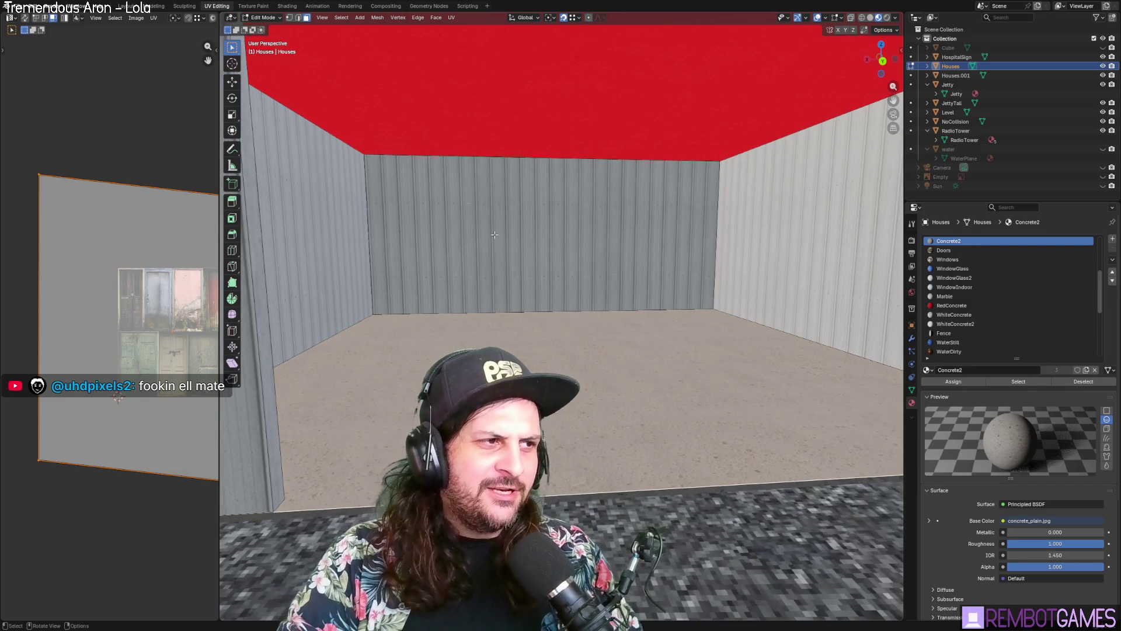
Step: Select the shed's back wall and floor faces
left_click(526, 239)
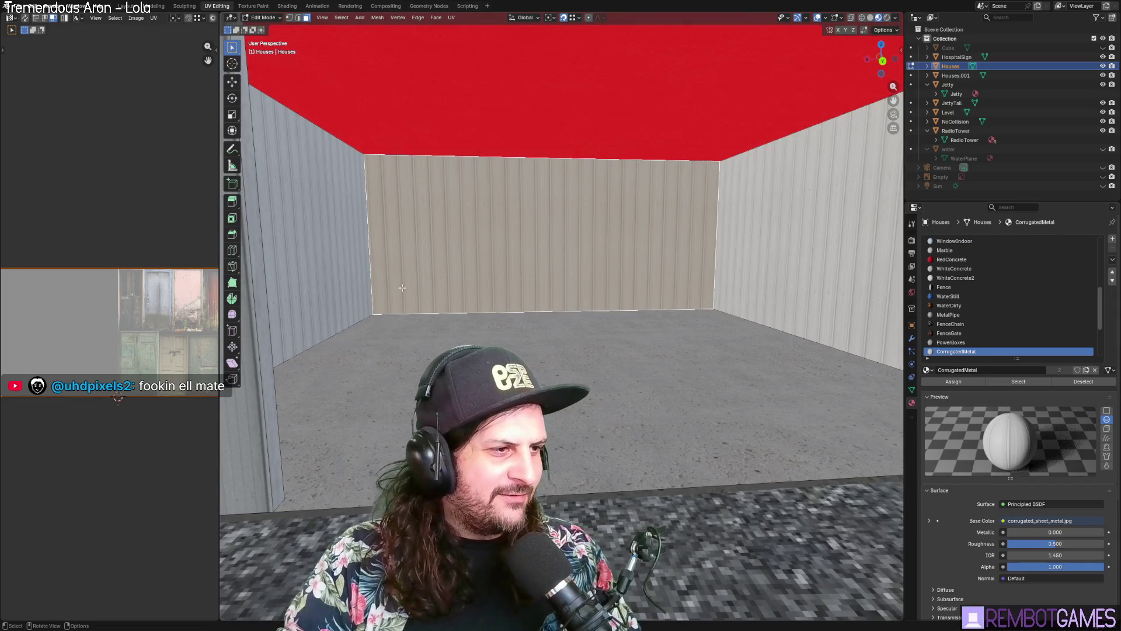
middle_click_drag(428, 271, 430, 247)
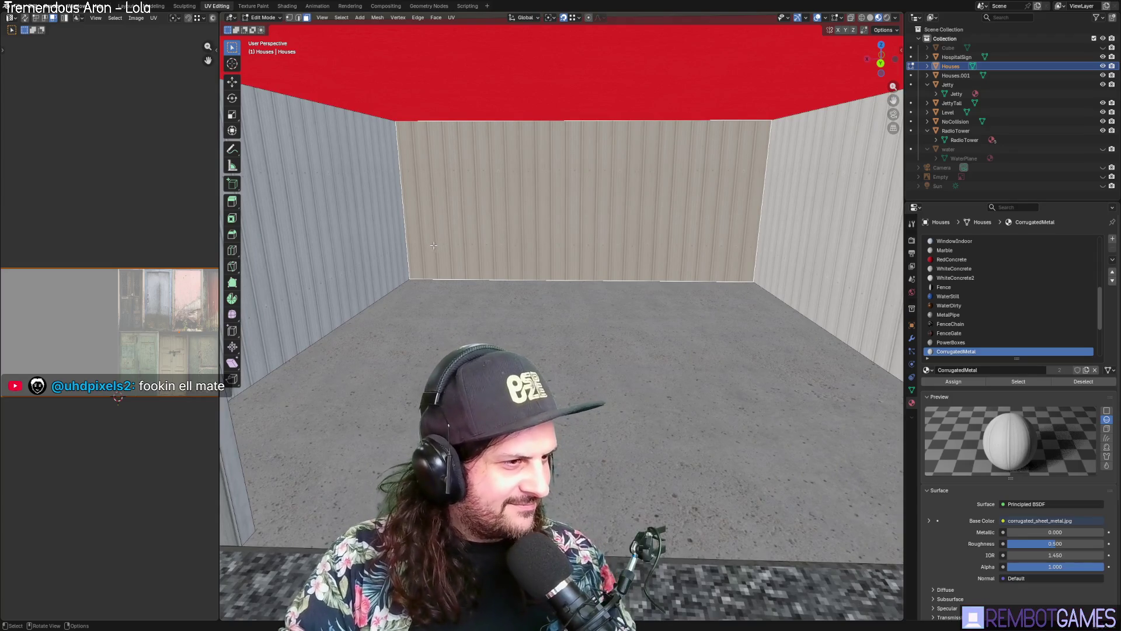
left_click(469, 318)
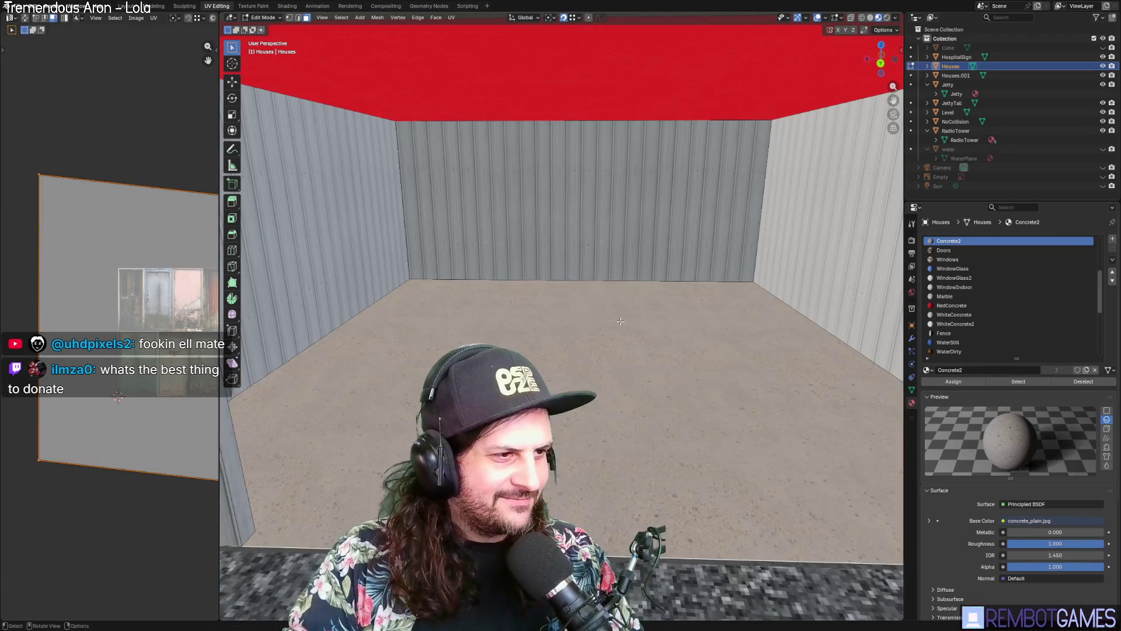
mouse_move(574, 297)
middle_mouse_down()
mouse_move(620, 284)
mouse_move(605, 335)
mouse_move(600, 321)
middle_mouse_up()
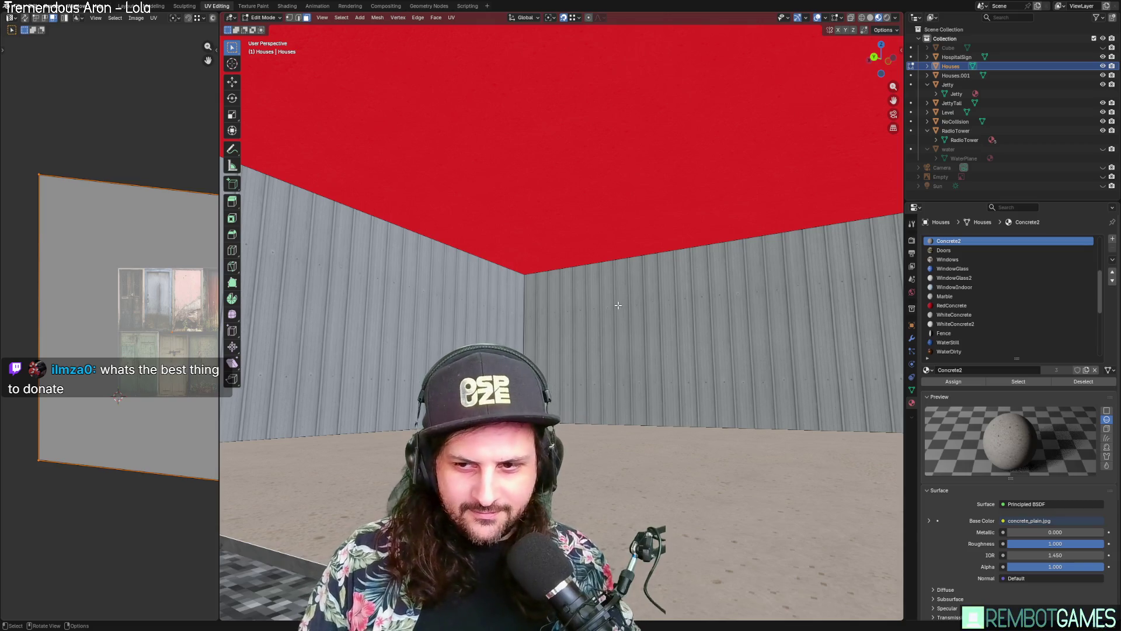
middle_click_drag(620, 282, 621, 303)
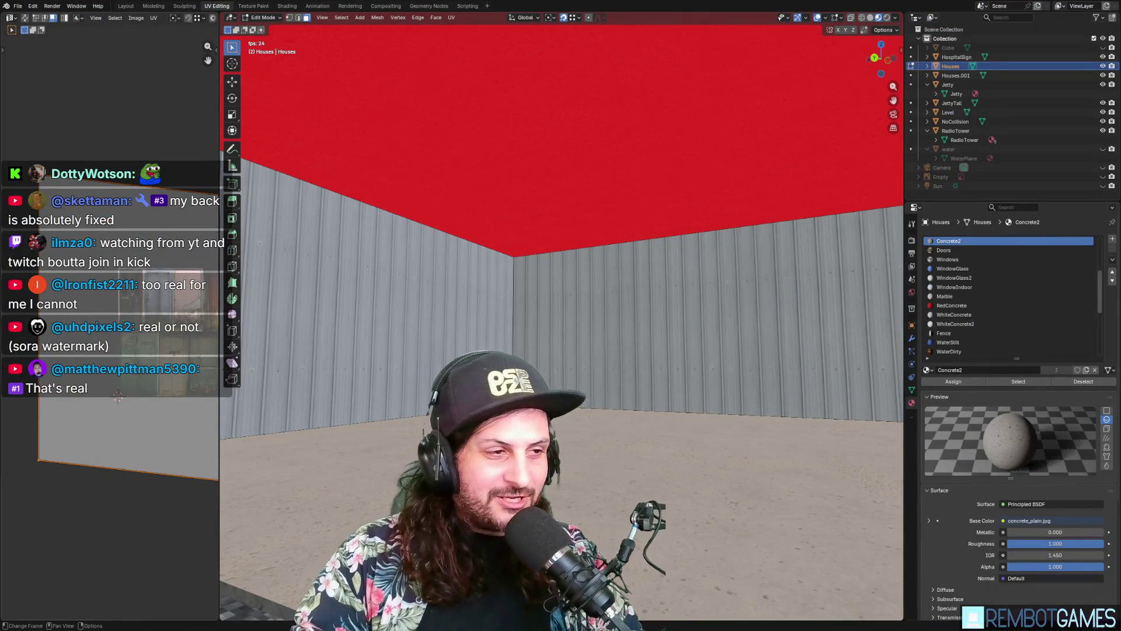
Step: Return the shed to Object Mode and open the File > Export submenu
key("Tab")
scroll(561, 315, "down", 8)
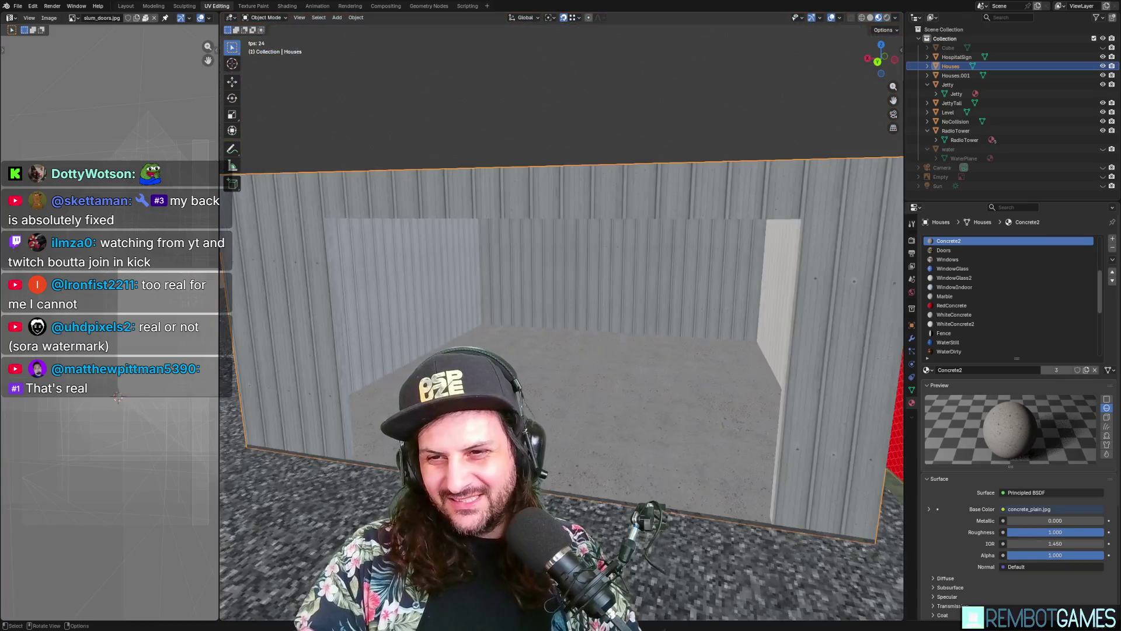
mouse_move(561, 316)
middle_mouse_down()
mouse_move(561, 280)
mouse_move(514, 318)
mouse_move(571, 335)
middle_mouse_up()
key("Tab")
scroll(571, 334, "up", 5)
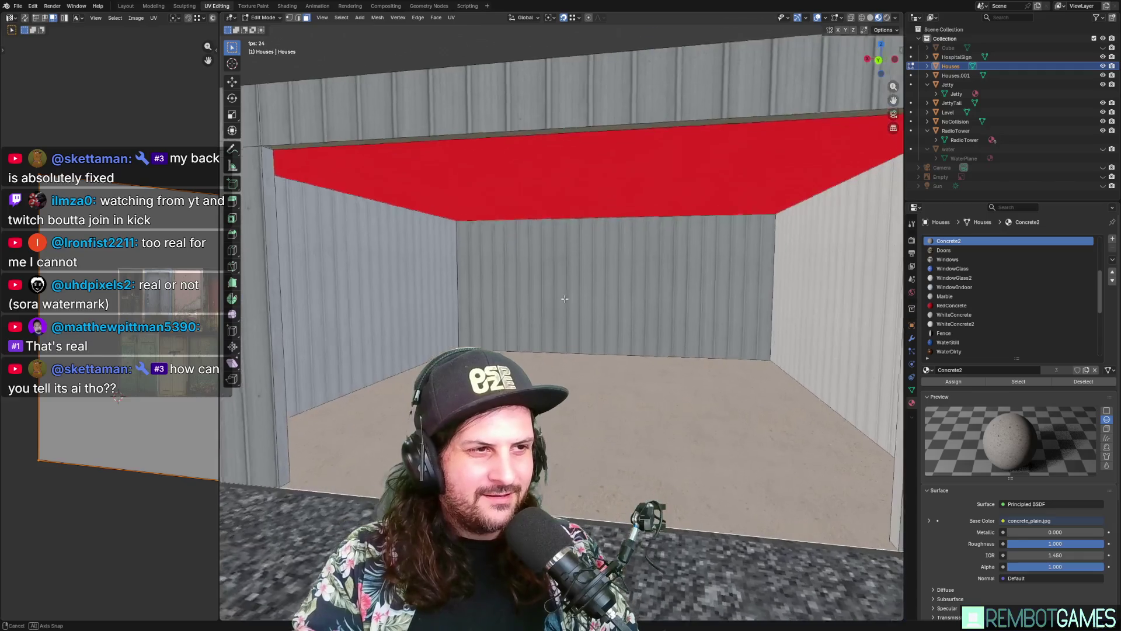
key("Tab")
scroll(570, 307, "down", 4)
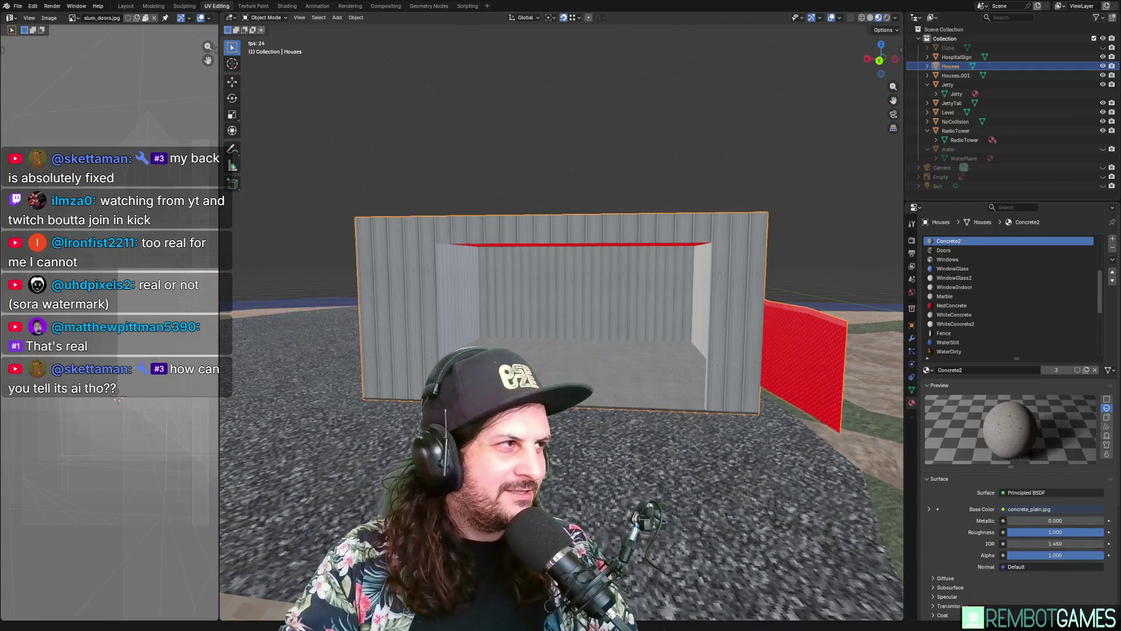
left_click(17, 6)
mouse_move(62, 148)
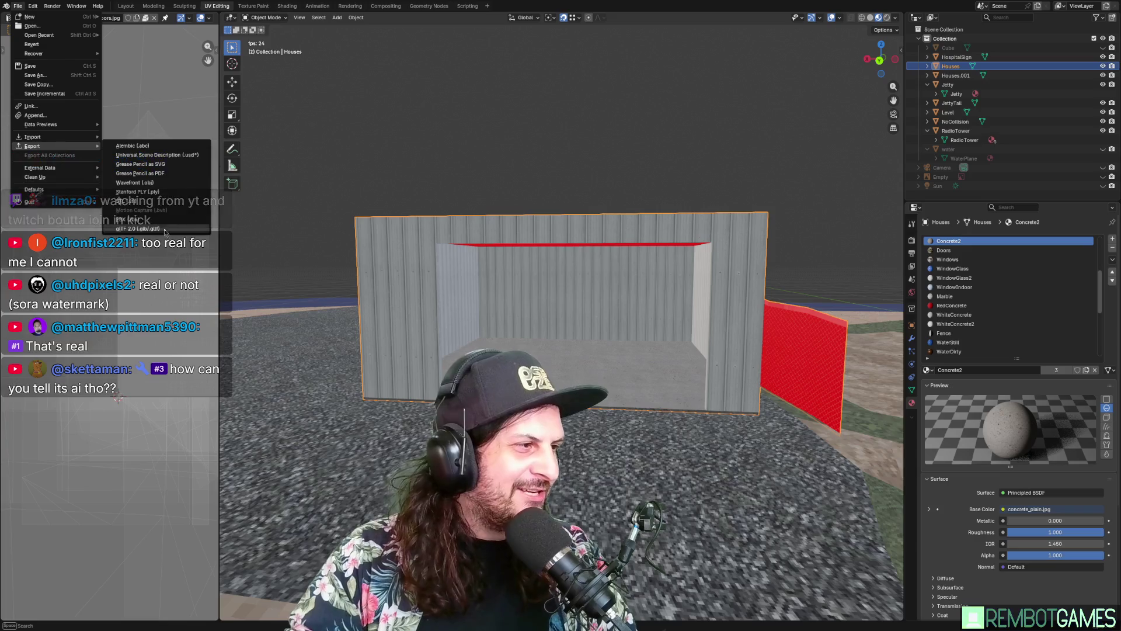
key("Right")
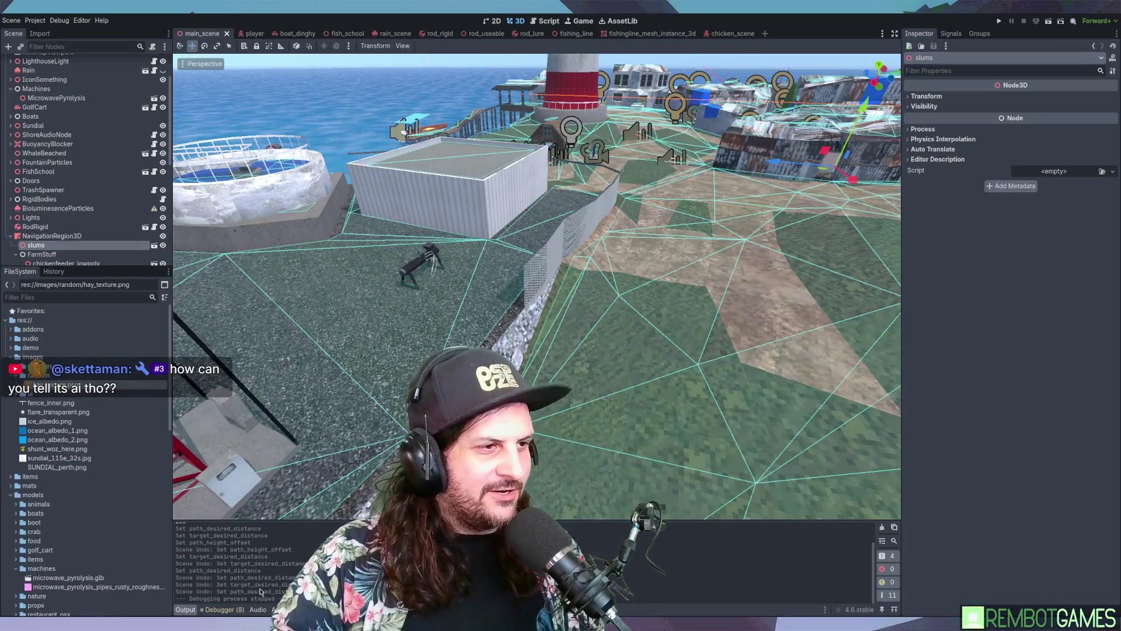
Step: In Godot, open the slums models folder and reimport the updated slums model
mouse_move(525, 333)
middle_mouse_down()
mouse_move(547, 321)
mouse_move(513, 327)
middle_mouse_up()
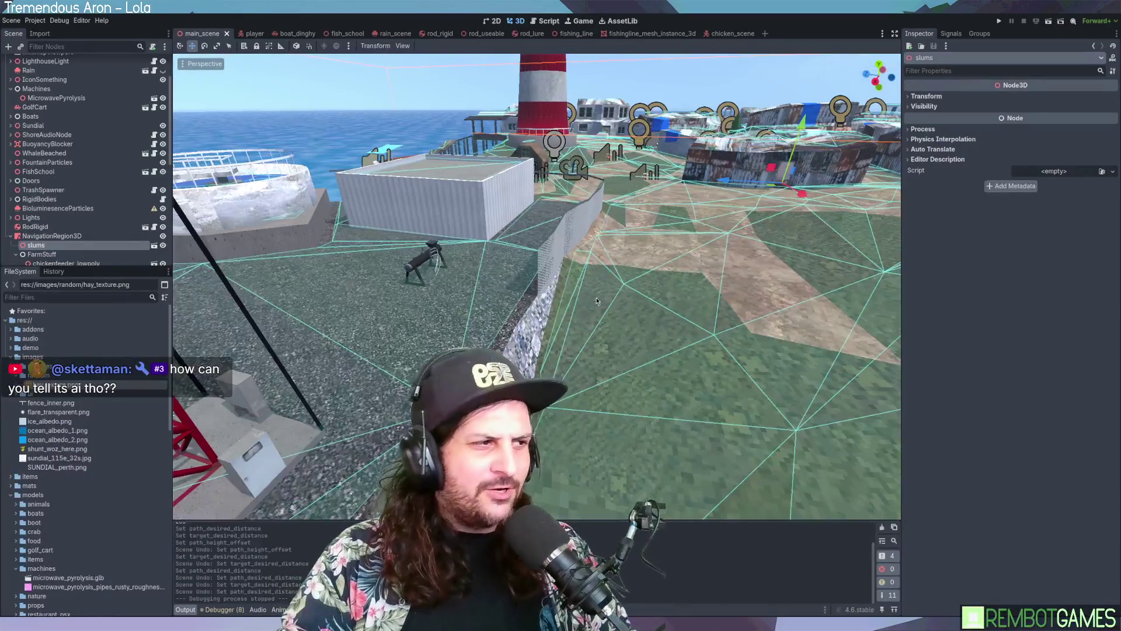
scroll(34, 488, "down", 10)
scroll(35, 485, "down", 5)
scroll(57, 423, "down", 5)
scroll(47, 423, "up", 10)
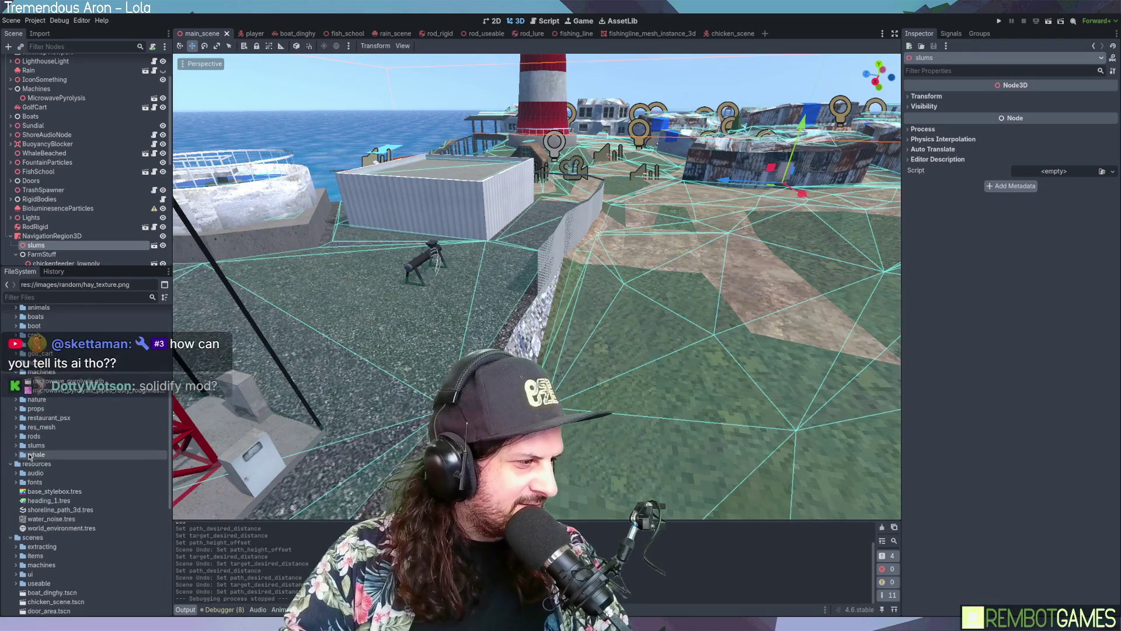
double_click(36, 445)
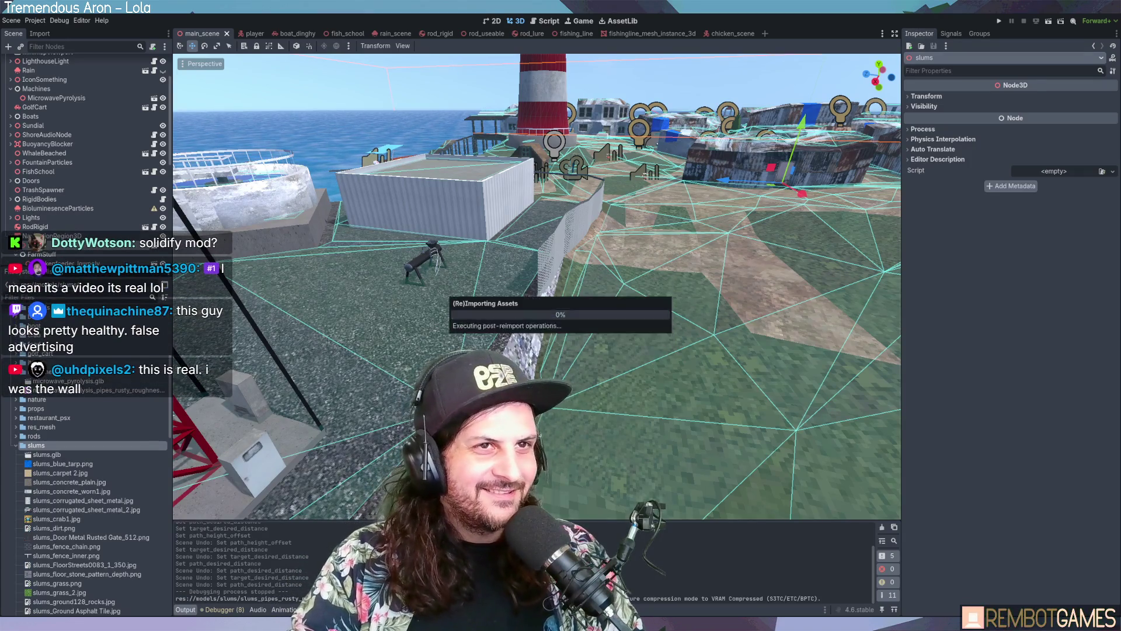
scroll(525, 318, "up", 2)
middle_click_drag(525, 318, 362, 315)
double_click(53, 457)
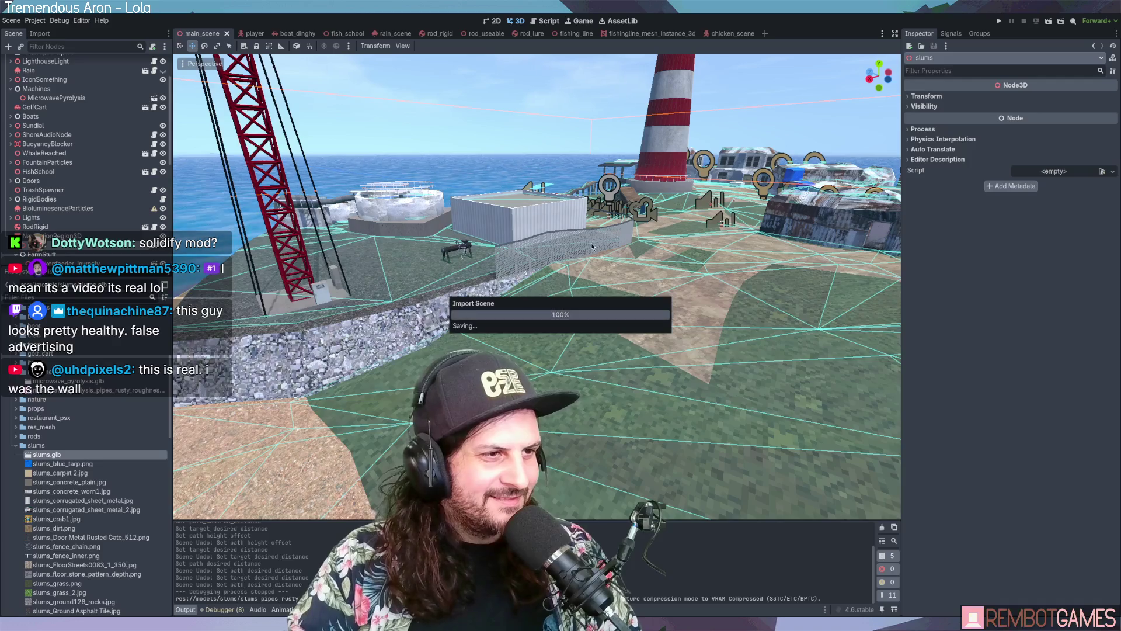
Step: Run the game, walk the player through the shed, then stop it
mouse_move(569, 274)
middle_mouse_down()
mouse_move(511, 302)
mouse_move(591, 331)
middle_mouse_up()
scroll(588, 318, "up", 6)
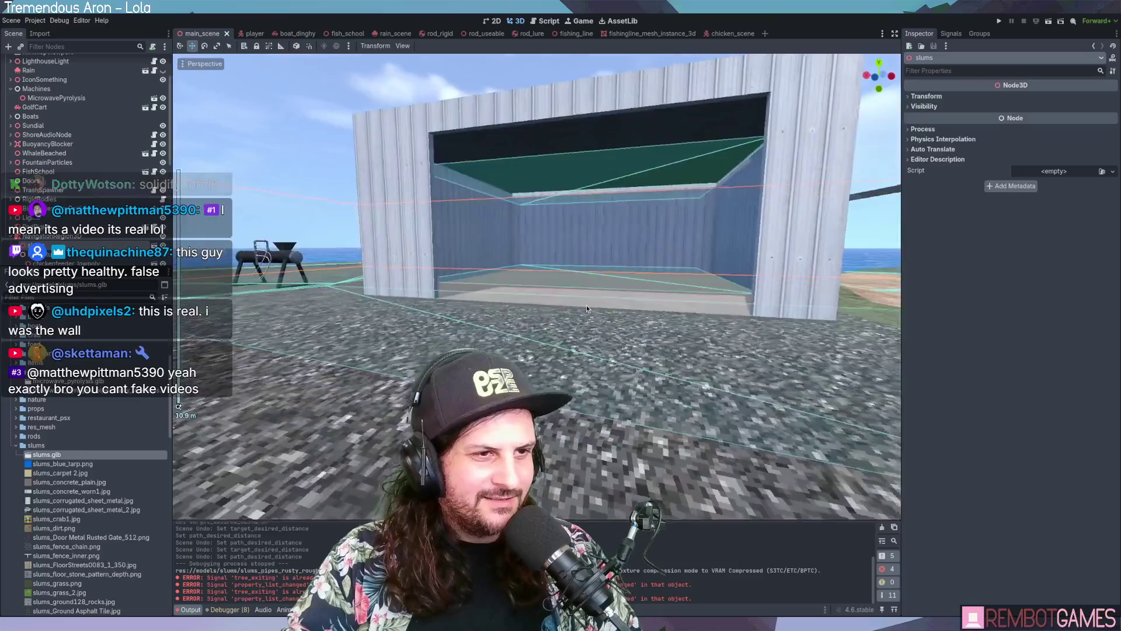
scroll(586, 313, "down", 5)
key("F5")
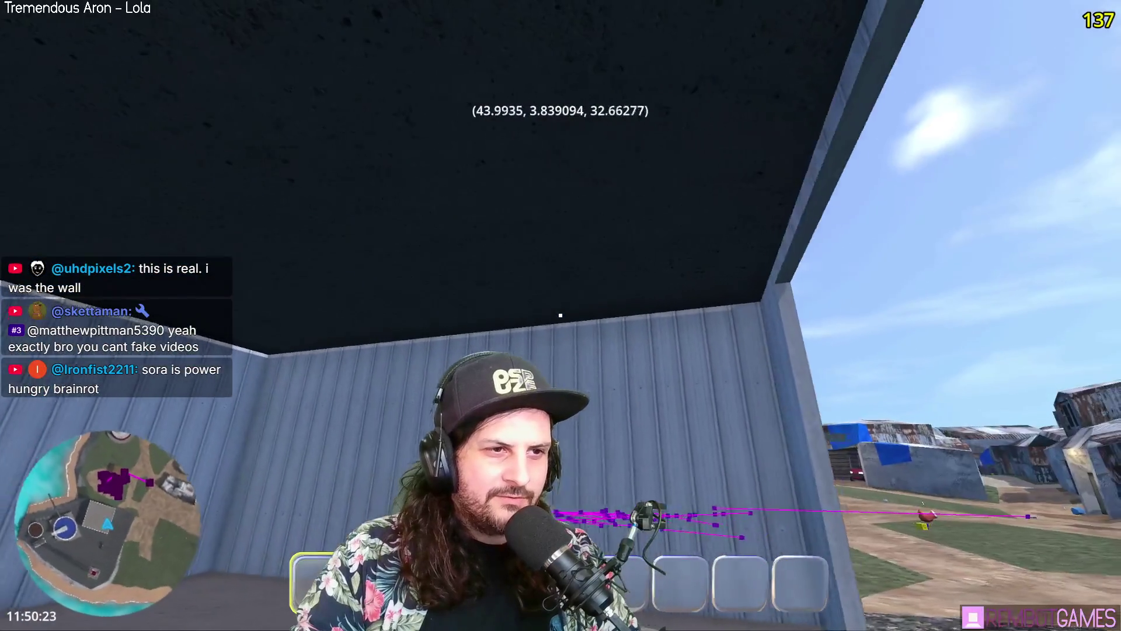
key("w")
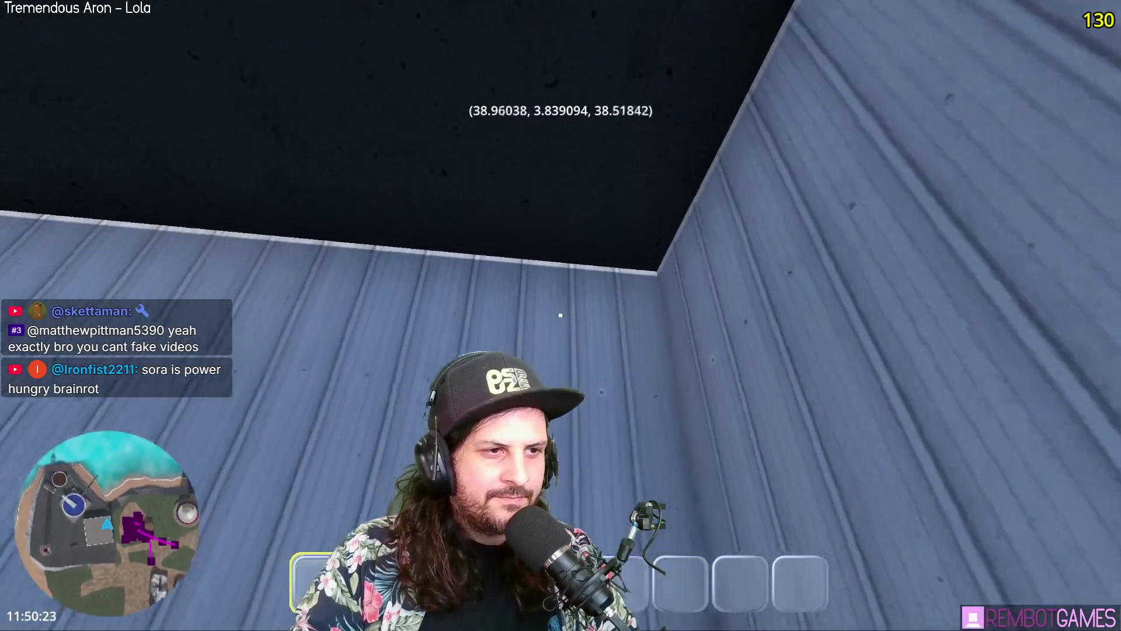
key("w")
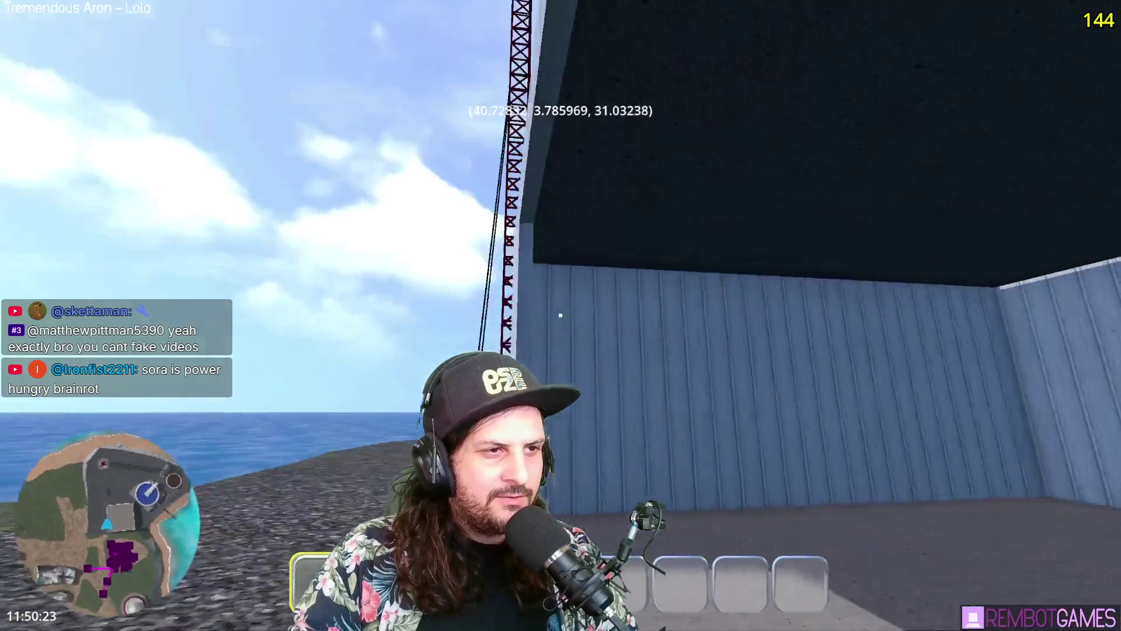
key("F8")
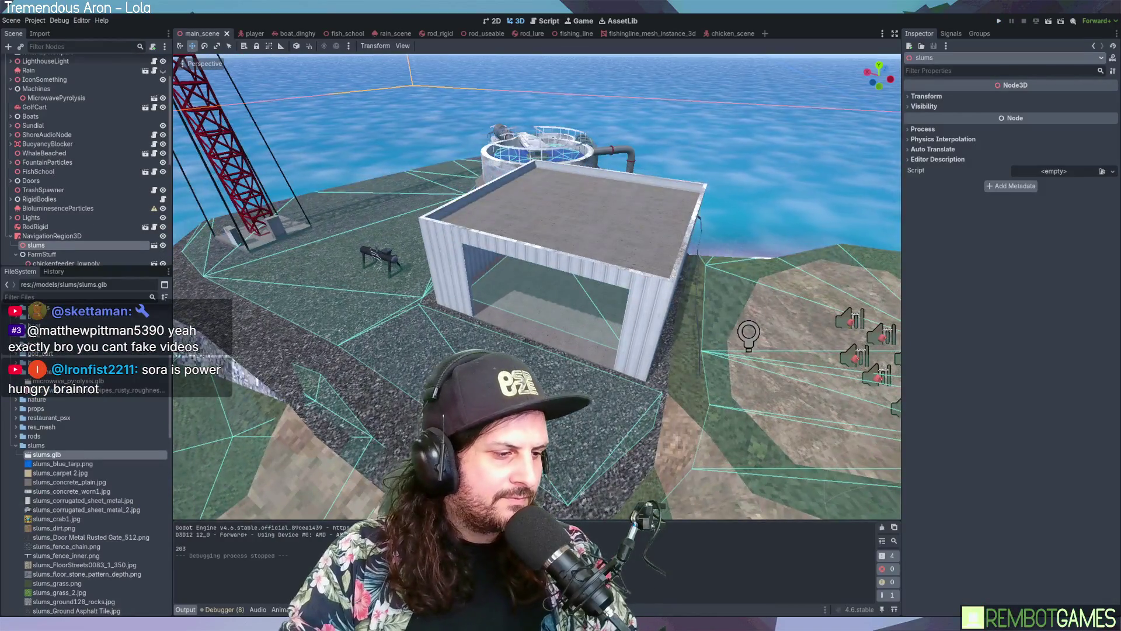
Step: Back in Blender, flip the normals of the shed's top face in Edit Mode
key("alt+Tab")
mouse_move(562, 186)
middle_mouse_down()
mouse_move(599, 255)
mouse_move(599, 232)
mouse_move(551, 171)
mouse_move(494, 160)
mouse_move(485, 176)
mouse_move(498, 329)
mouse_move(531, 184)
mouse_move(598, 202)
mouse_move(673, 111)
middle_mouse_up()
key("Tab")
key("alt+n")
left_click(596, 228)
key("2")
left_click(531, 184)
middle_click_drag(613, 125, 693, 142)
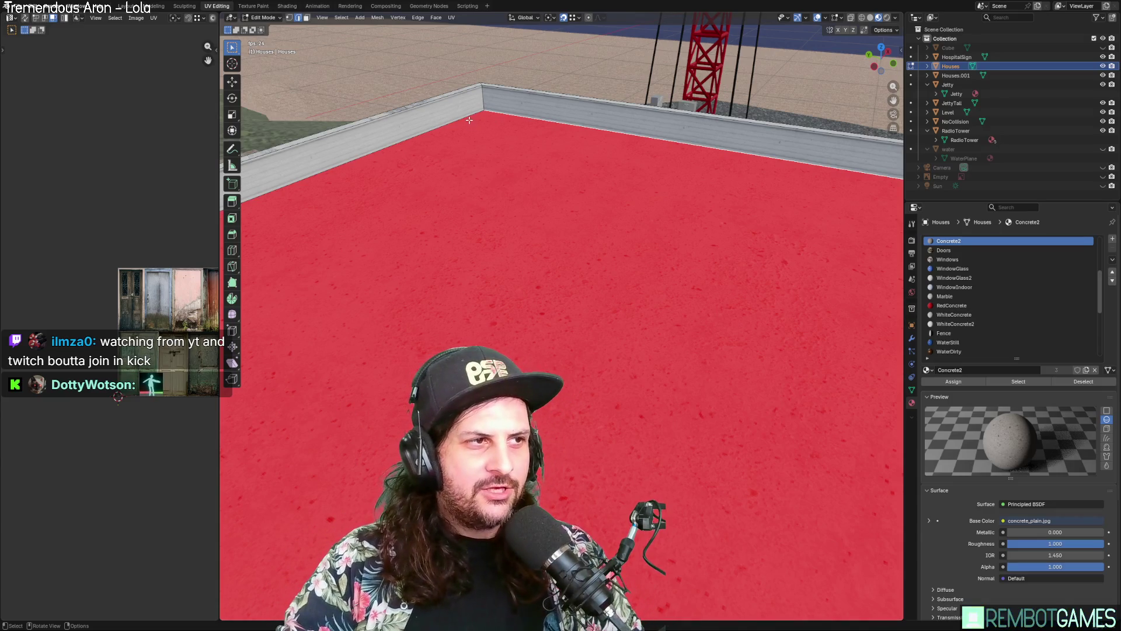
Step: Separate the large red top face into its own object, Houses.002
left_click(570, 192)
mouse_move(570, 193)
middle_mouse_down()
mouse_move(654, 231)
mouse_move(691, 202)
middle_mouse_up()
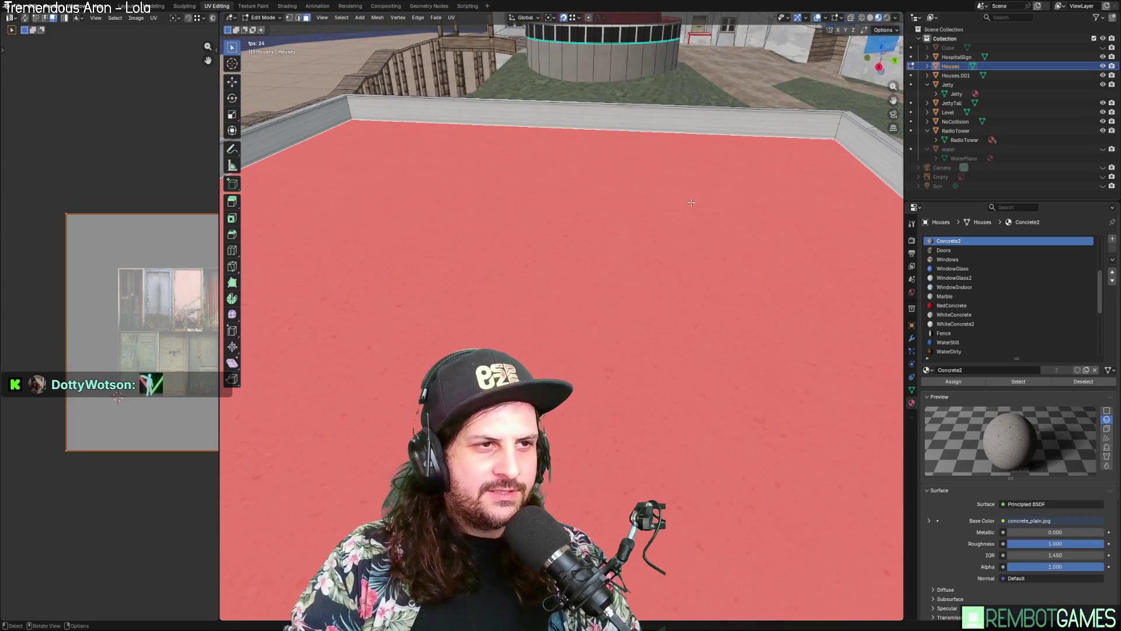
right_click(638, 333)
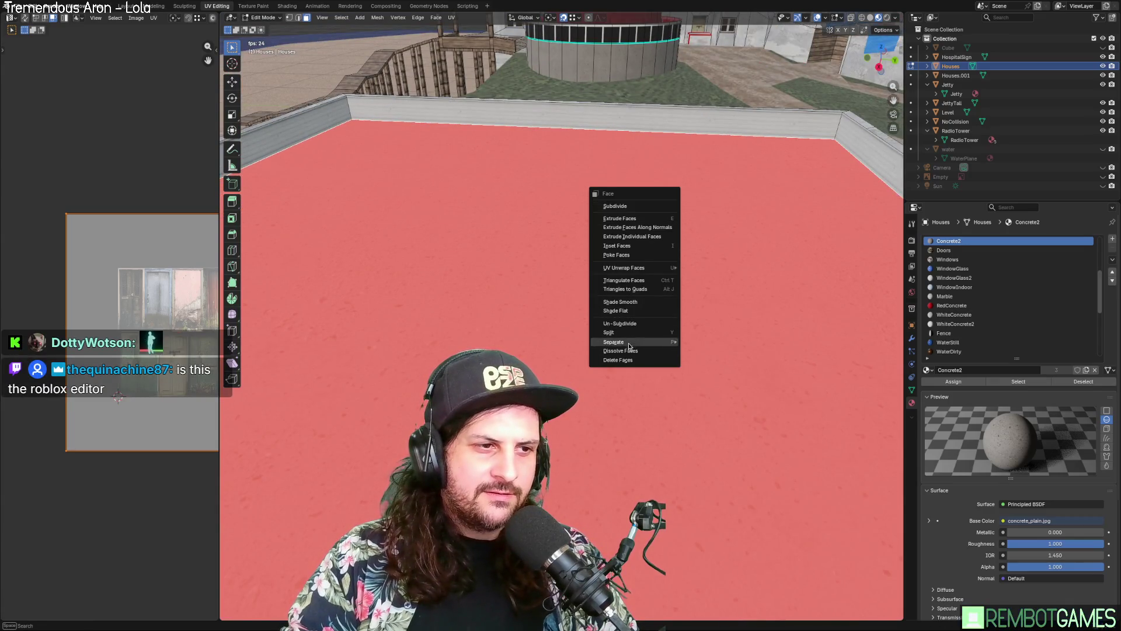
mouse_move(629, 346)
left_click(693, 342)
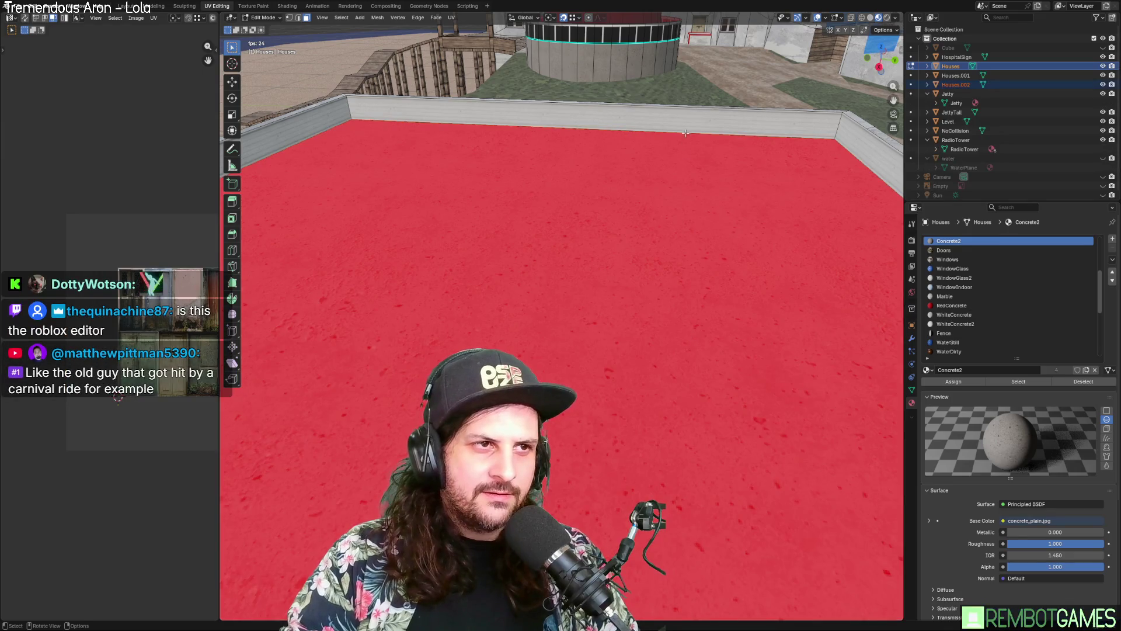
Step: Nudge the separated face slightly along the vertical Z axis
mouse_move(718, 178)
middle_mouse_down()
mouse_move(739, 169)
mouse_move(730, 156)
middle_mouse_up()
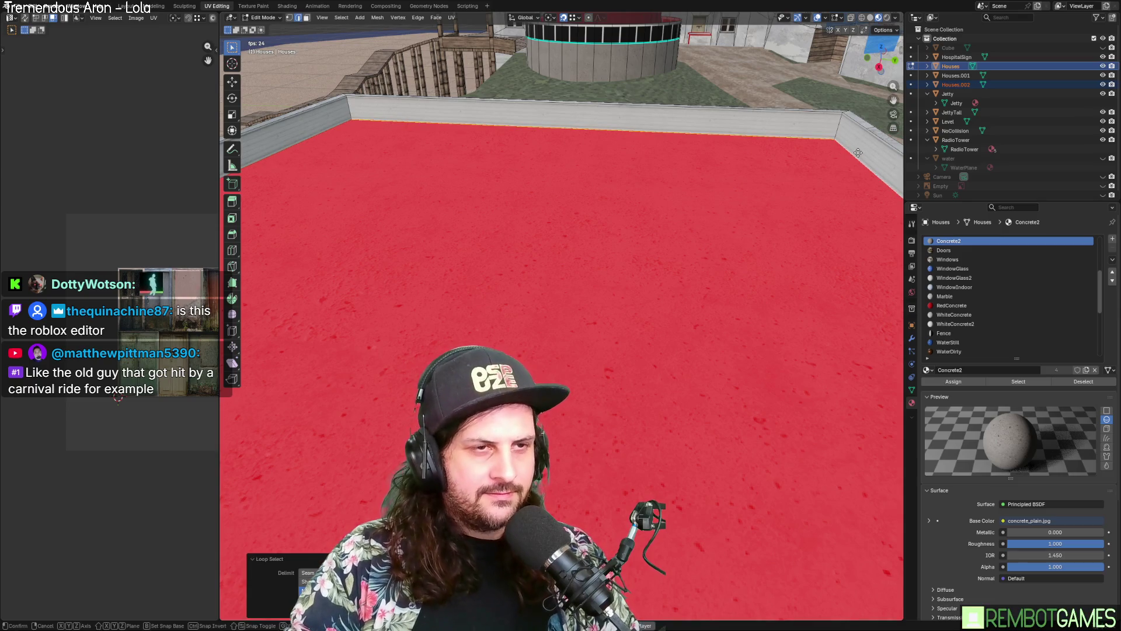
key("z")
left_click(860, 138)
middle_click_drag(860, 139, 785, 179)
key("g")
key("z")
left_click(789, 174)
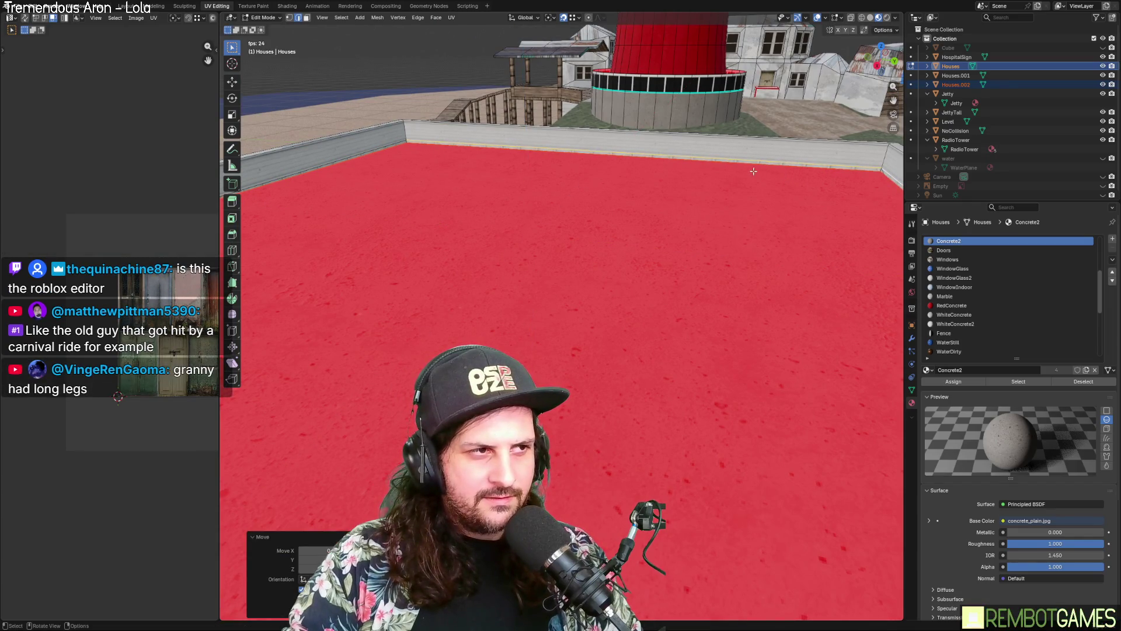
Step: Inspect the concrete-textured ceiling from inside the shed and return to Object Mode
left_click(749, 170)
left_click(383, 132)
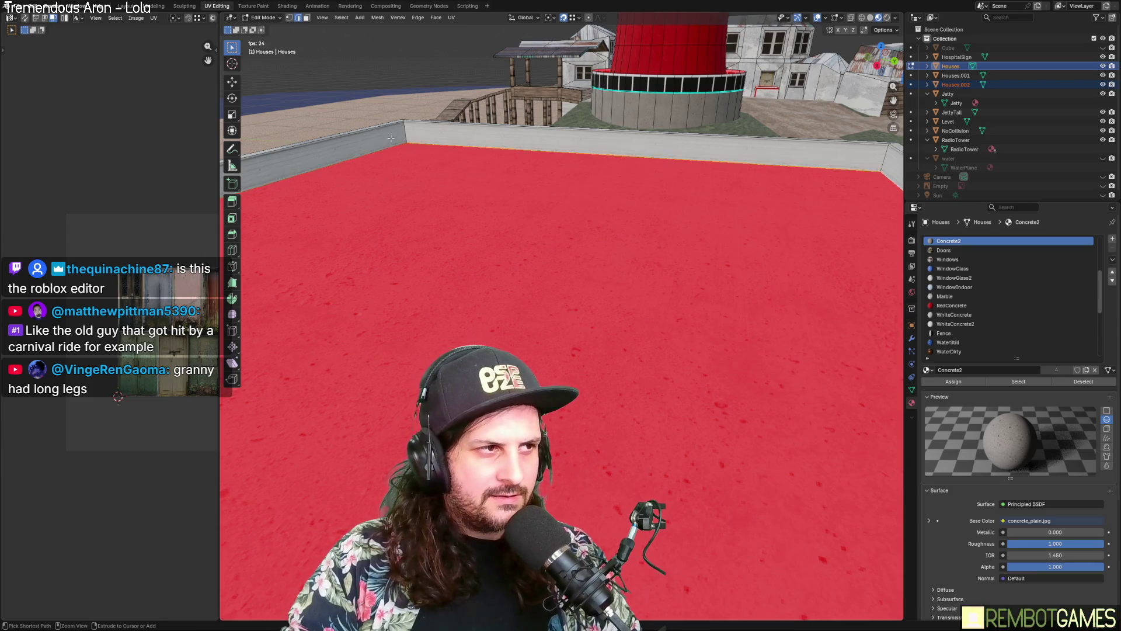
middle_click_drag(475, 145, 345, 150)
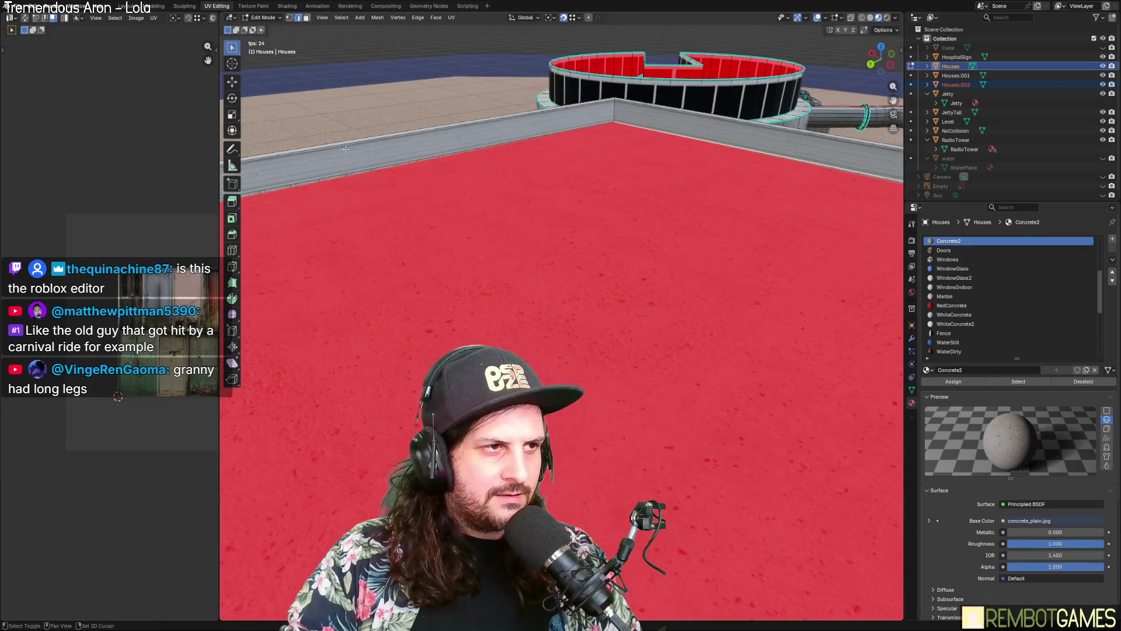
middle_click_drag(615, 134, 536, 116)
middle_click_drag(568, 159, 568, 183)
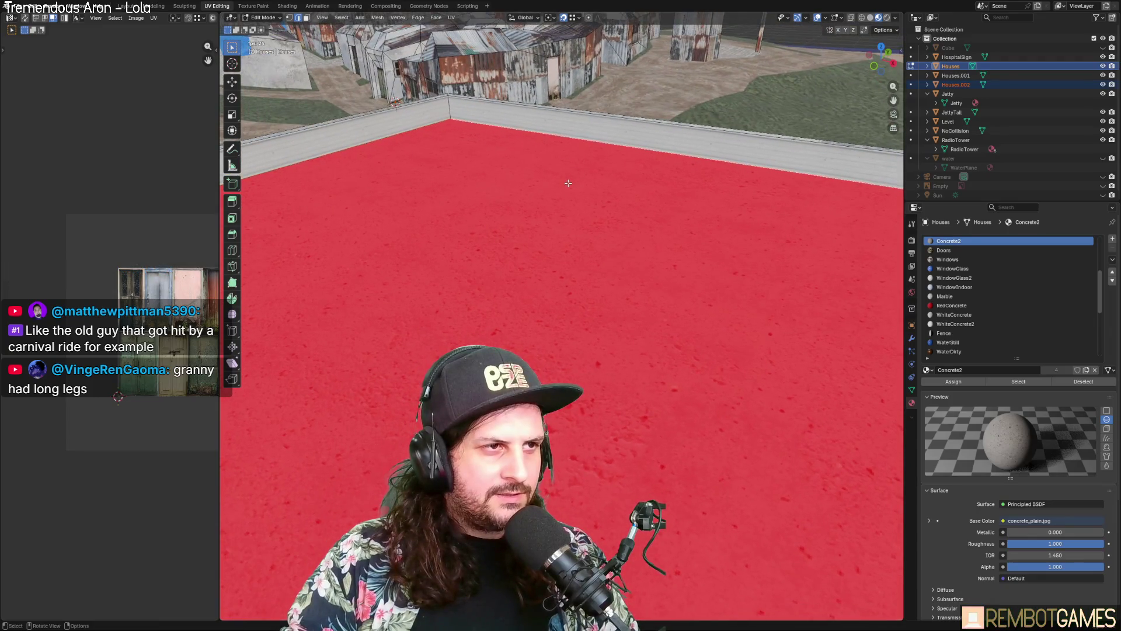
middle_click_drag(591, 294, 593, 243)
key("Tab")
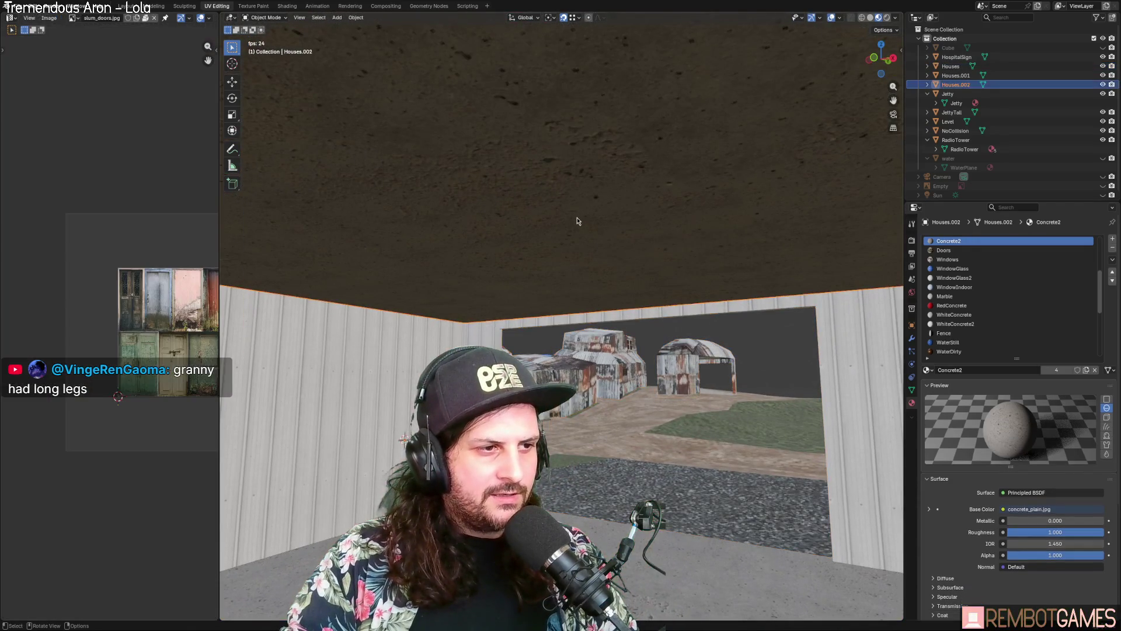
Step: In Edit Mode on Houses.002, raise the ceiling along Z
key("Tab")
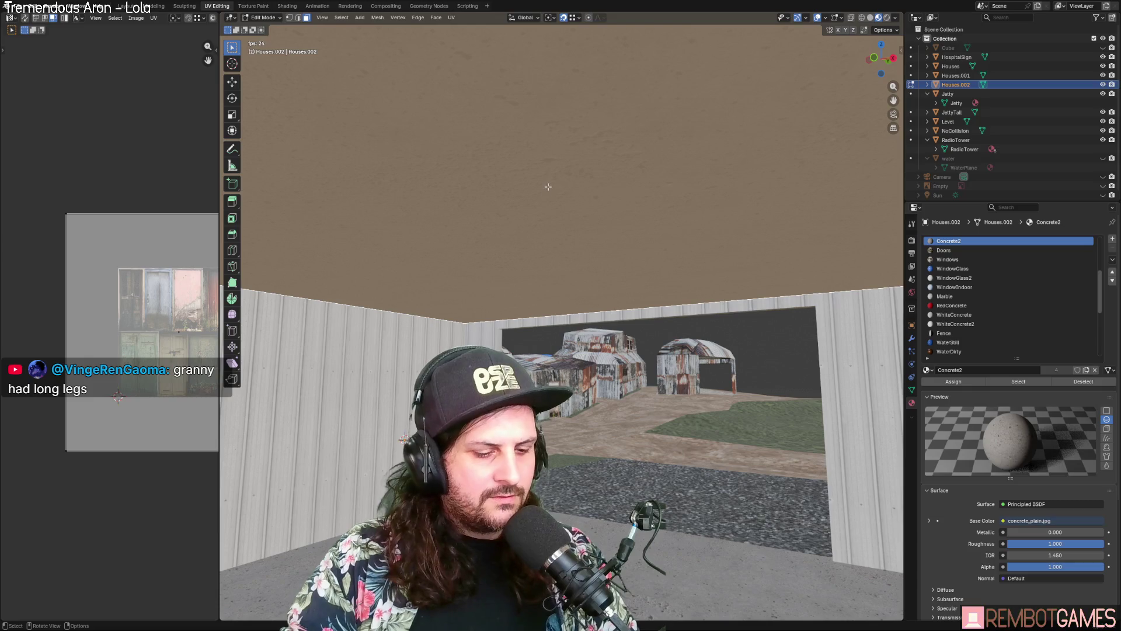
key("g")
key("z")
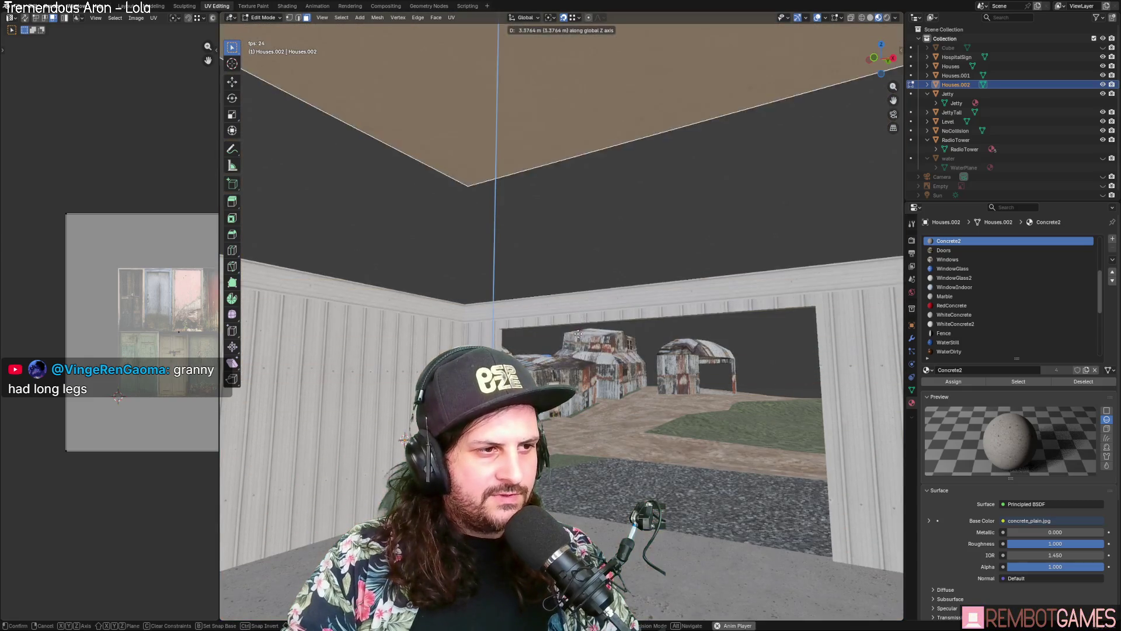
left_click(578, 334)
mouse_move(579, 334)
middle_mouse_down()
mouse_move(593, 375)
mouse_move(583, 358)
middle_mouse_up()
scroll(590, 365, "up", 5)
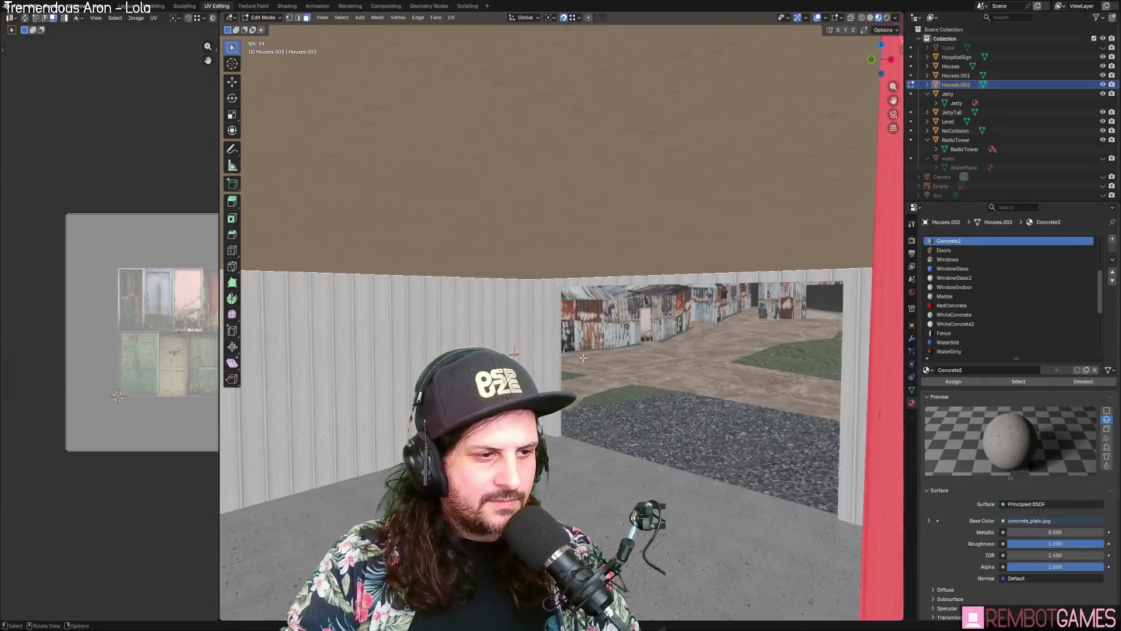
scroll(583, 357, "down", 5)
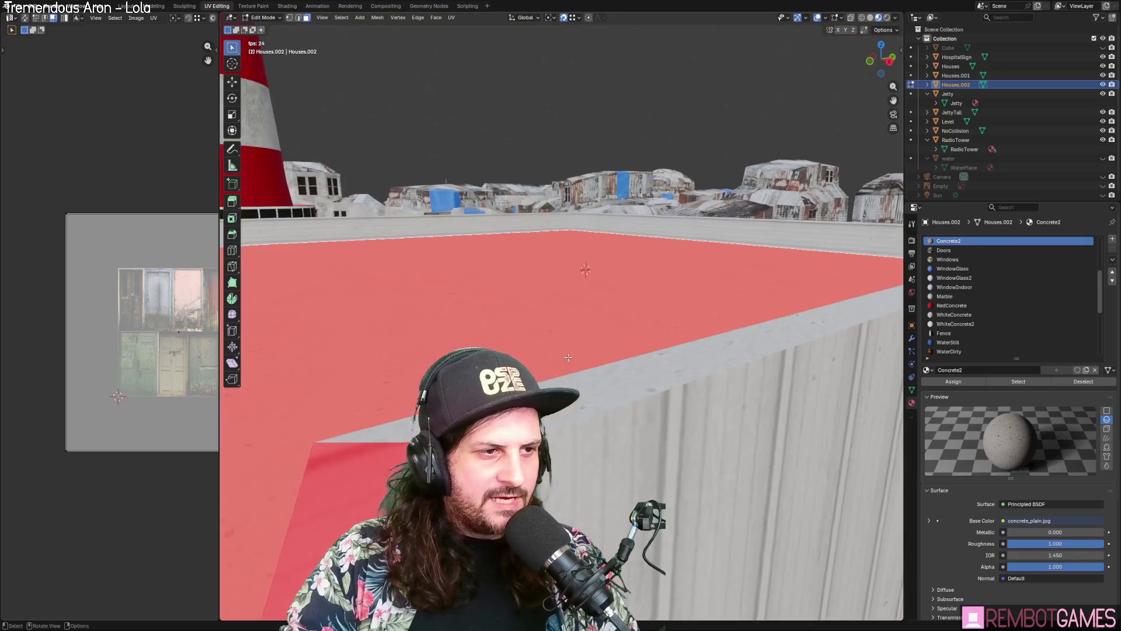
scroll(559, 79, "down", 4)
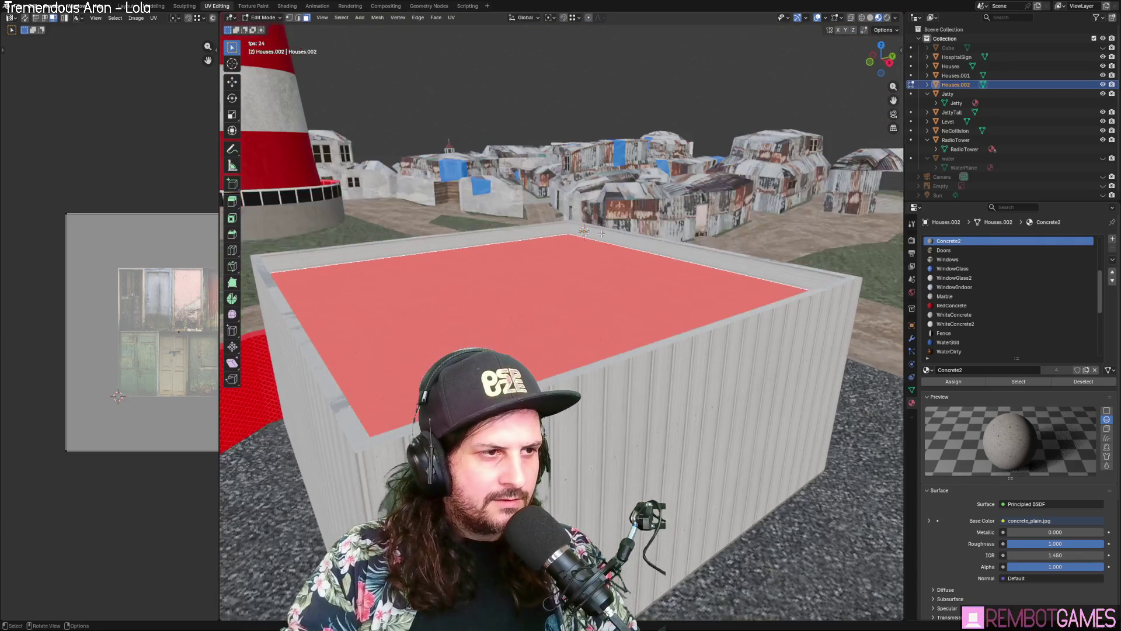
Step: Lower the ceiling 1 m along Z so it sits down inside the box
key("g")
key("z")
key("1")
key("minus")
key("Return")
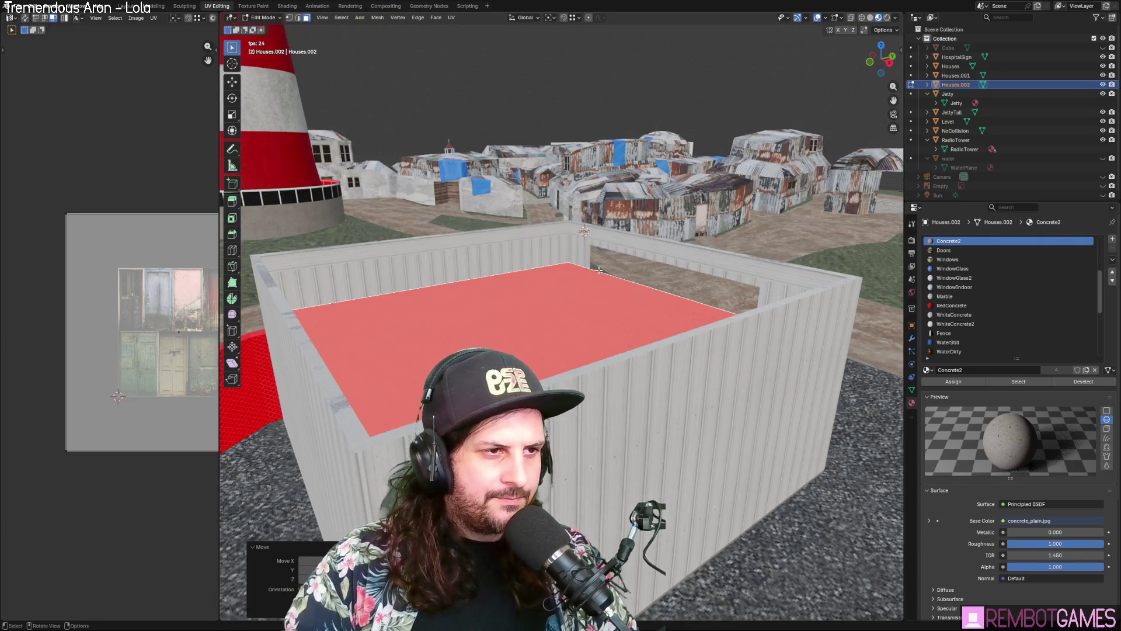
scroll(598, 270, "up", 5)
Step: Switch editing to Houses and select the edge loop along the wall top
key("alt+q")
mouse_move(561, 173)
middle_mouse_down()
mouse_move(639, 158)
mouse_move(678, 174)
middle_mouse_up()
left_click(601, 142, "alt")
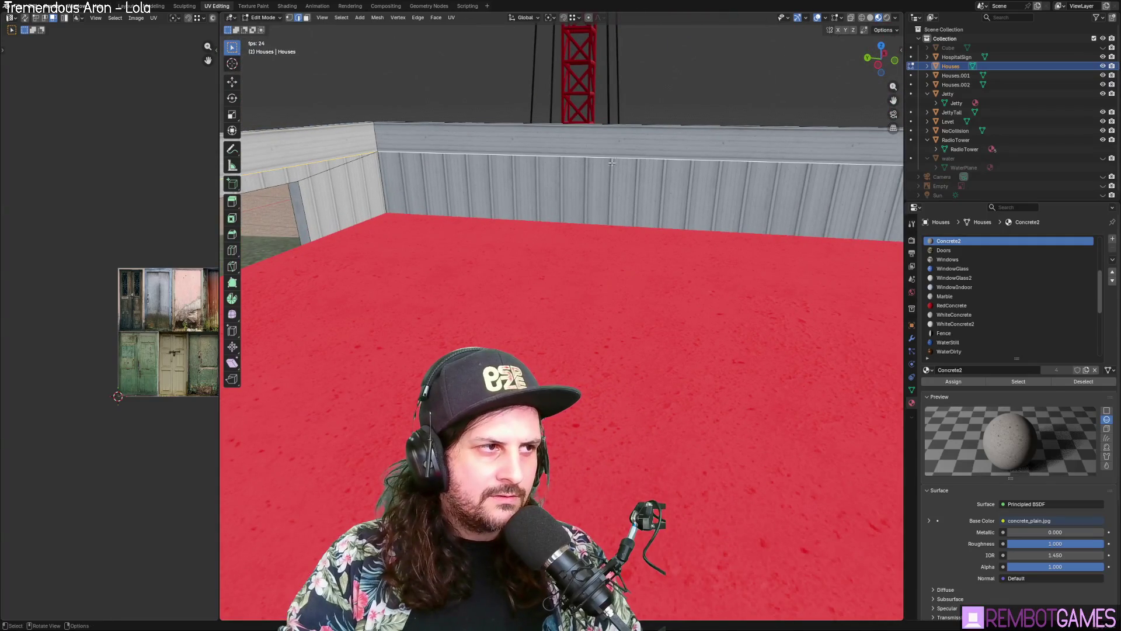
mouse_move(585, 207)
middle_mouse_down()
mouse_move(621, 170)
mouse_move(641, 187)
mouse_move(683, 146)
mouse_move(734, 141)
mouse_move(780, 183)
middle_mouse_up()
mouse_move(650, 204)
middle_mouse_down()
mouse_move(716, 234)
mouse_move(643, 272)
mouse_move(610, 235)
mouse_move(626, 312)
middle_mouse_up()
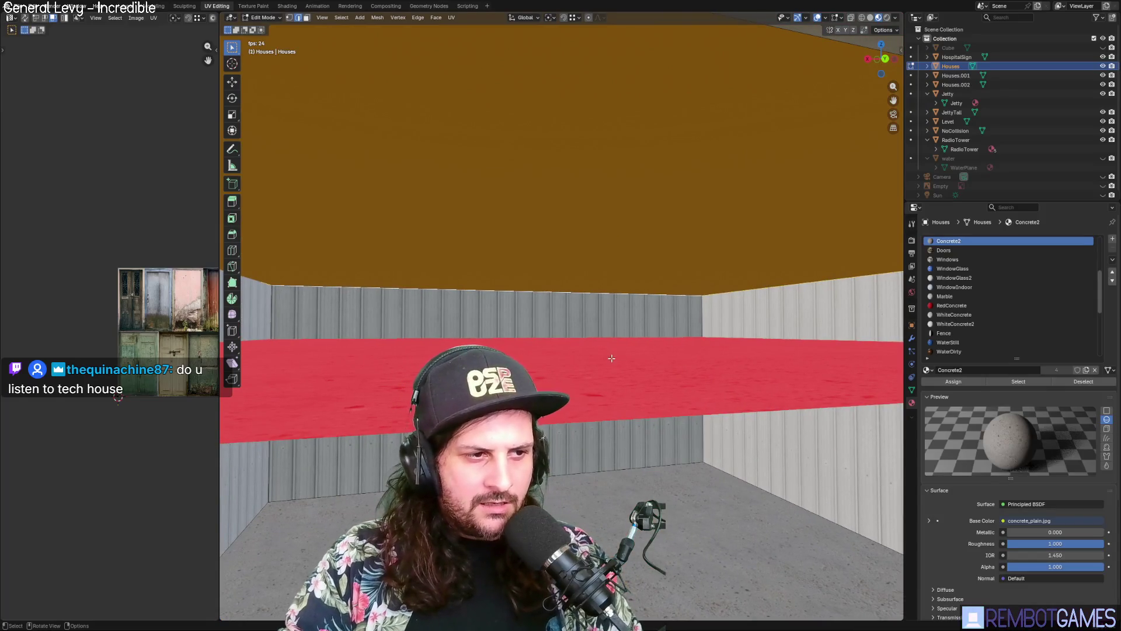
Step: Raise the Houses.002 red surface 1.2 m along Z in Object Mode
key("Tab")
left_click(608, 331)
mouse_move(618, 360)
middle_mouse_down()
mouse_move(643, 386)
mouse_move(642, 398)
mouse_move(622, 402)
middle_mouse_up()
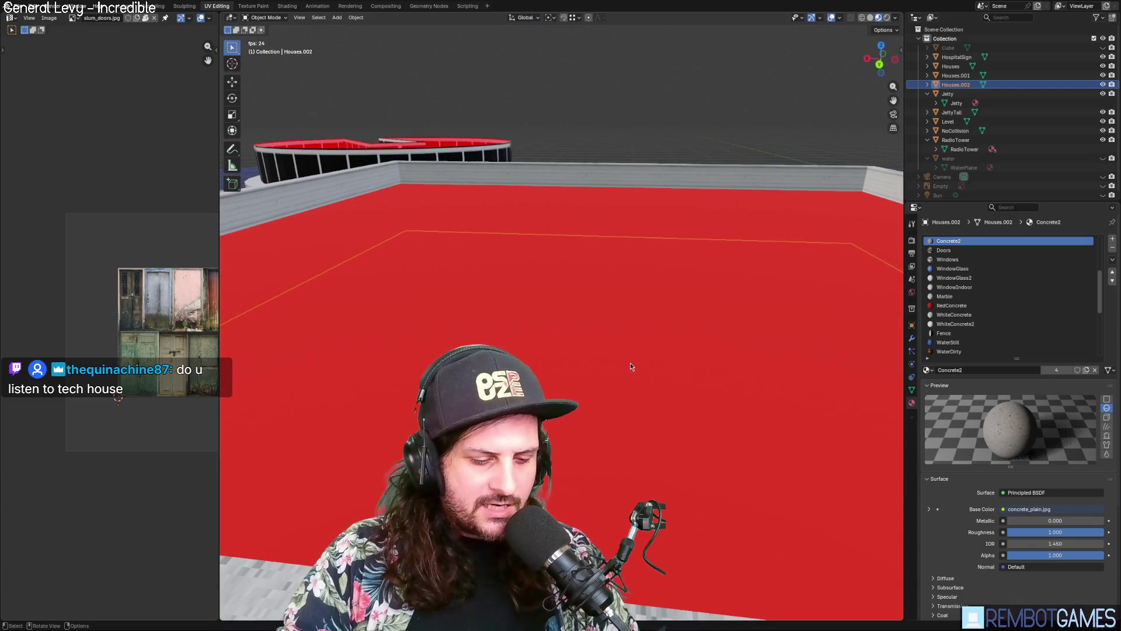
type("gz")
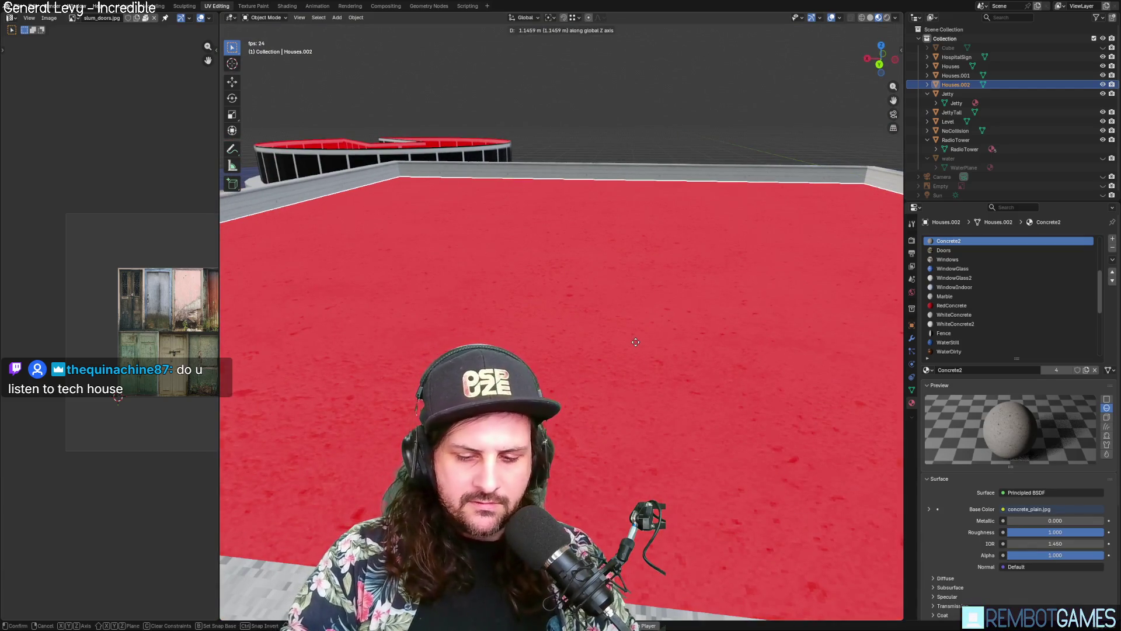
type("1")
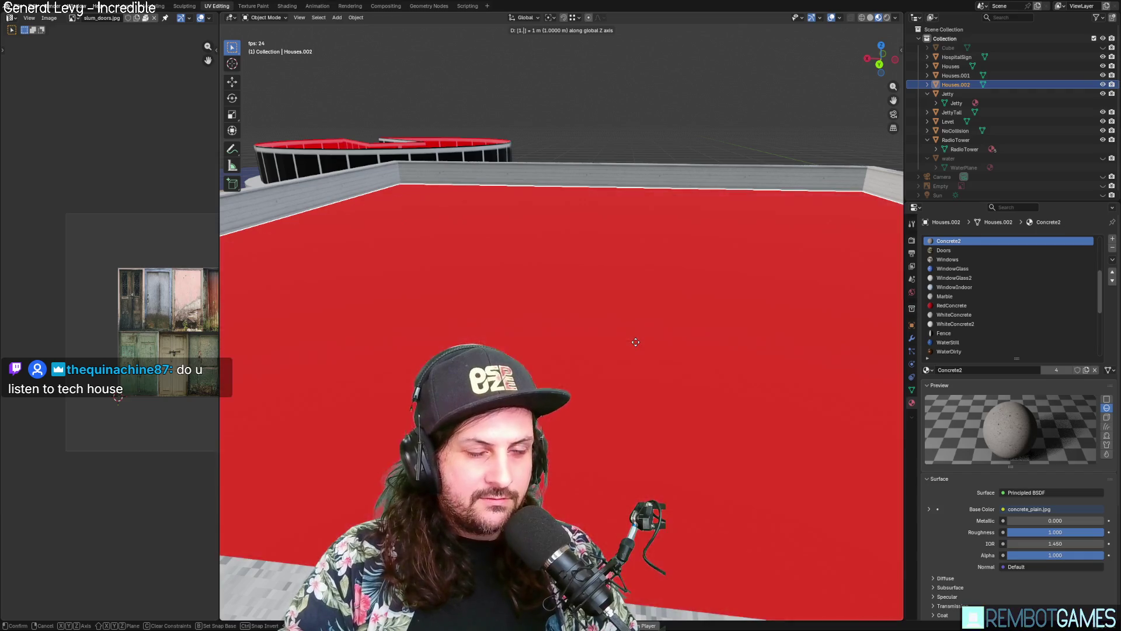
type("25")
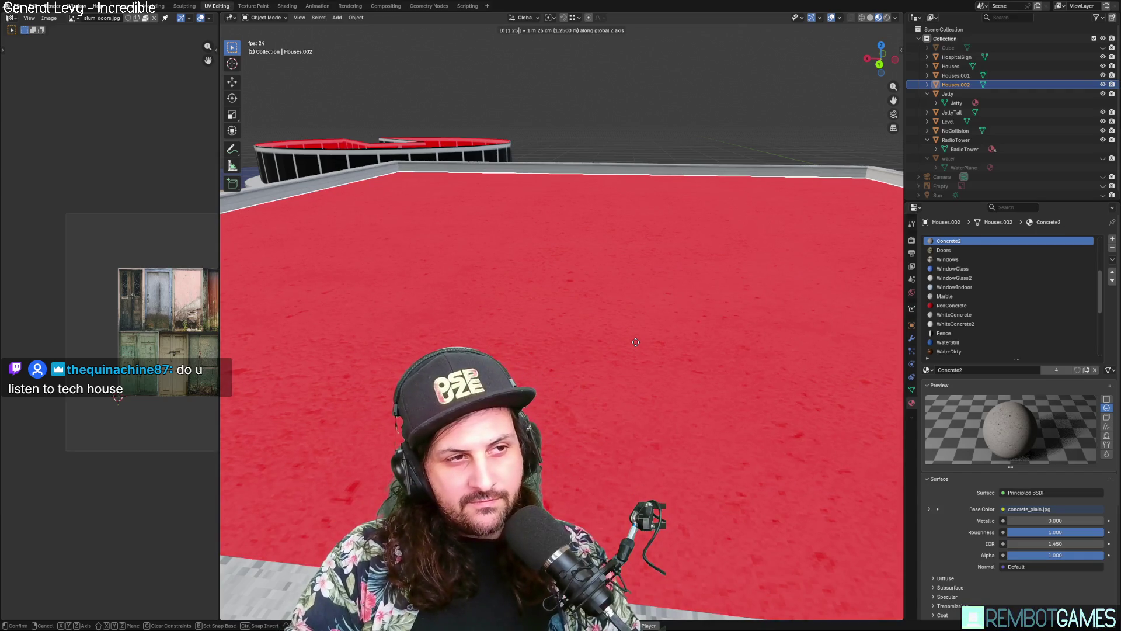
key("BackSpace")
key("Return")
mouse_move(603, 270)
middle_mouse_down()
mouse_move(592, 268)
mouse_move(604, 270)
mouse_move(604, 225)
mouse_move(578, 218)
mouse_move(576, 181)
mouse_move(590, 183)
mouse_move(590, 154)
mouse_move(601, 232)
mouse_move(621, 211)
mouse_move(623, 266)
mouse_move(583, 238)
mouse_move(573, 263)
mouse_move(484, 275)
mouse_move(588, 266)
mouse_move(599, 287)
mouse_move(598, 278)
mouse_move(581, 310)
mouse_move(567, 310)
middle_mouse_up()
Step: Flip the normals of the selected faces, then pick the opening's ceiling face
key("Tab")
key("alt+n")
left_click(590, 153)
left_click(484, 275)
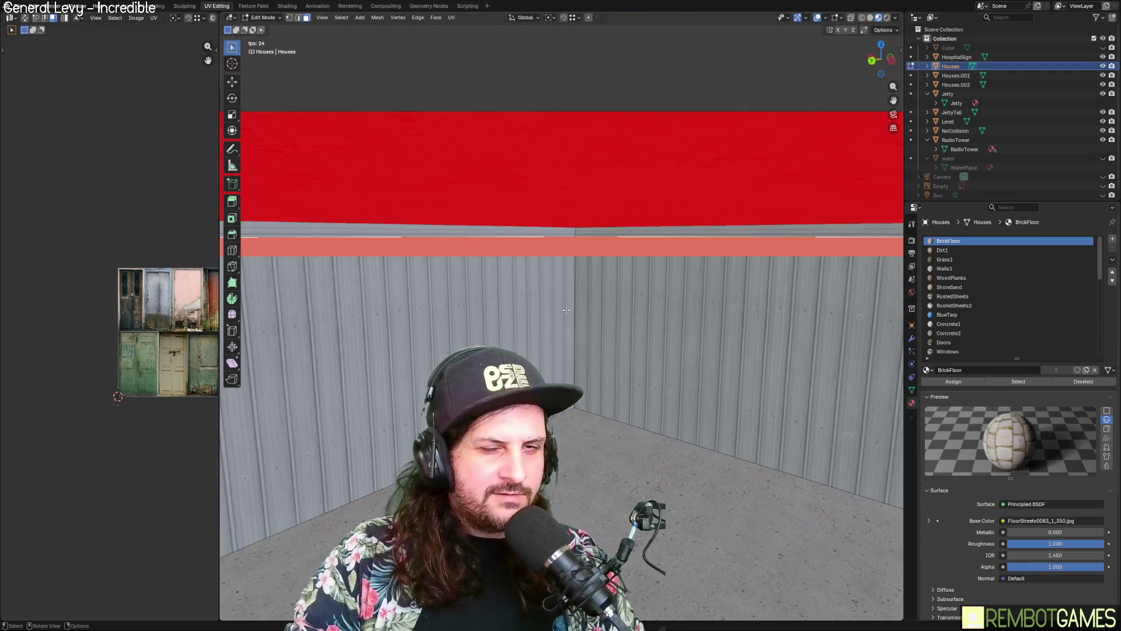
Step: Select the thin grey strip face and the Houses.002 shed floor to inspect them
left_click(553, 232)
mouse_move(602, 235)
middle_mouse_down()
mouse_move(596, 212)
mouse_move(644, 217)
mouse_move(637, 227)
middle_mouse_up()
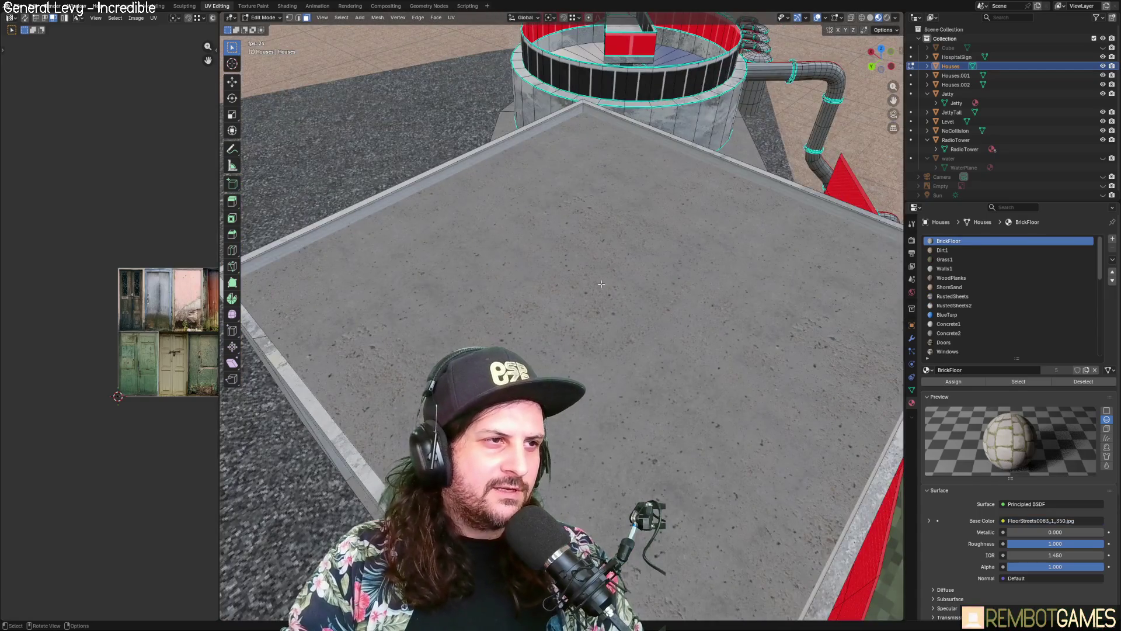
left_click(600, 284)
mouse_move(601, 284)
middle_mouse_down()
mouse_move(646, 305)
mouse_move(663, 226)
mouse_move(681, 232)
mouse_move(669, 286)
middle_mouse_up()
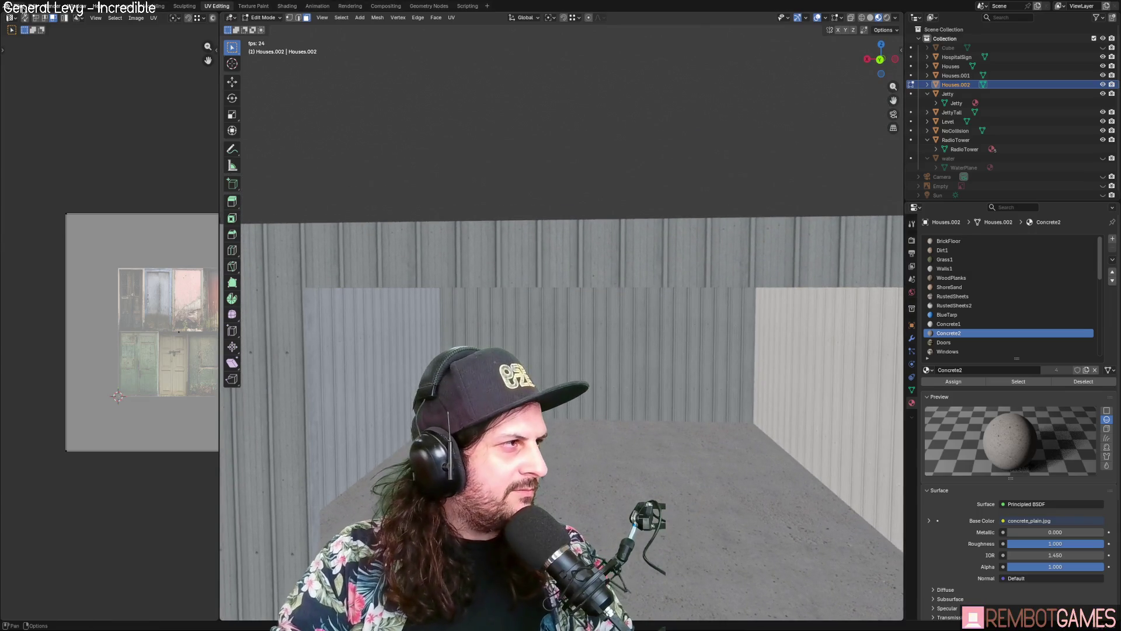
Step: Check the export menu without exporting, return to Object Mode, and add Houses.001 to the selection
left_click(21, 6)
mouse_move(43, 147)
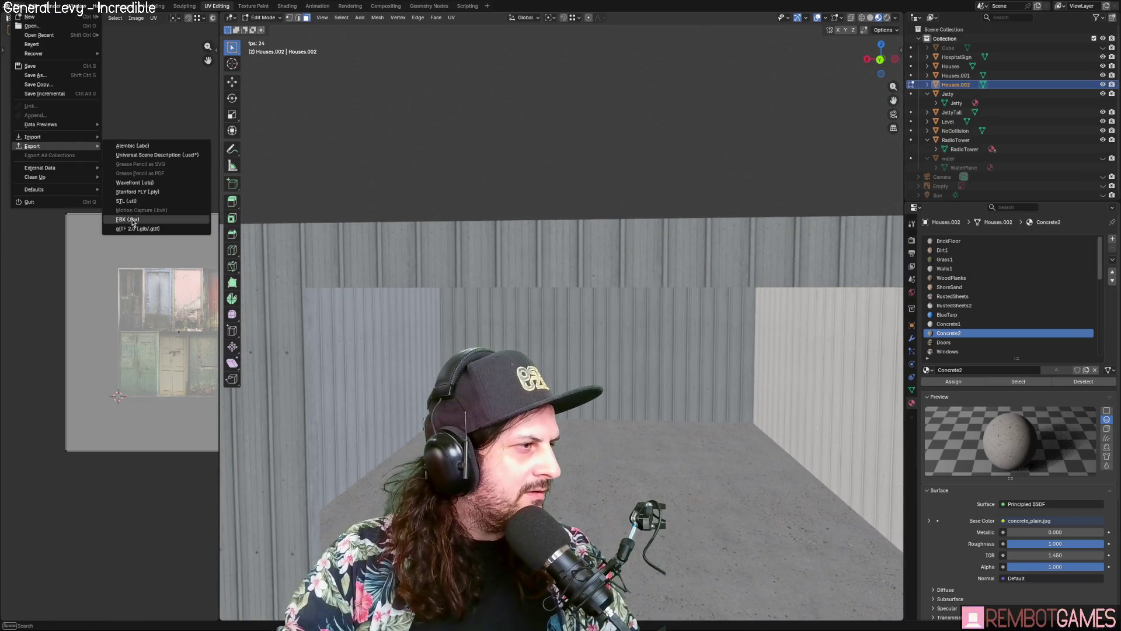
key("Tab")
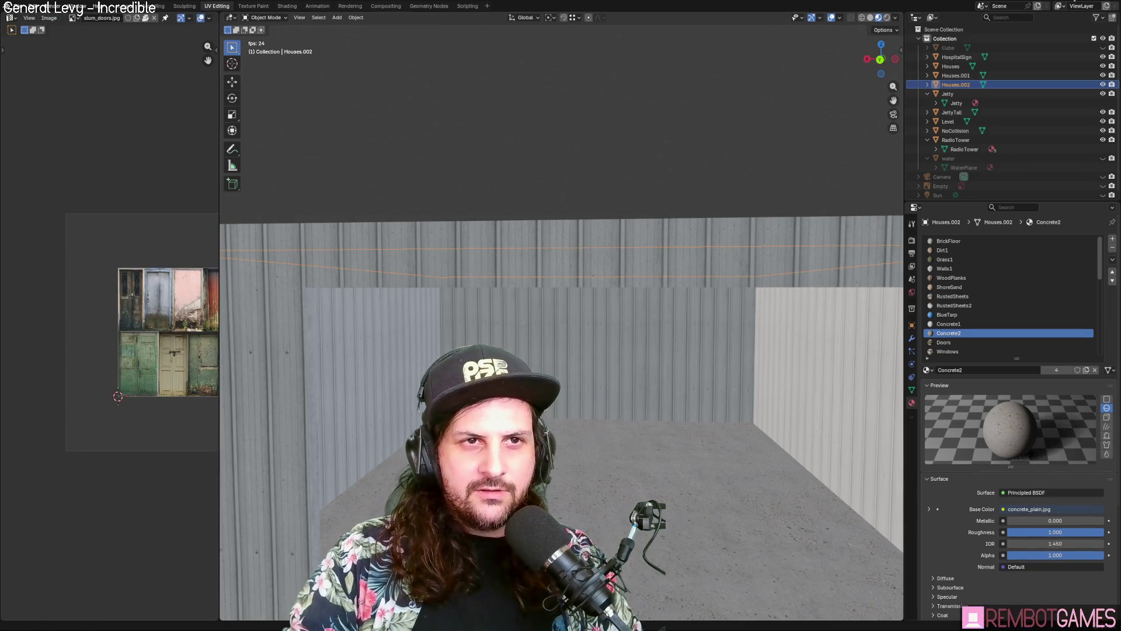
scroll(724, 147, "down", 10)
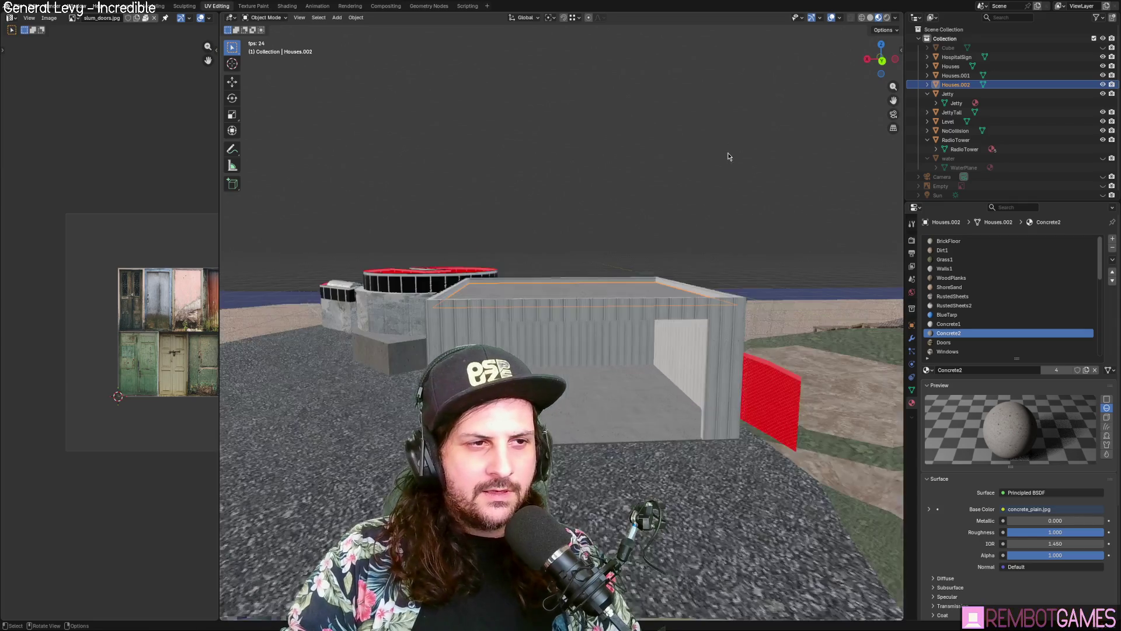
middle_click_drag(660, 208, 664, 234)
scroll(665, 234, "up", 5)
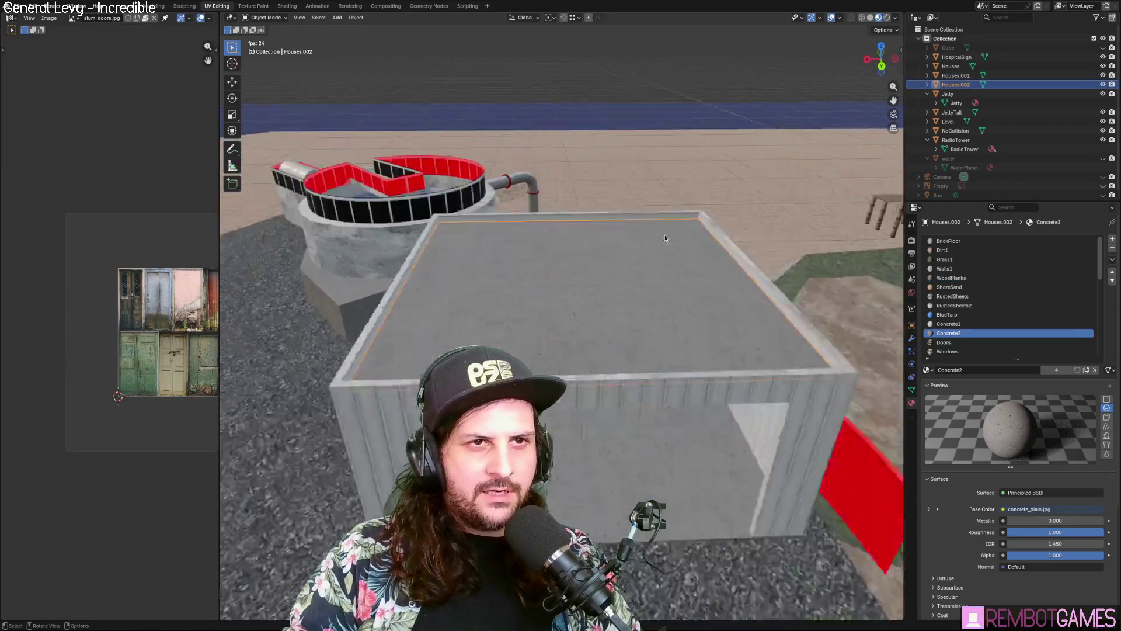
left_click(956, 75, "ctrl")
right_click(687, 271)
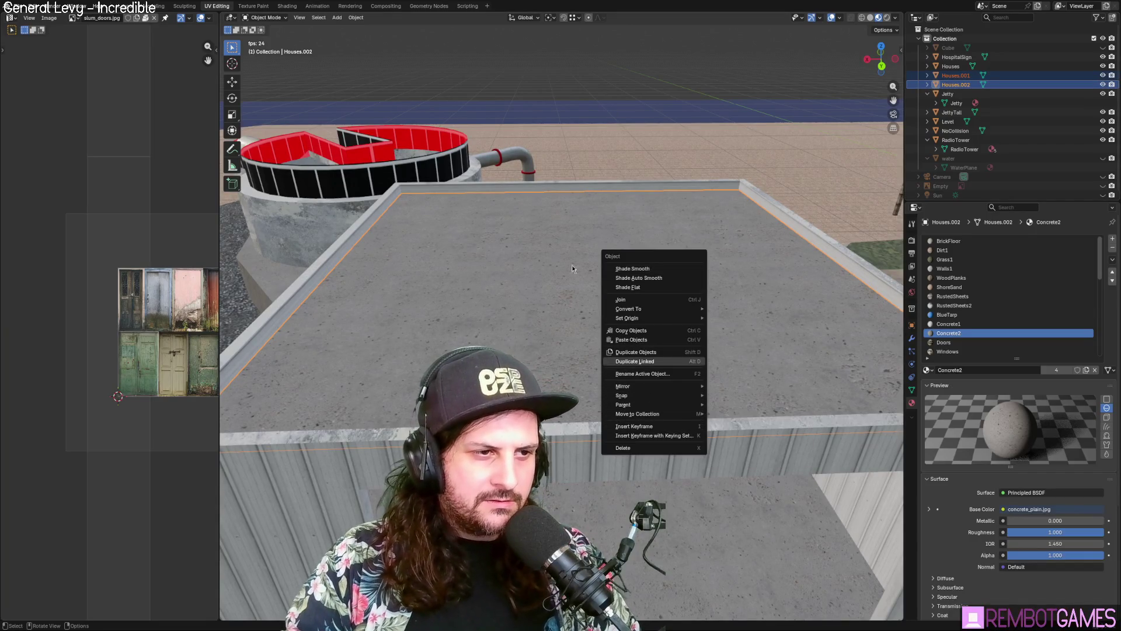
Step: Try joining Houses.001 into Houses.002, undo it, and inspect both objects in the Outliner
left_click(631, 302)
key("ctrl+z")
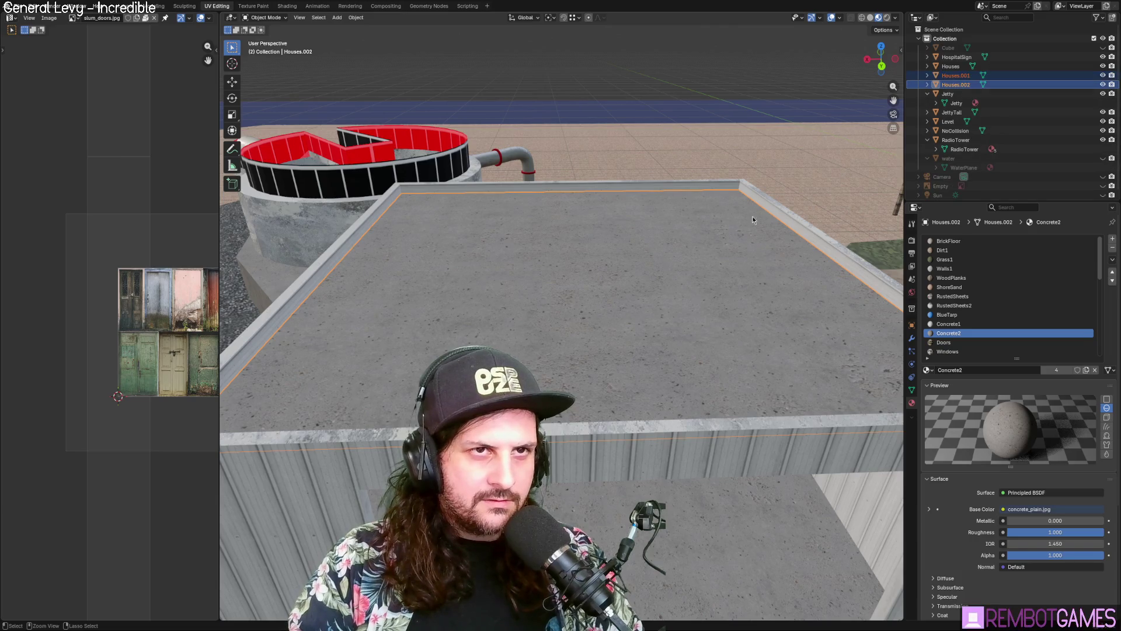
left_click(1103, 76)
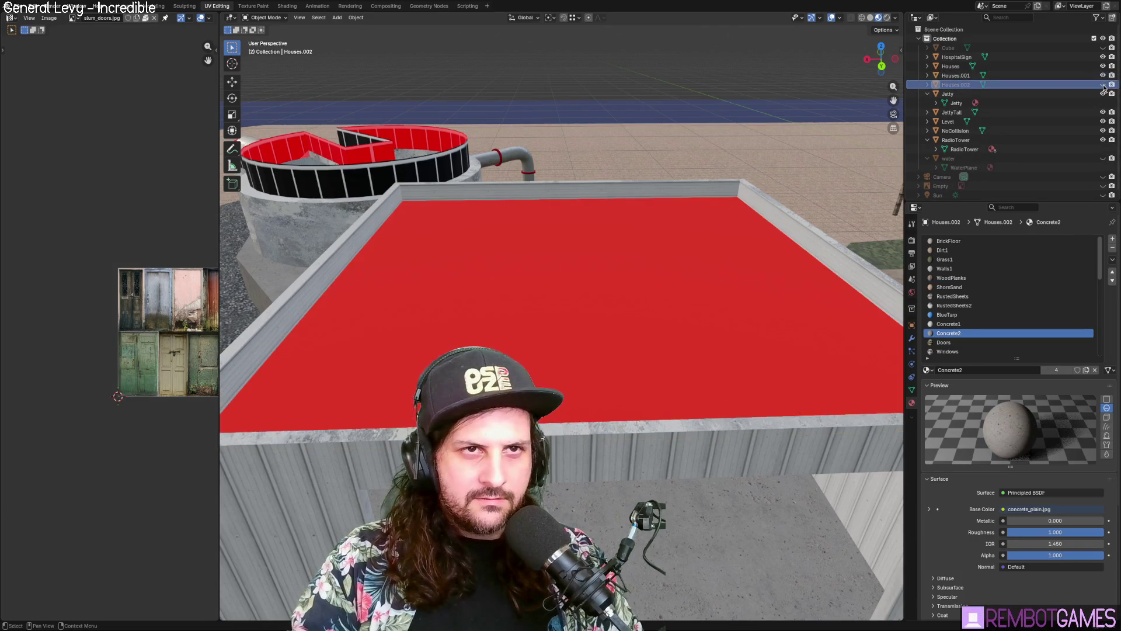
left_click(983, 76)
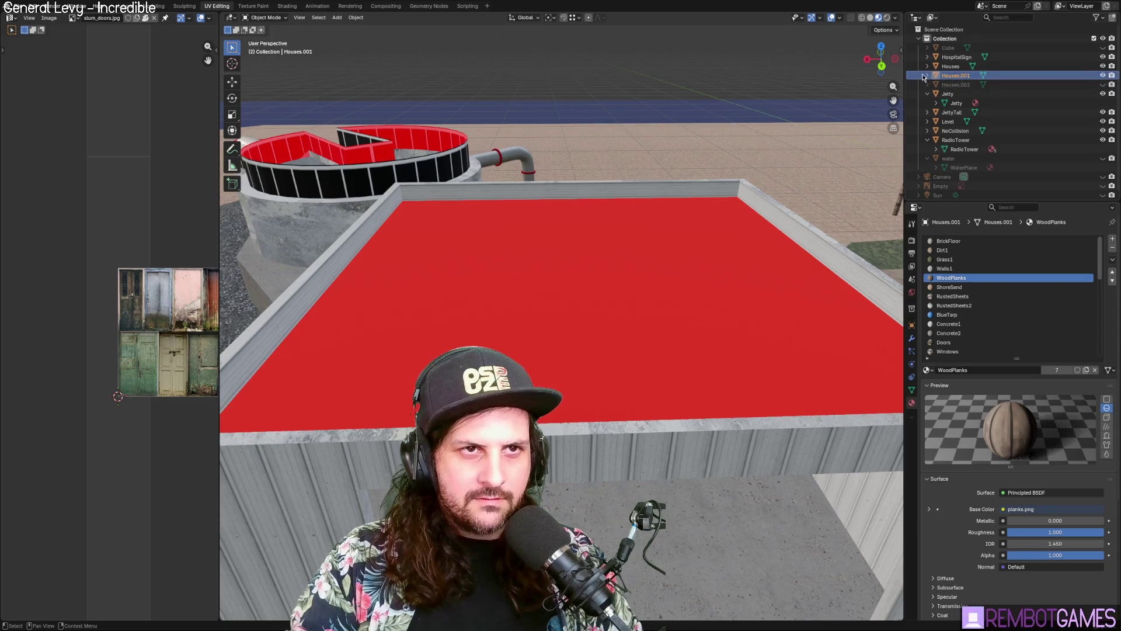
left_click(927, 75)
left_click(963, 84)
scroll(722, 163, "down", 8)
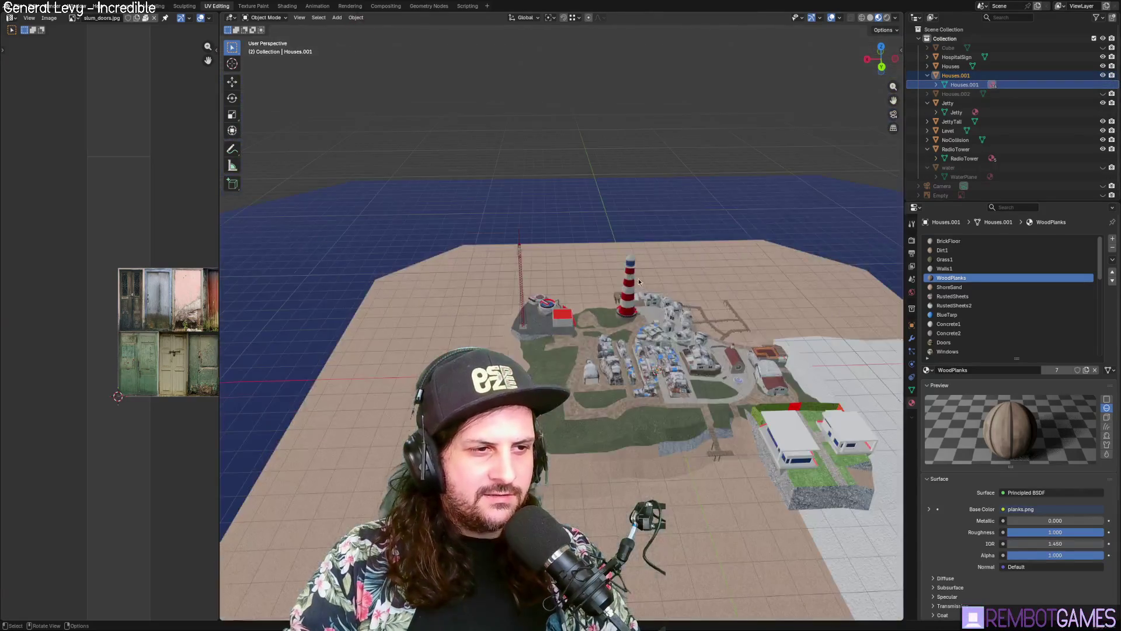
left_click(1103, 76)
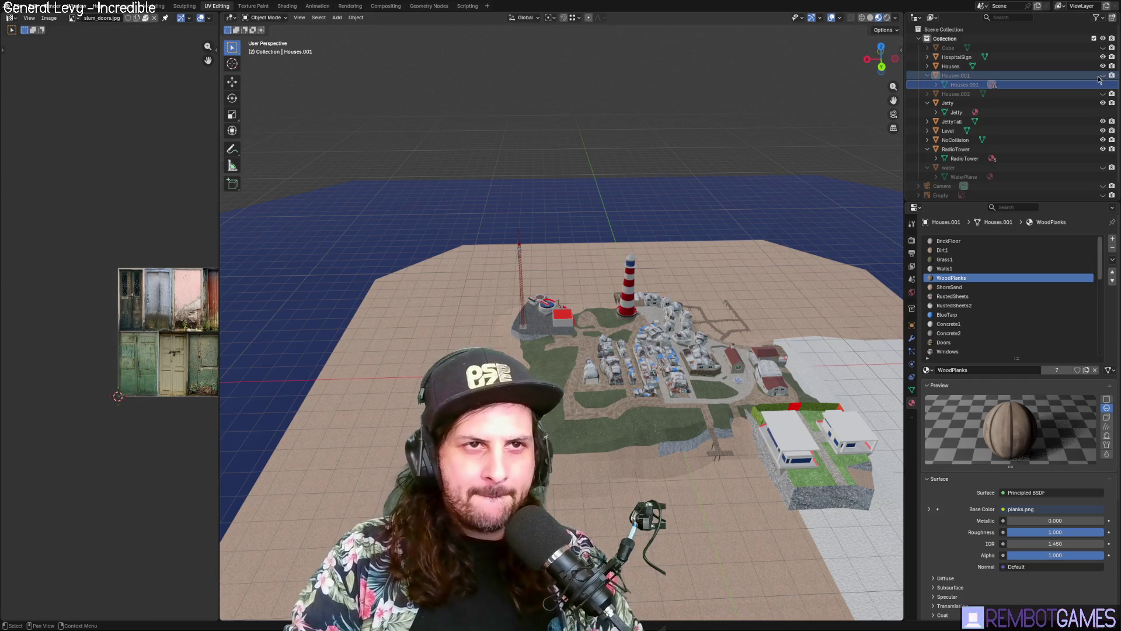
left_click(1103, 76)
left_click(928, 76)
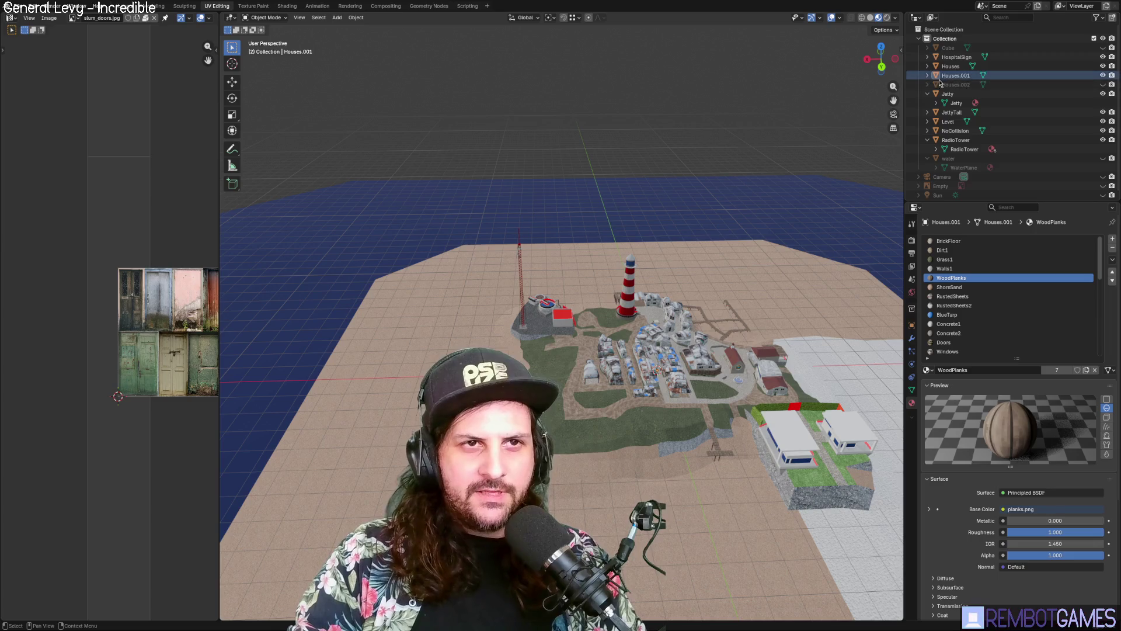
left_click(928, 84)
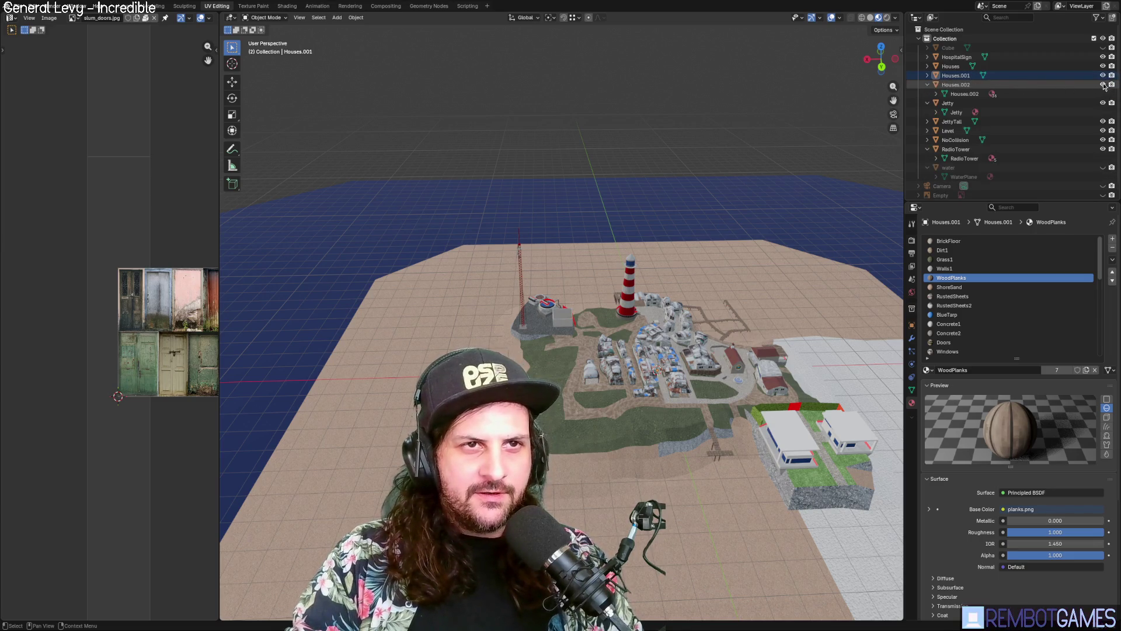
key("KP_Decimal")
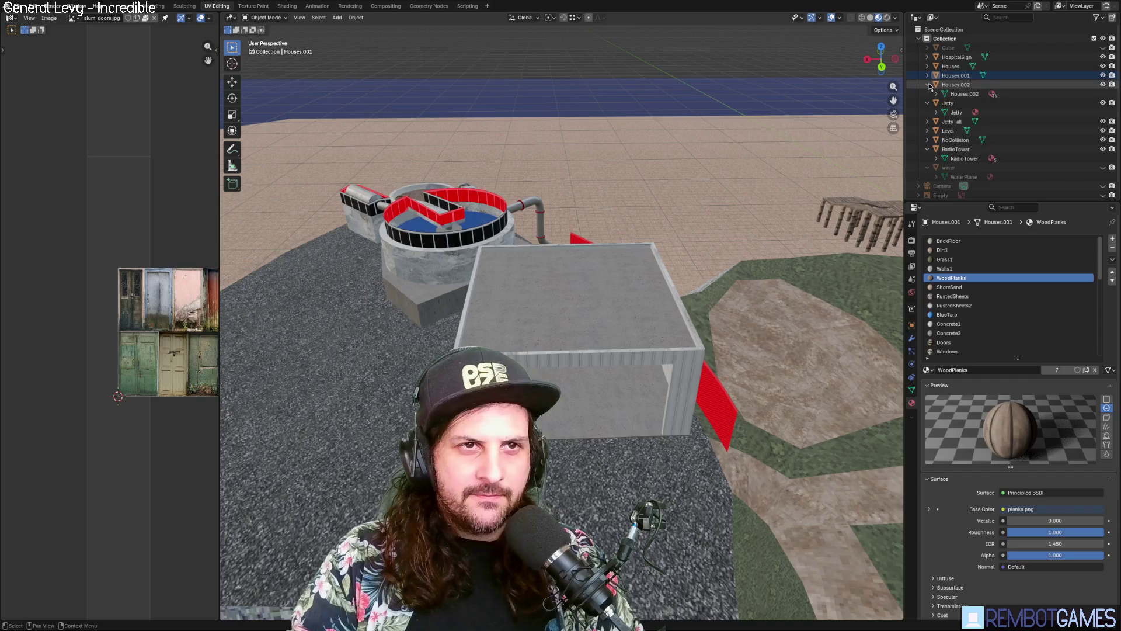
left_click(929, 86)
Step: Hide Houses.002 and Houses.001, delete Houses.001, then undo the deletion
left_click(960, 85)
left_click(1102, 86)
left_click(1103, 76)
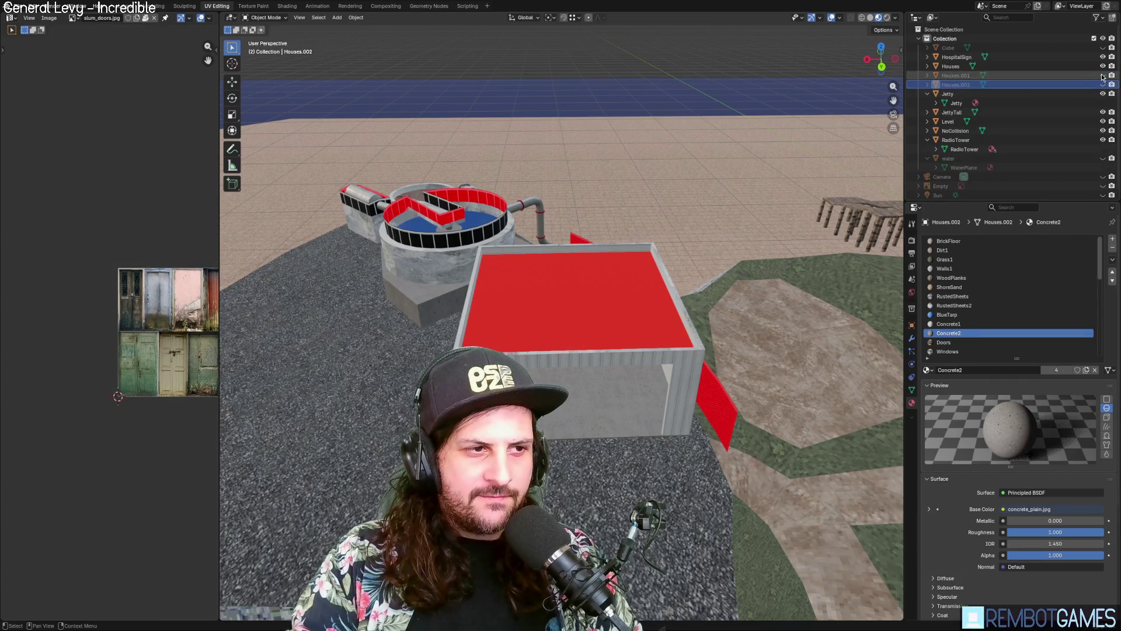
left_click(1001, 76)
key("Delete")
scroll(725, 221, "down", 10)
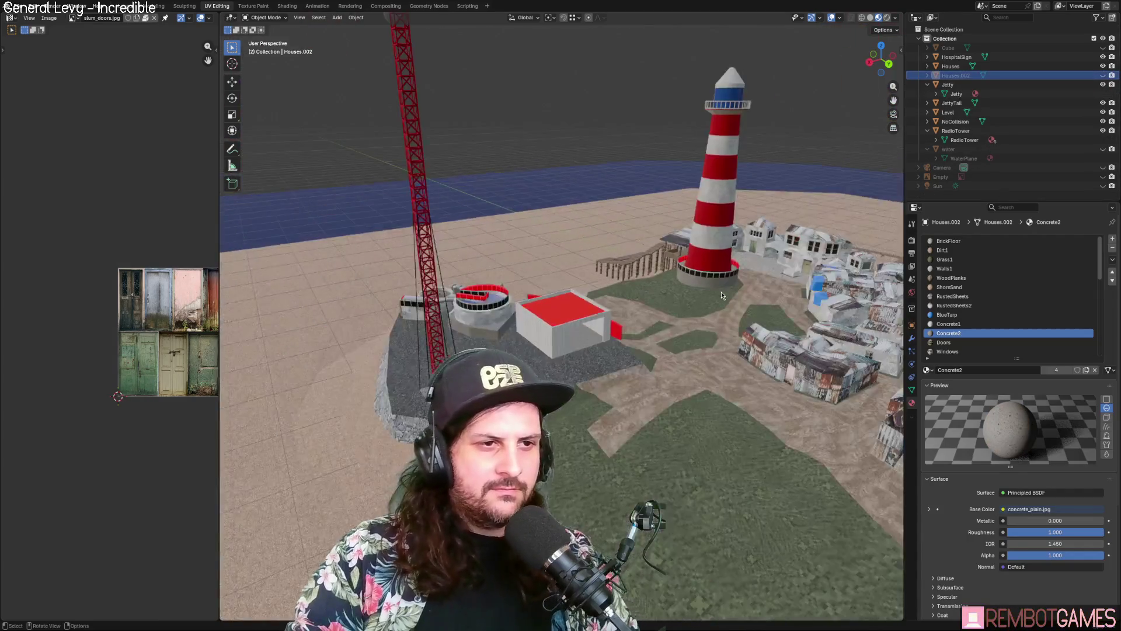
mouse_move(717, 295)
middle_mouse_down()
mouse_move(590, 265)
mouse_move(567, 275)
mouse_move(666, 284)
mouse_move(772, 267)
mouse_move(702, 284)
middle_mouse_up()
scroll(701, 284, "up", 15)
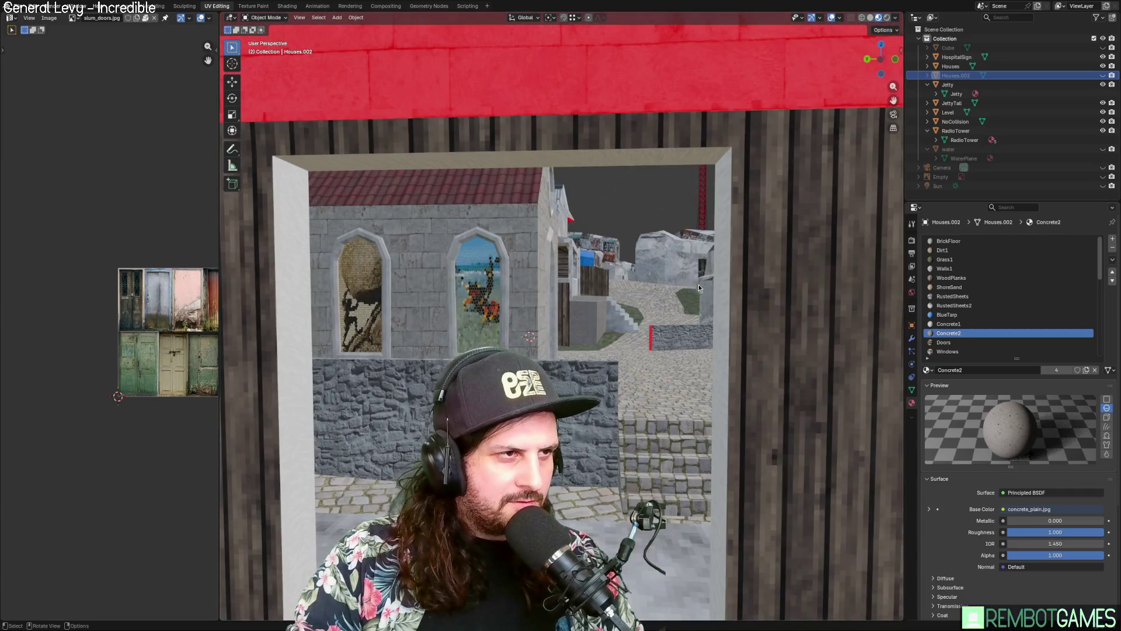
scroll(699, 285, "down", 4)
key("ctrl+z")
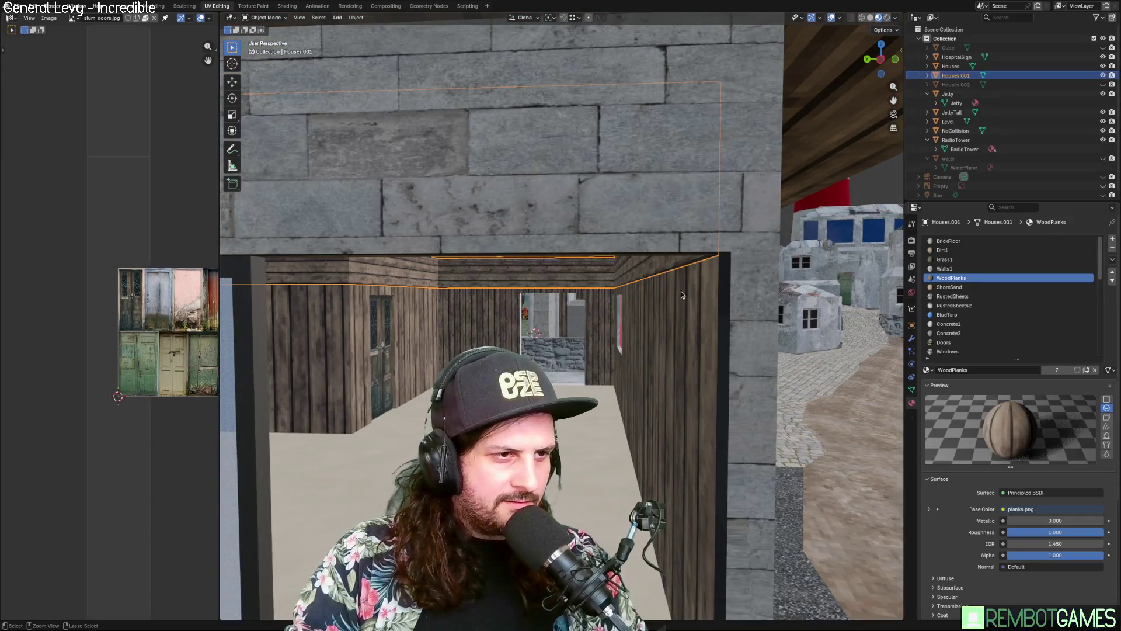
scroll(621, 287, "up", 3)
Step: Select Houses, Houses.002 and Houses.001 and join them all into Houses
left_click(641, 264)
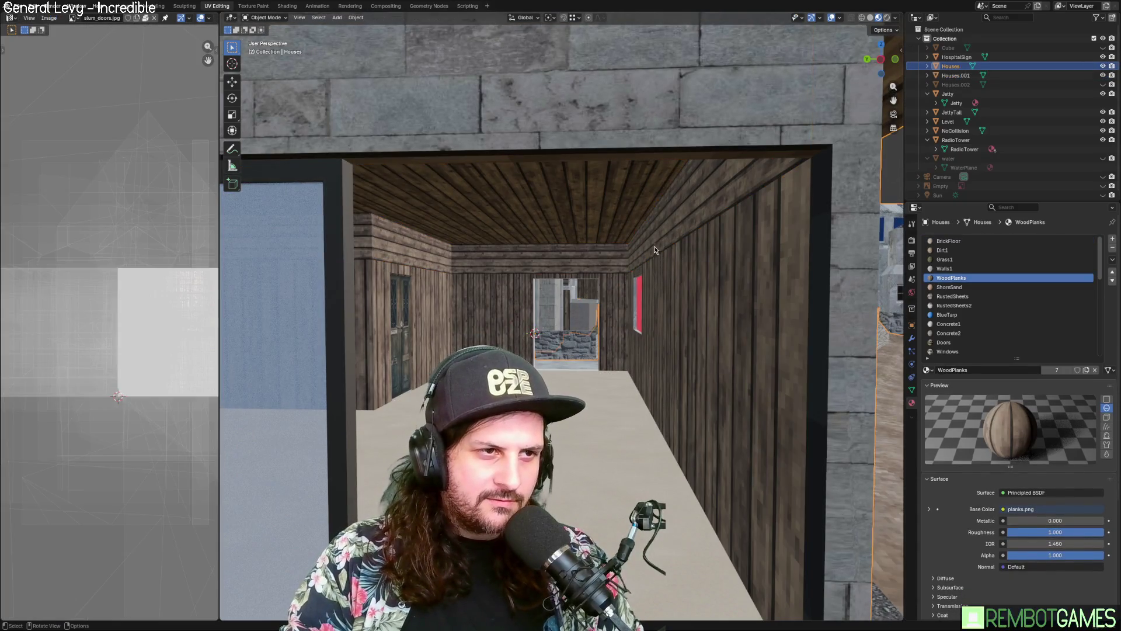
left_click(958, 85)
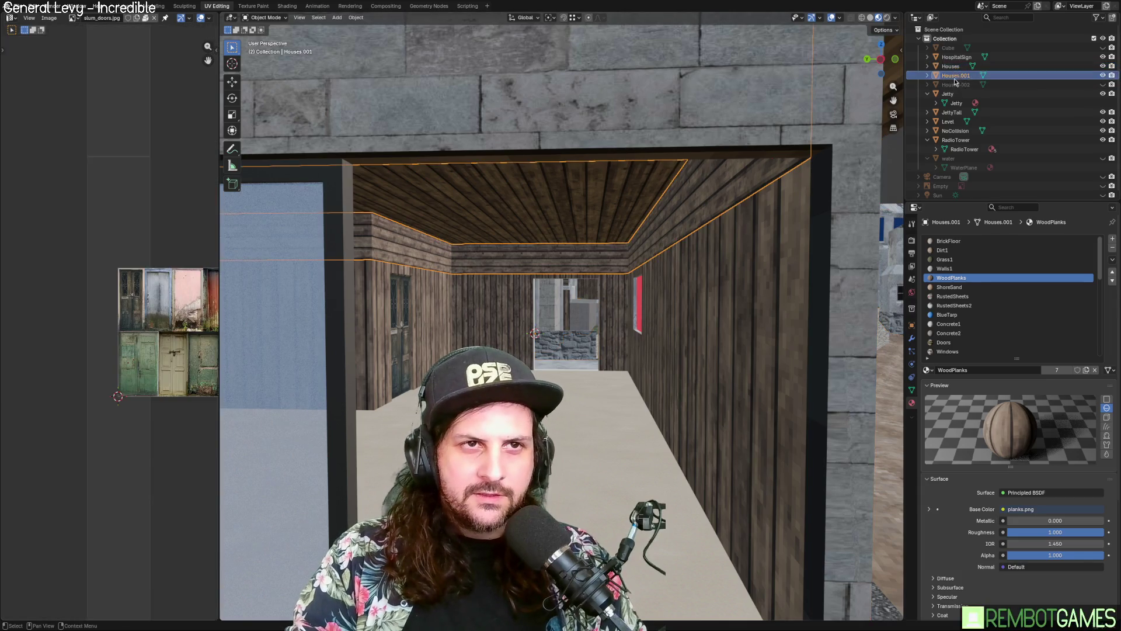
left_click(958, 75, "ctrl")
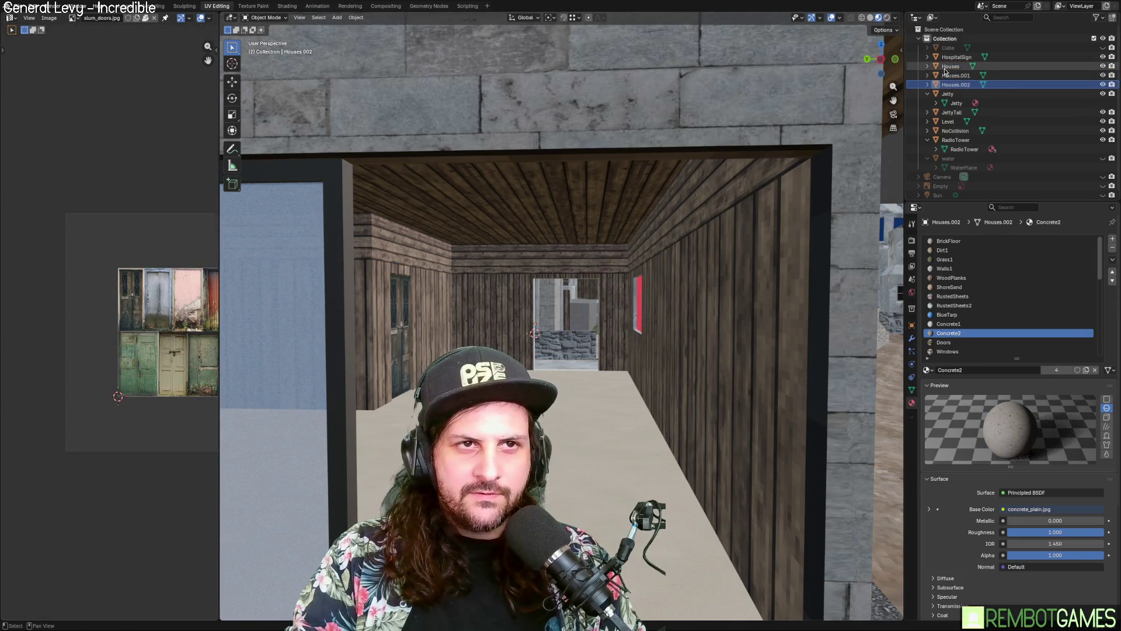
left_click(951, 66, "ctrl")
right_click(924, 66)
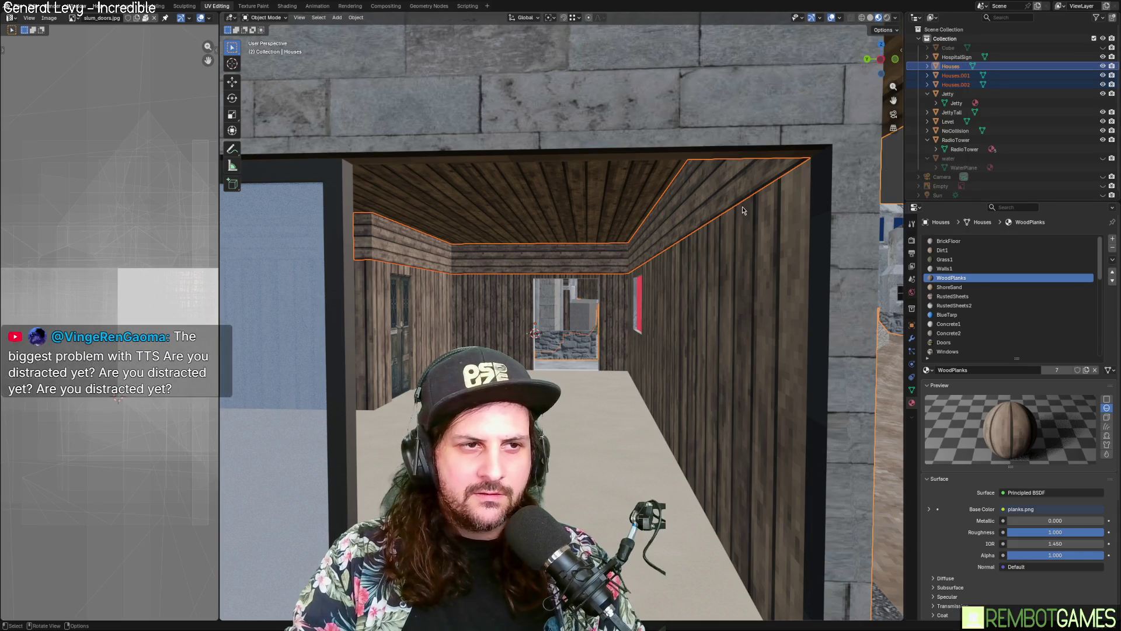
right_click(725, 275)
left_click(694, 225)
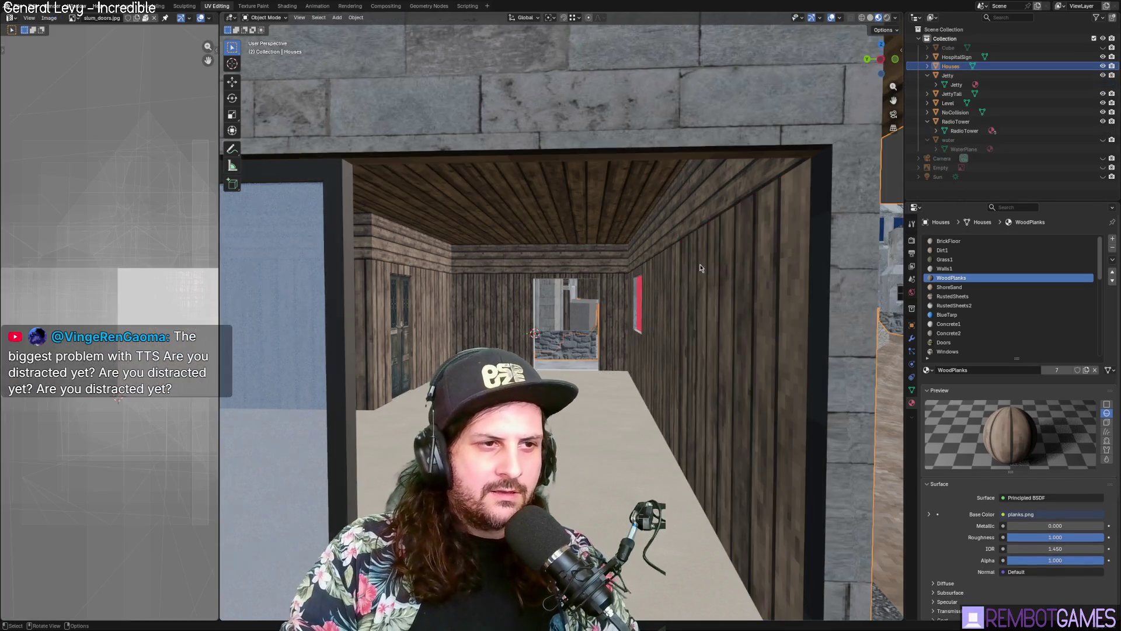
Step: Edit the Houses mesh and pick the top face of the shed box
mouse_move(699, 264)
middle_mouse_down()
mouse_move(646, 296)
mouse_move(658, 304)
middle_mouse_up()
mouse_move(631, 417)
middle_mouse_down()
mouse_move(630, 216)
mouse_move(717, 242)
mouse_move(503, 224)
mouse_move(533, 199)
mouse_move(546, 215)
mouse_move(576, 197)
mouse_move(592, 208)
middle_mouse_up()
key("Tab")
left_click(631, 216)
mouse_move(599, 74)
middle_mouse_down()
mouse_move(618, 83)
mouse_move(633, 184)
mouse_move(694, 312)
middle_mouse_up()
key("Tab")
key("Tab")
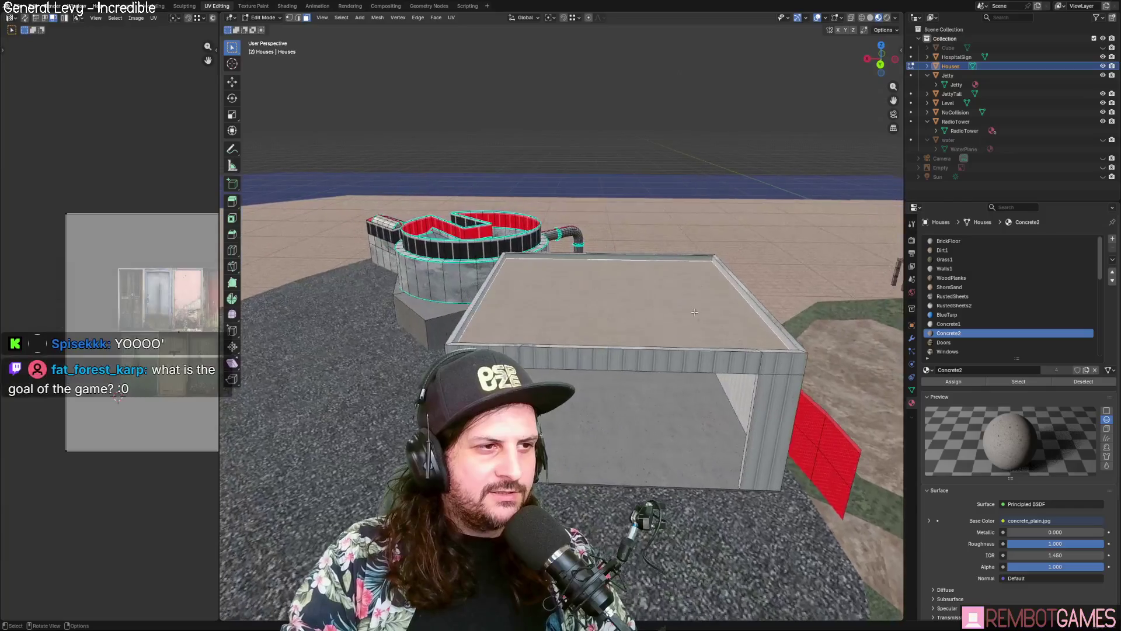
middle_click_drag(650, 128, 628, 114)
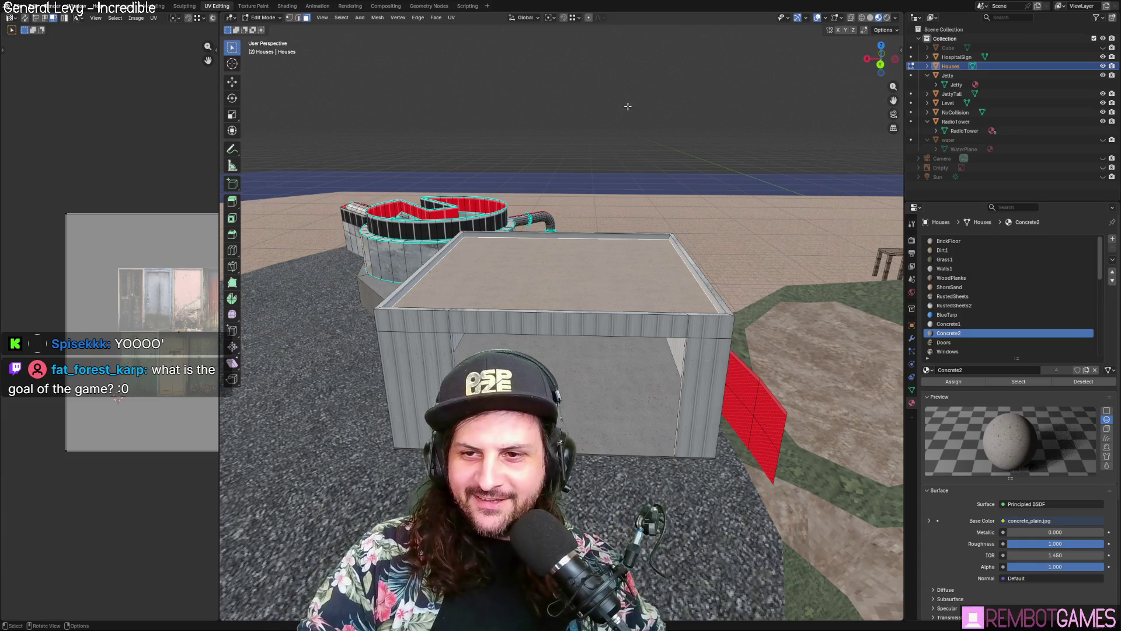
middle_click_drag(572, 193, 525, 271)
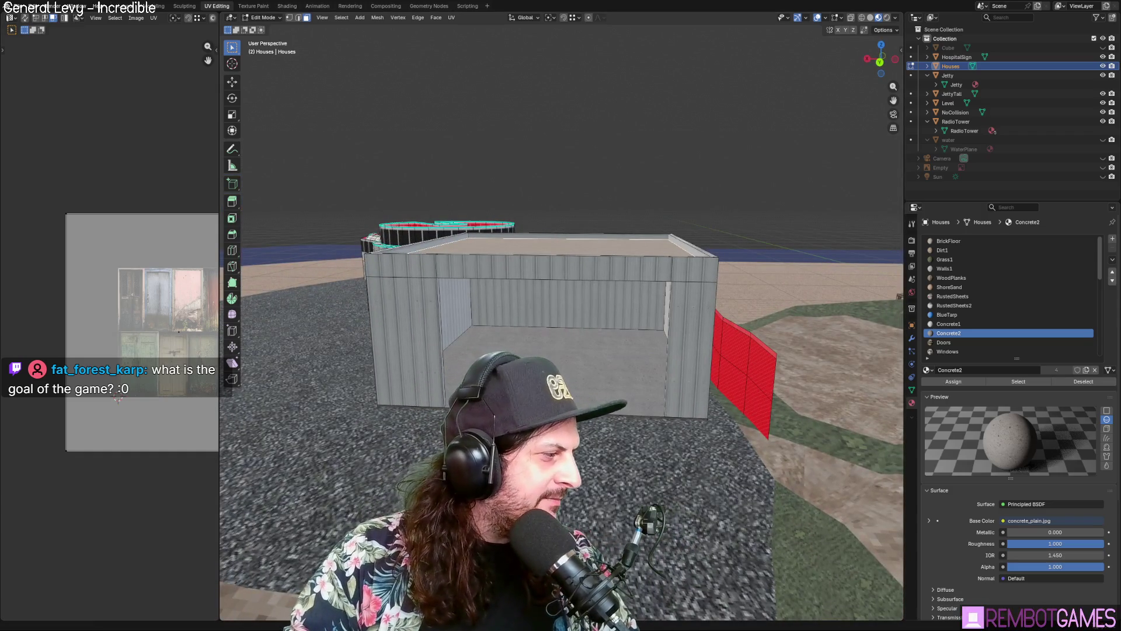
middle_click_drag(537, 246, 536, 257)
scroll(537, 257, "up", 5)
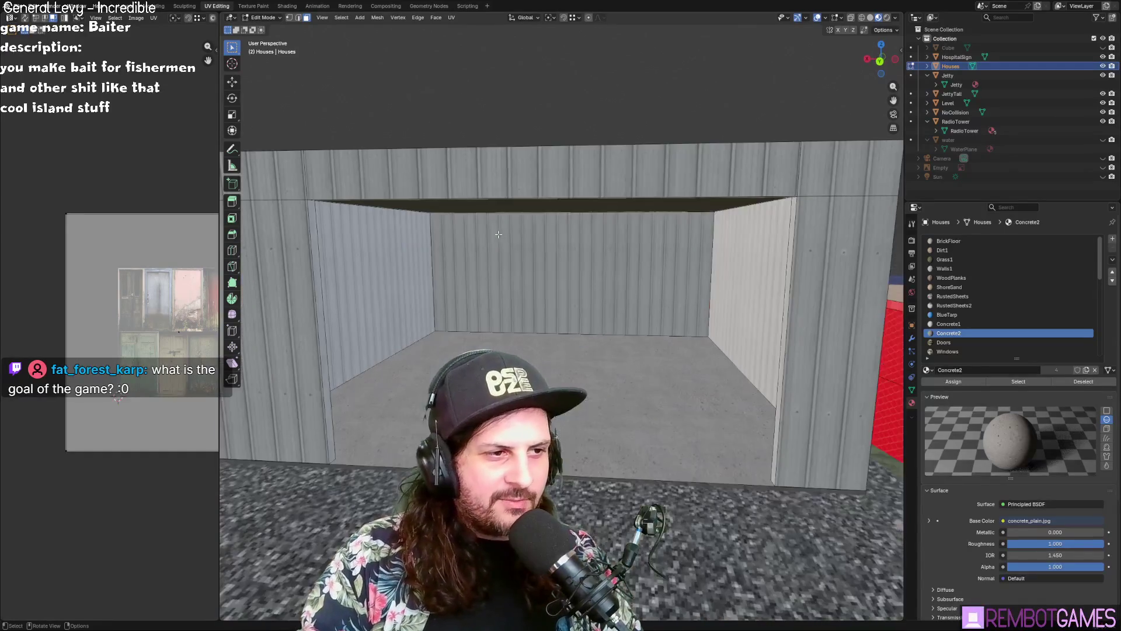
scroll(537, 257, "down", 5)
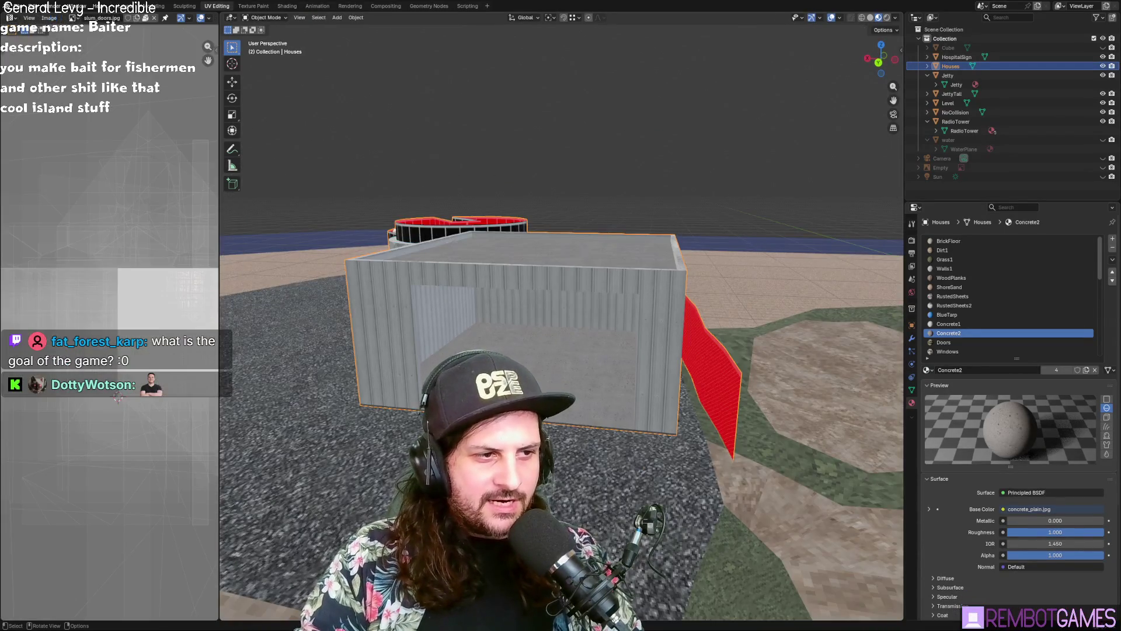
mouse_move(578, 403)
middle_mouse_down()
mouse_move(579, 359)
mouse_move(620, 339)
mouse_move(605, 330)
mouse_move(635, 372)
mouse_move(615, 338)
mouse_move(728, 364)
mouse_move(700, 317)
mouse_move(632, 311)
middle_mouse_up()
scroll(620, 339, "up", 3)
key("Tab")
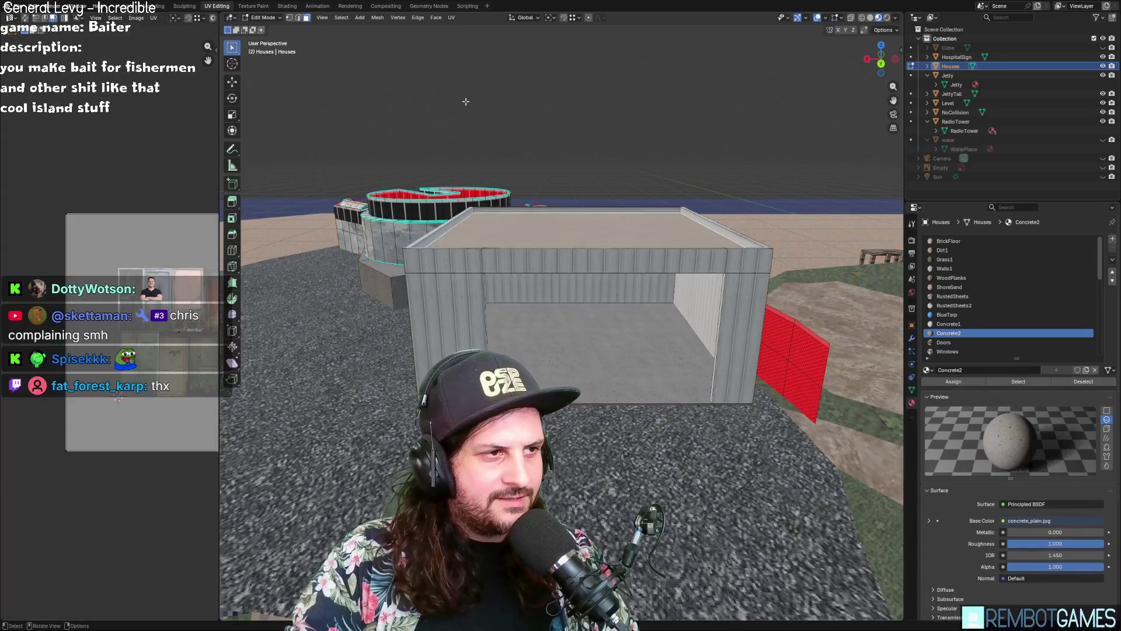
Step: Export the scene as glTF 2.0
left_click(17, 6)
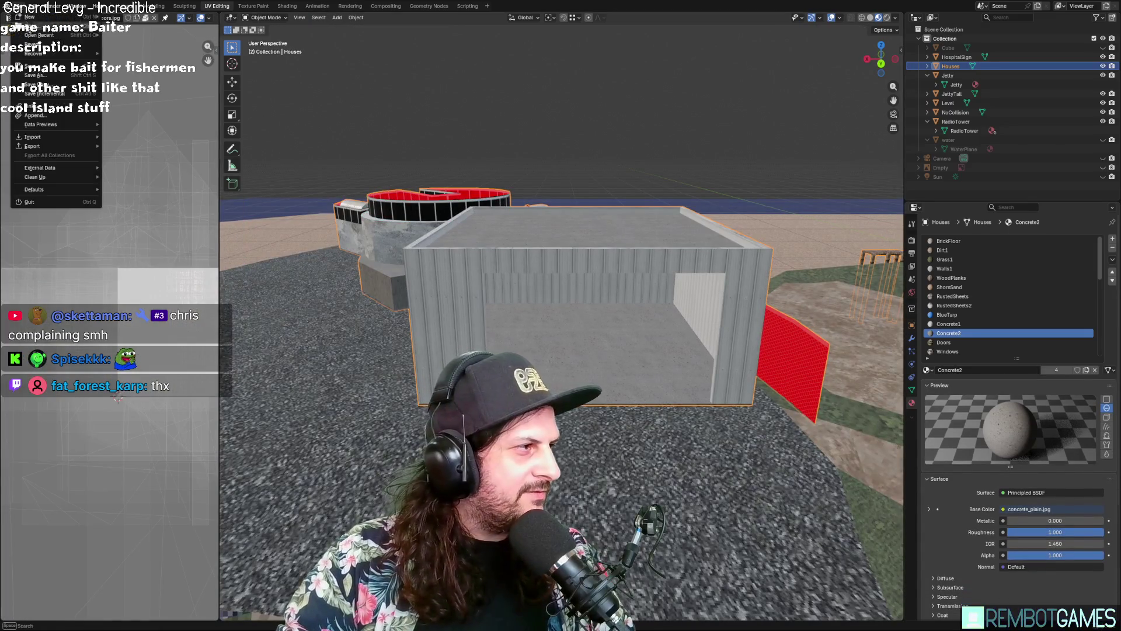
key("Escape")
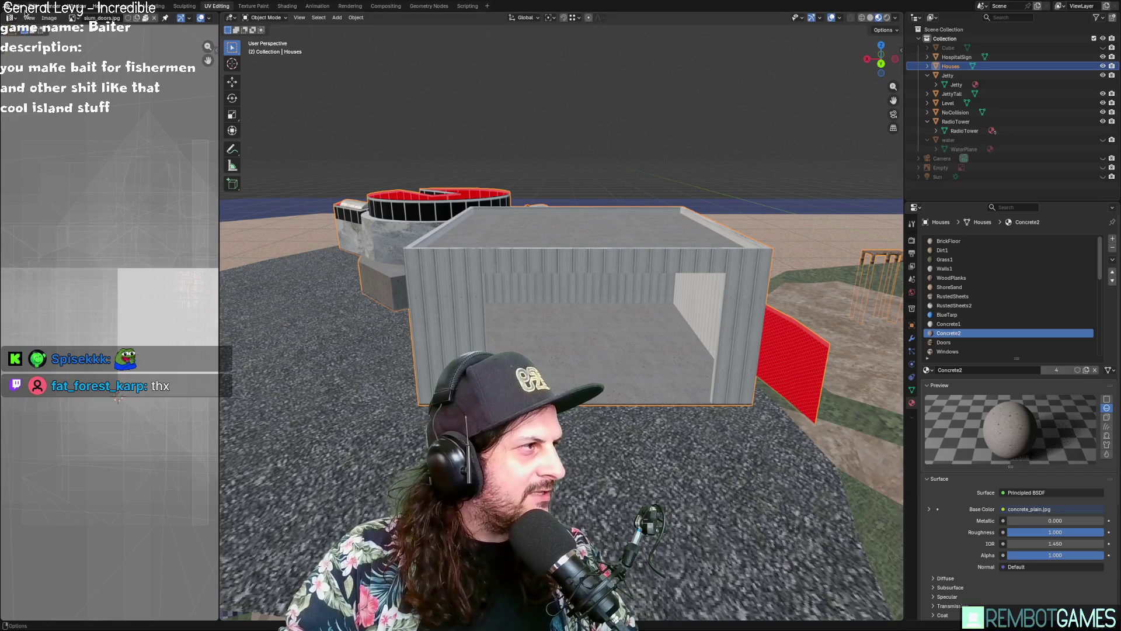
left_click(19, 7)
mouse_move(43, 150)
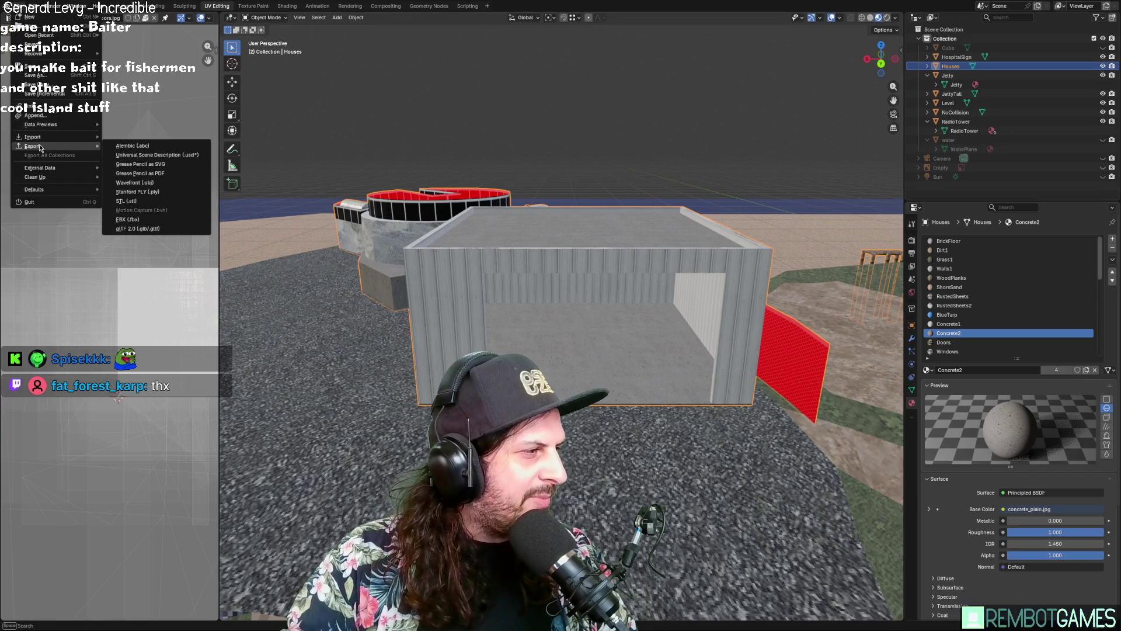
left_click(232, 239)
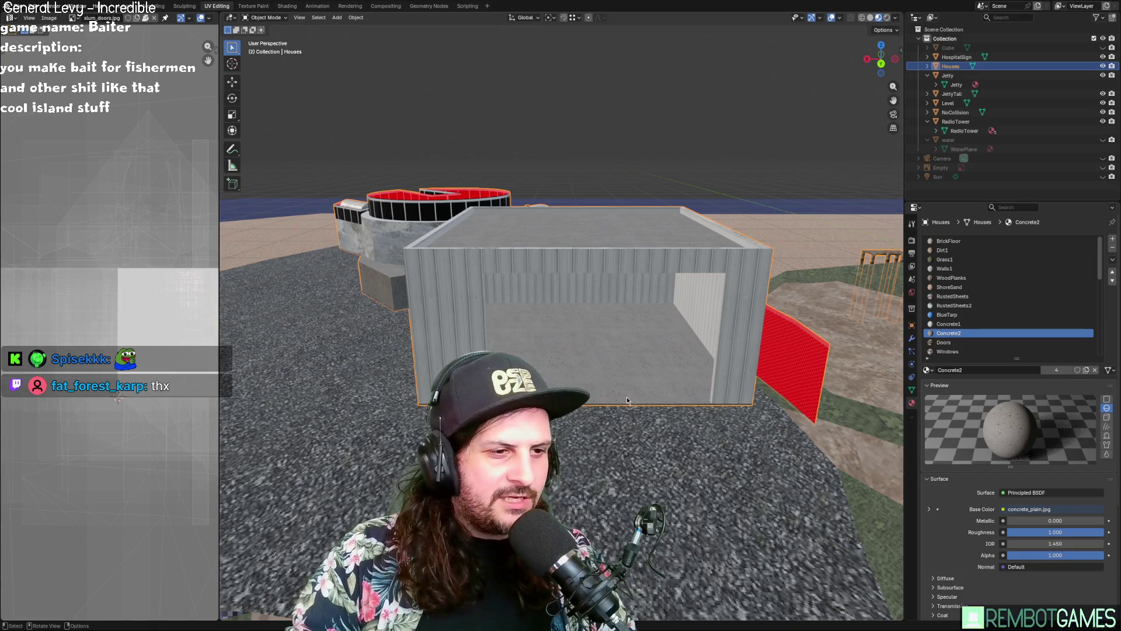
Step: Deselect the shed and switch away from Blender to Godot Engine
left_click(687, 100)
middle_click_drag(687, 100, 720, 106)
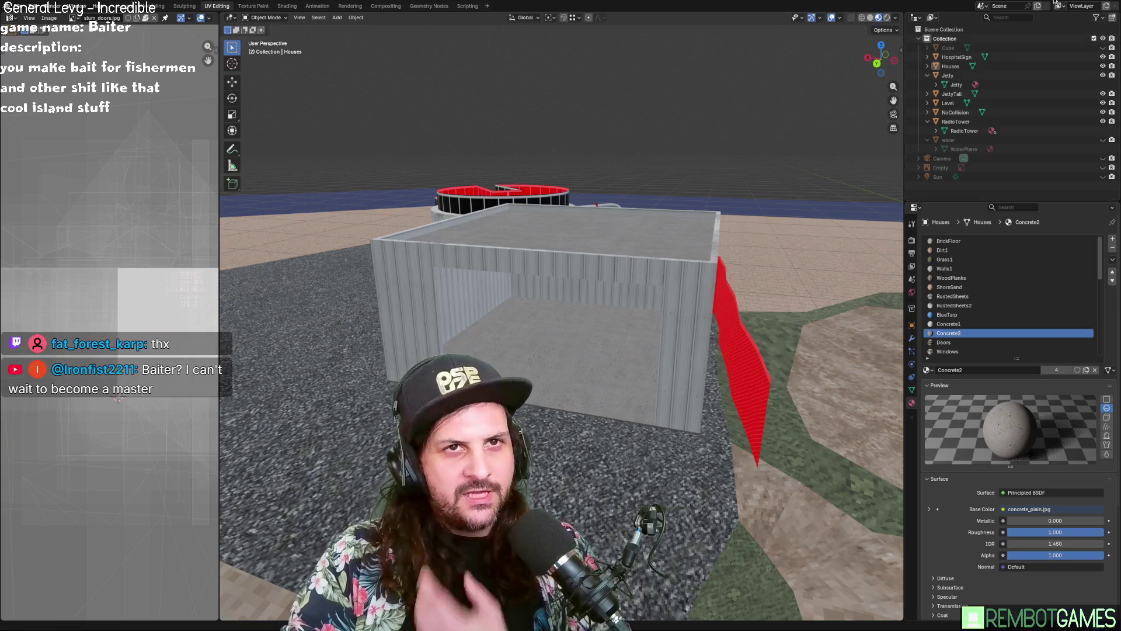
key("alt+Tab")
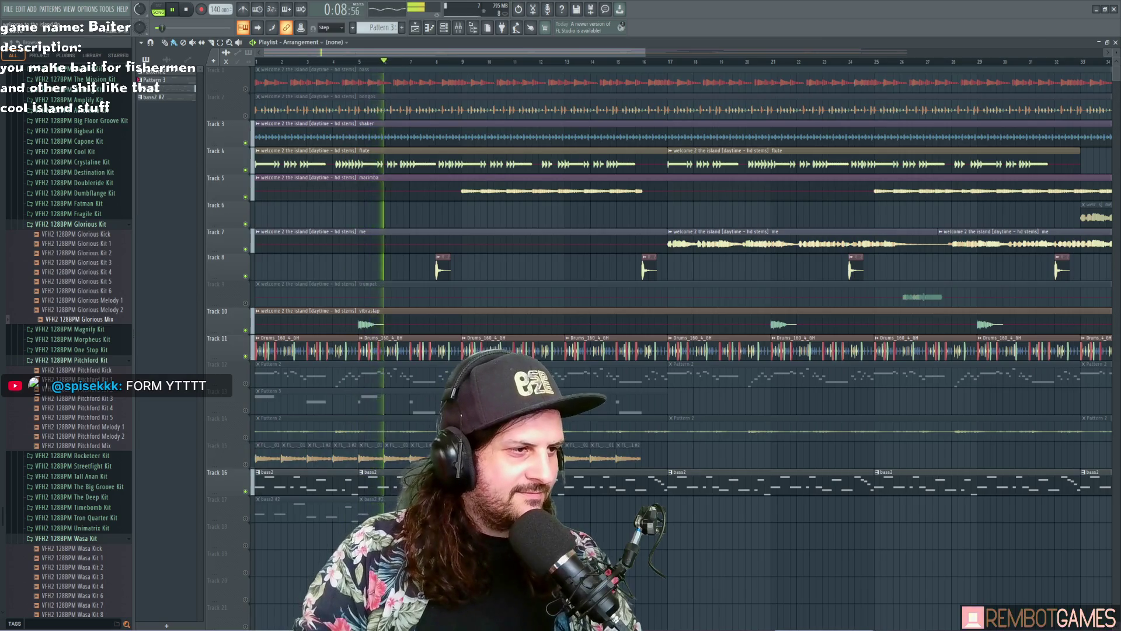
Step: Back in Godot, launch the game, reimport slums.glb, and open the NavigationRegion3D settings
key("alt+Tab")
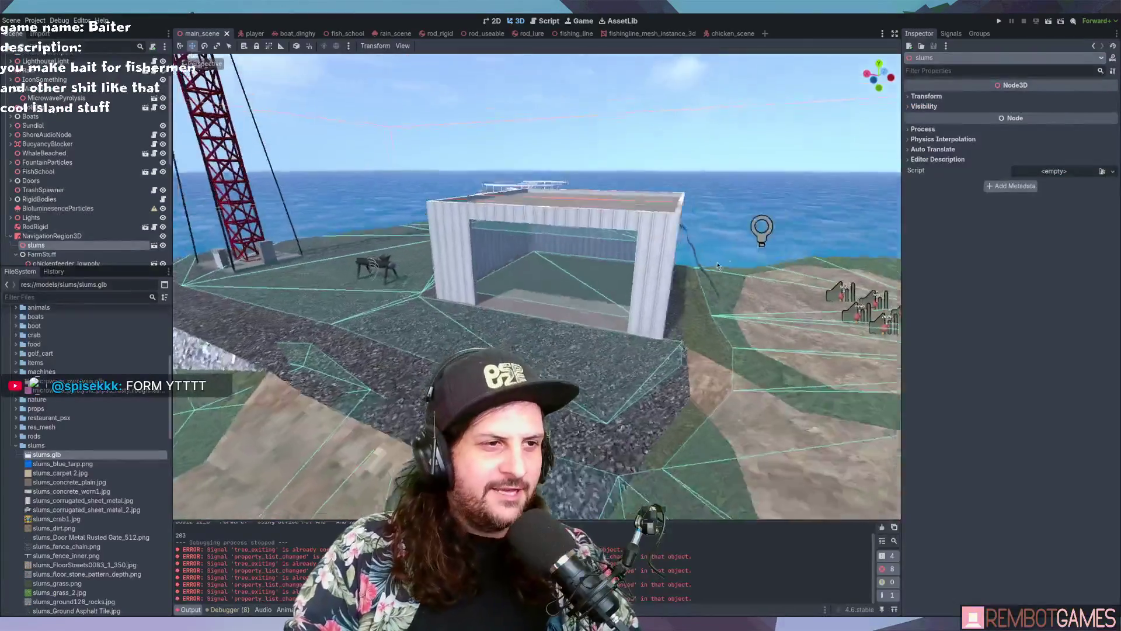
key("F5")
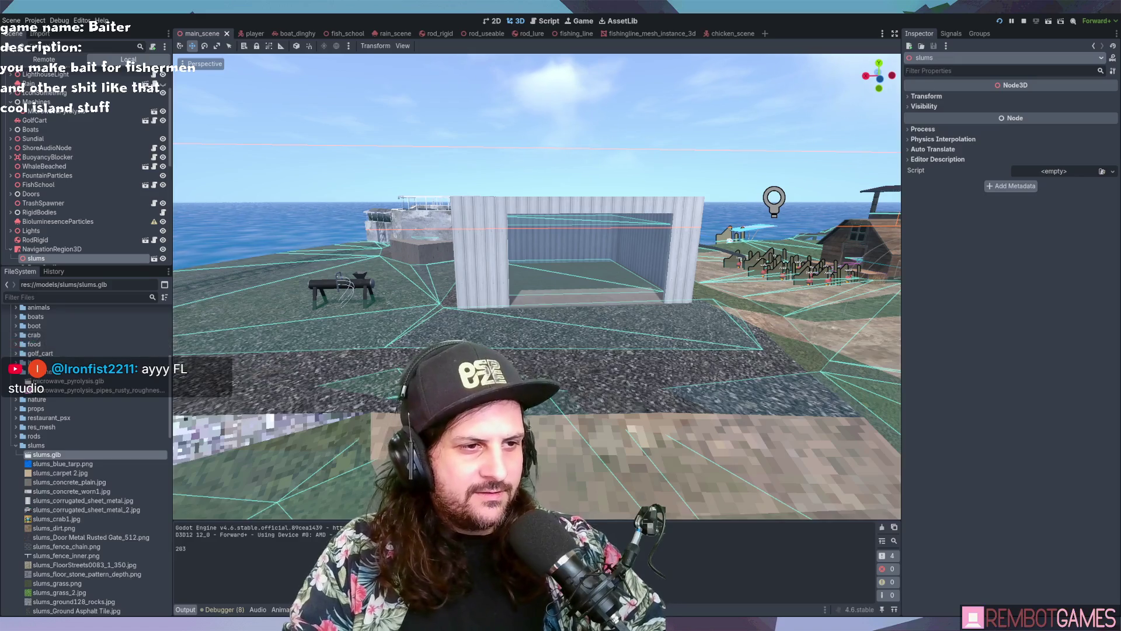
double_click(41, 457)
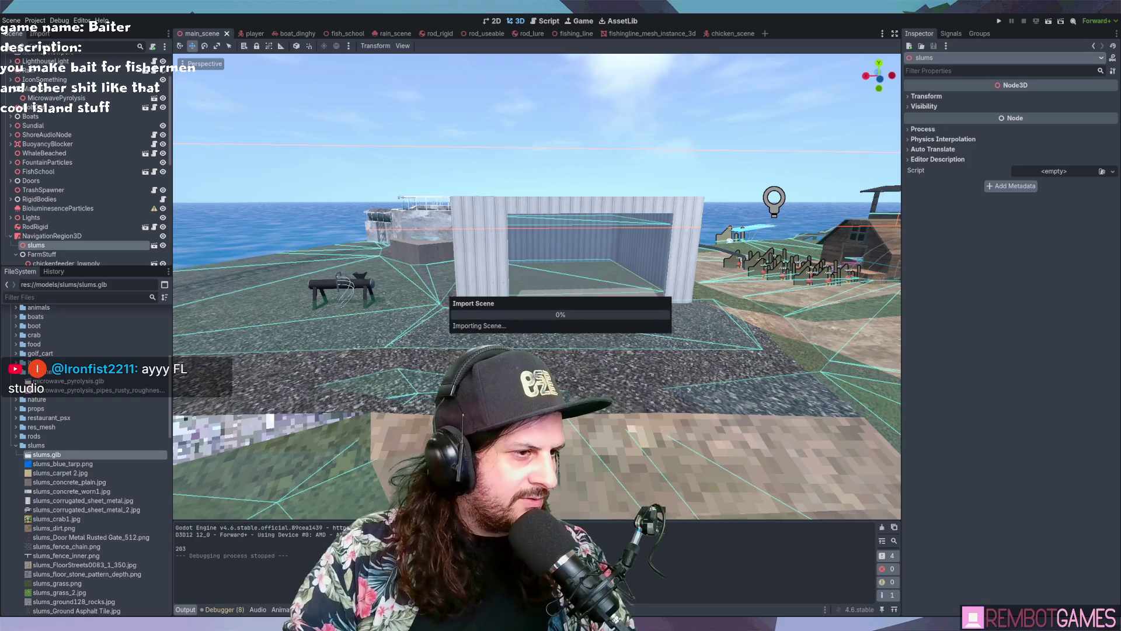
left_click(52, 236)
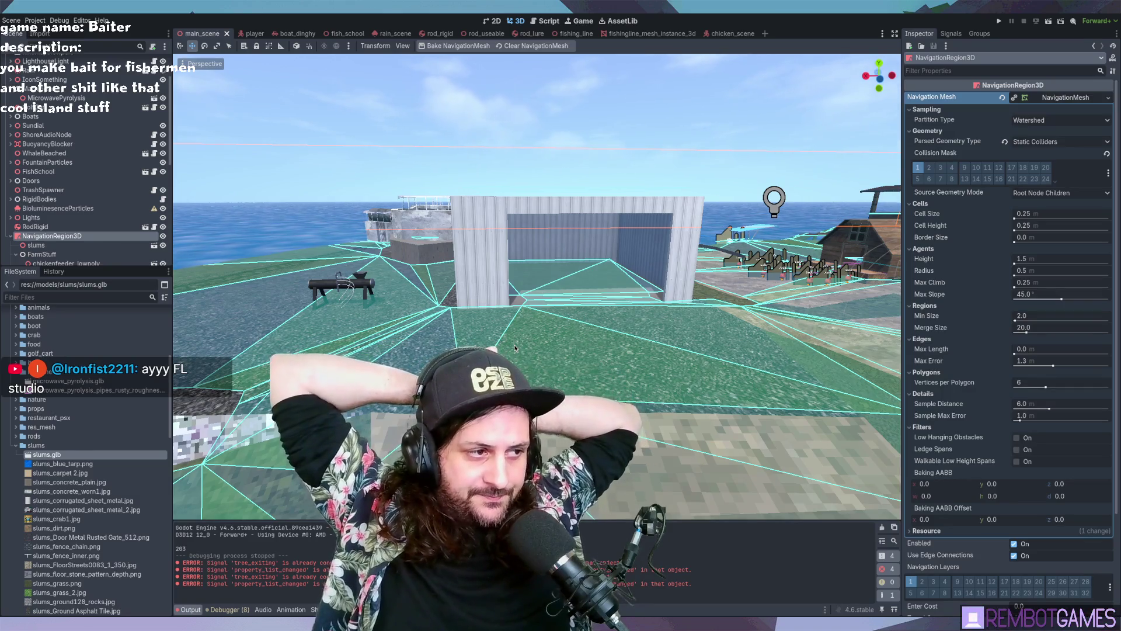
scroll(513, 240, "down", 3)
Step: Move the MicrowavePyrolysis machine along X and into place on the shed floor
mouse_move(513, 241)
middle_mouse_down()
mouse_move(612, 255)
mouse_move(567, 223)
mouse_move(408, 318)
mouse_move(327, 309)
middle_mouse_up()
left_click(409, 319)
left_click_drag(327, 308, 514, 251)
key("f")
middle_click_drag(551, 288, 589, 248)
key("g")
left_click(531, 210)
mouse_move(531, 210)
middle_mouse_down()
mouse_move(540, 216)
mouse_move(532, 222)
mouse_move(293, 205)
middle_mouse_up()
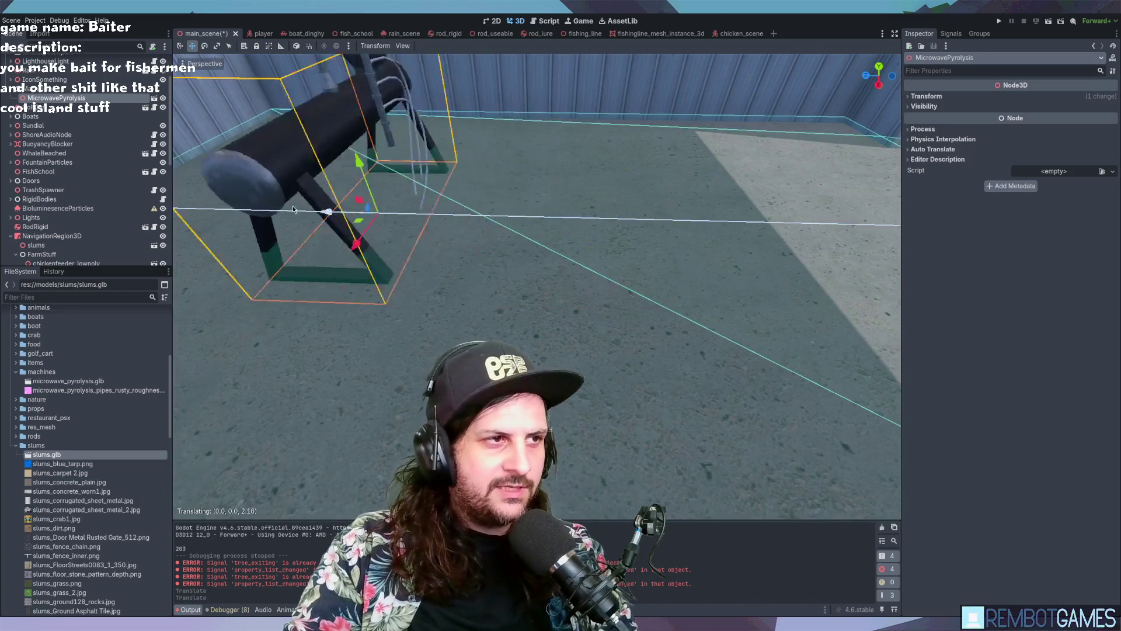
left_click_drag(292, 205, 283, 204)
mouse_move(283, 204)
middle_mouse_down()
mouse_move(368, 196)
mouse_move(483, 275)
mouse_move(514, 281)
middle_mouse_up()
left_click(490, 284)
scroll(488, 269, "down", 5)
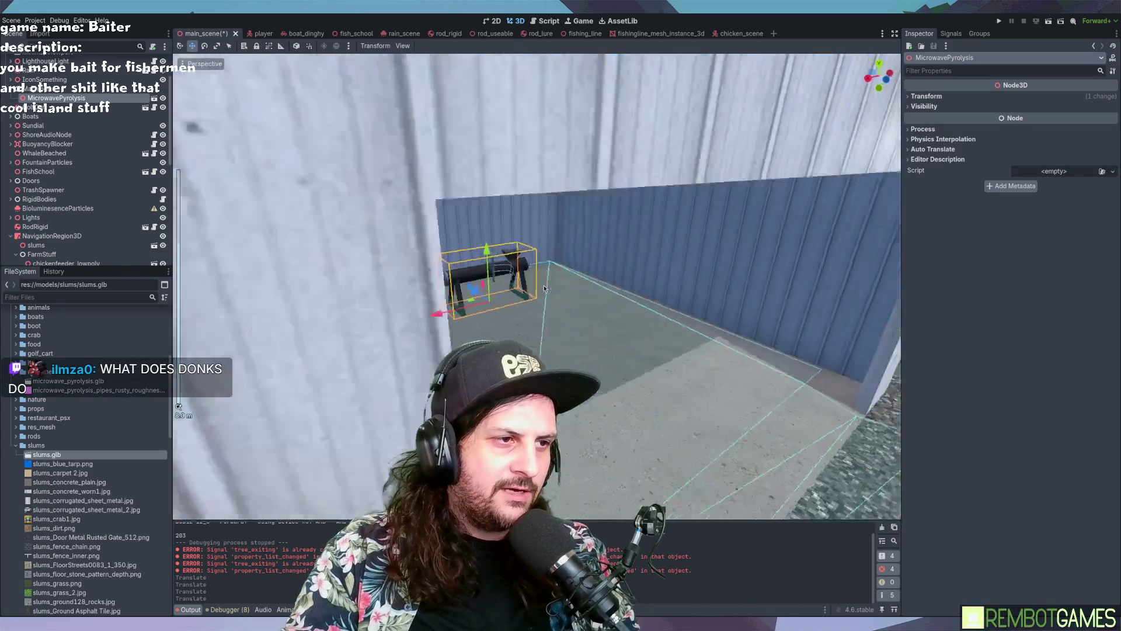
scroll(513, 275, "up", 3)
Step: Save main_scene and run the game to test the shed
key("ctrl+s")
scroll(517, 285, "down", 10)
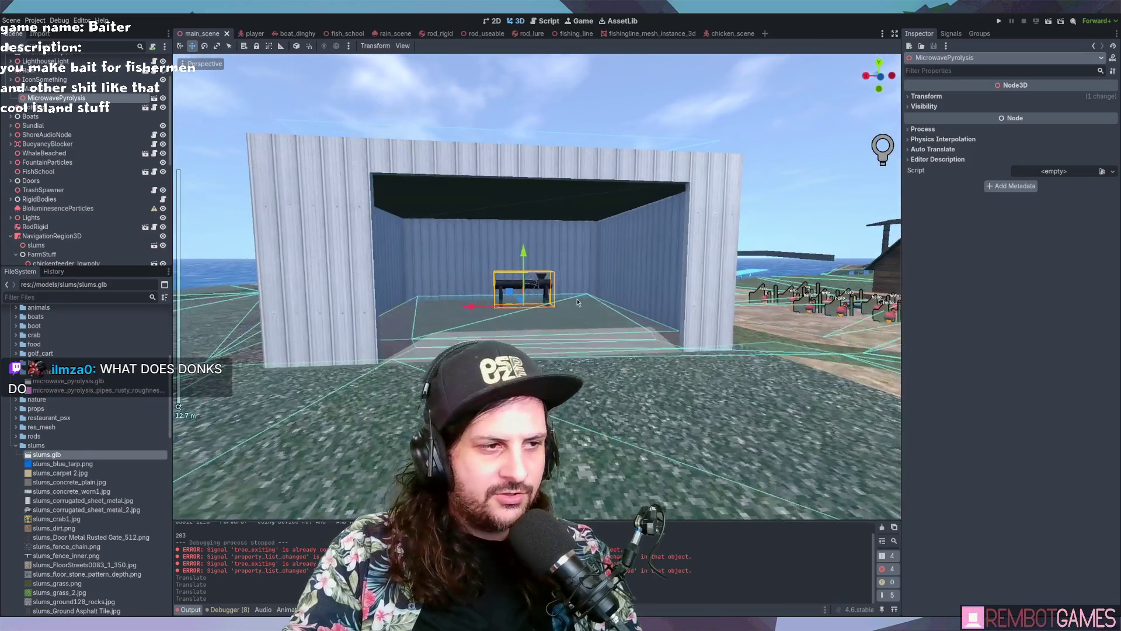
middle_click_drag(577, 302, 591, 306)
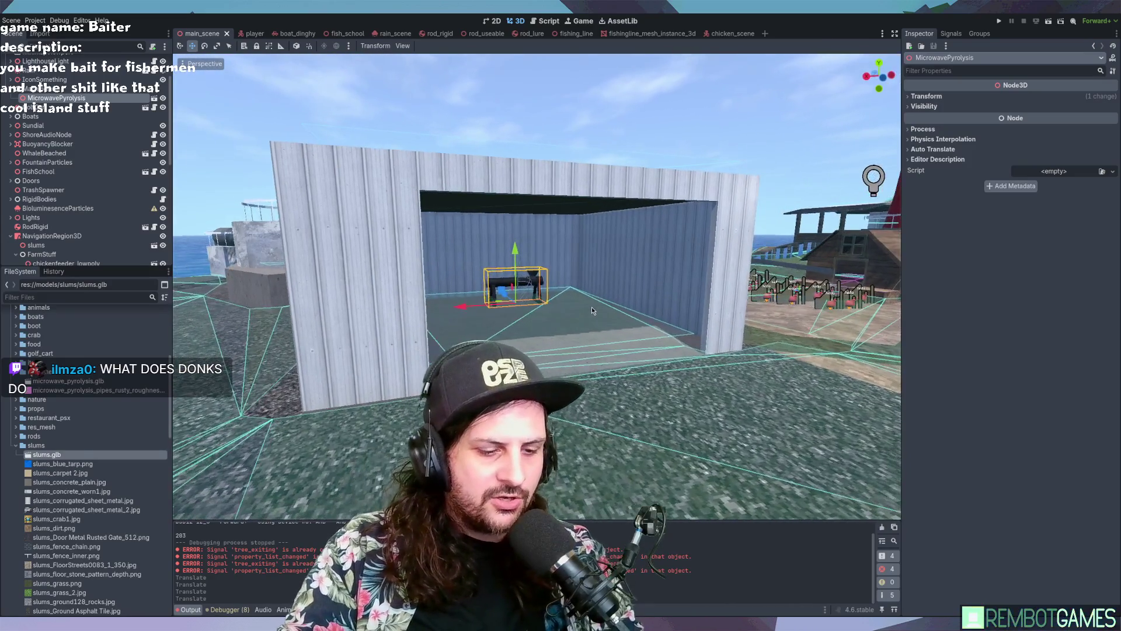
key("F5")
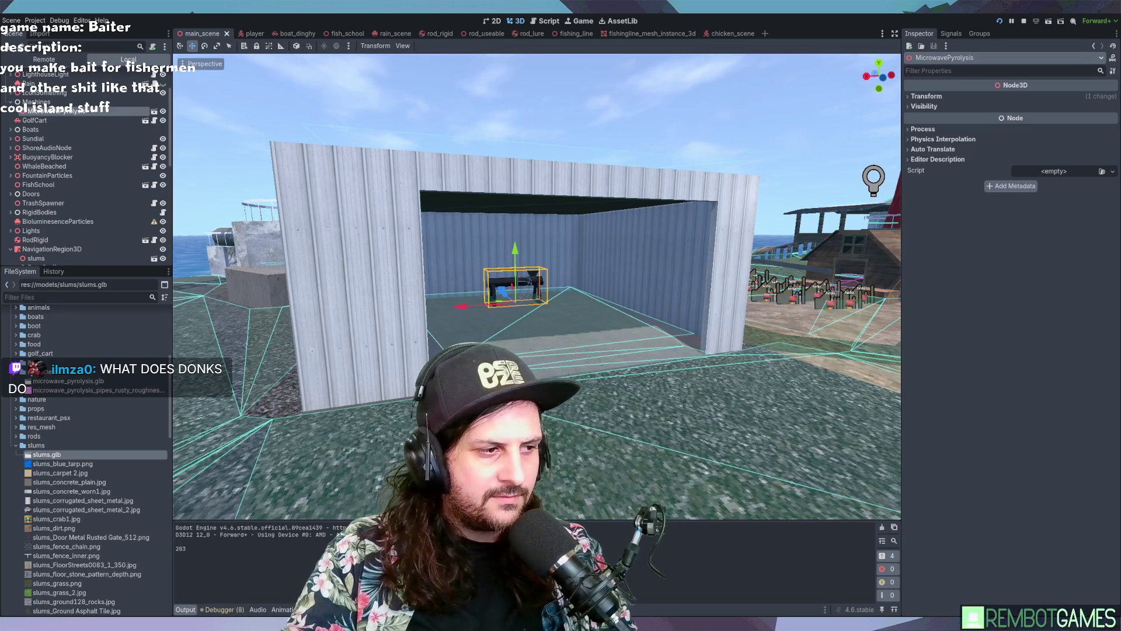
Step: Walk the player into the shed, back out, and along its side toward the sea
key("w")
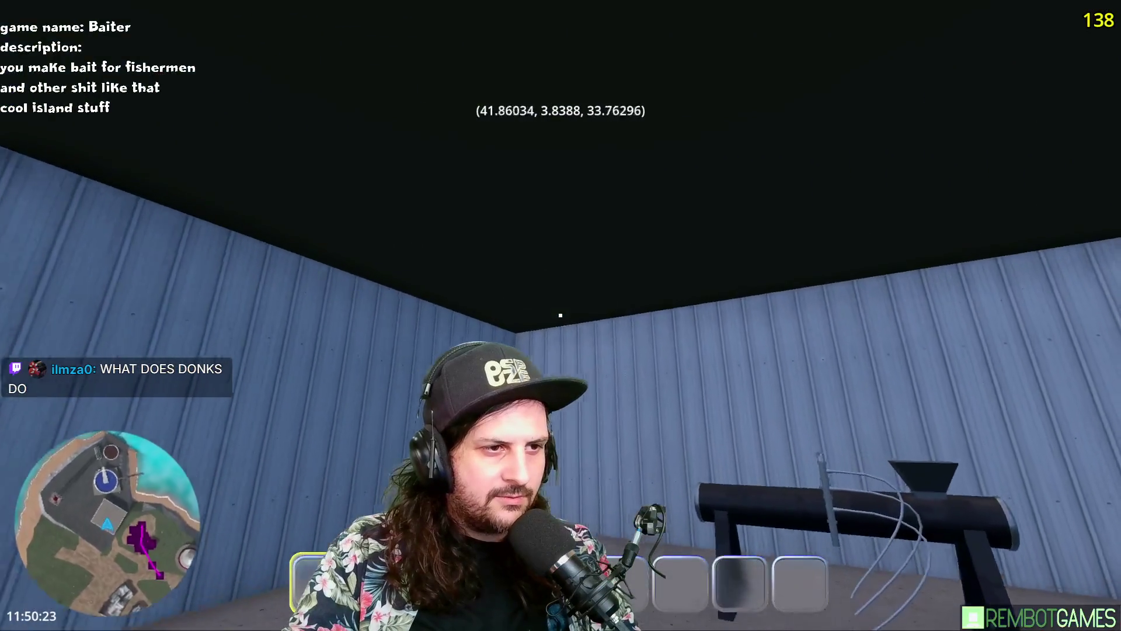
key("w")
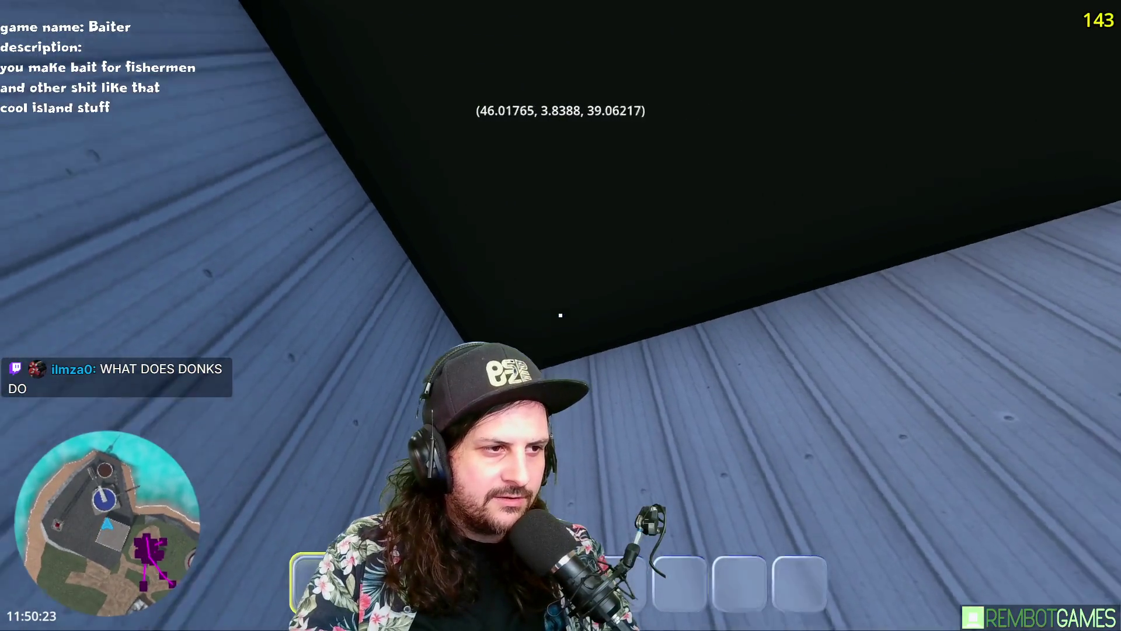
key("w")
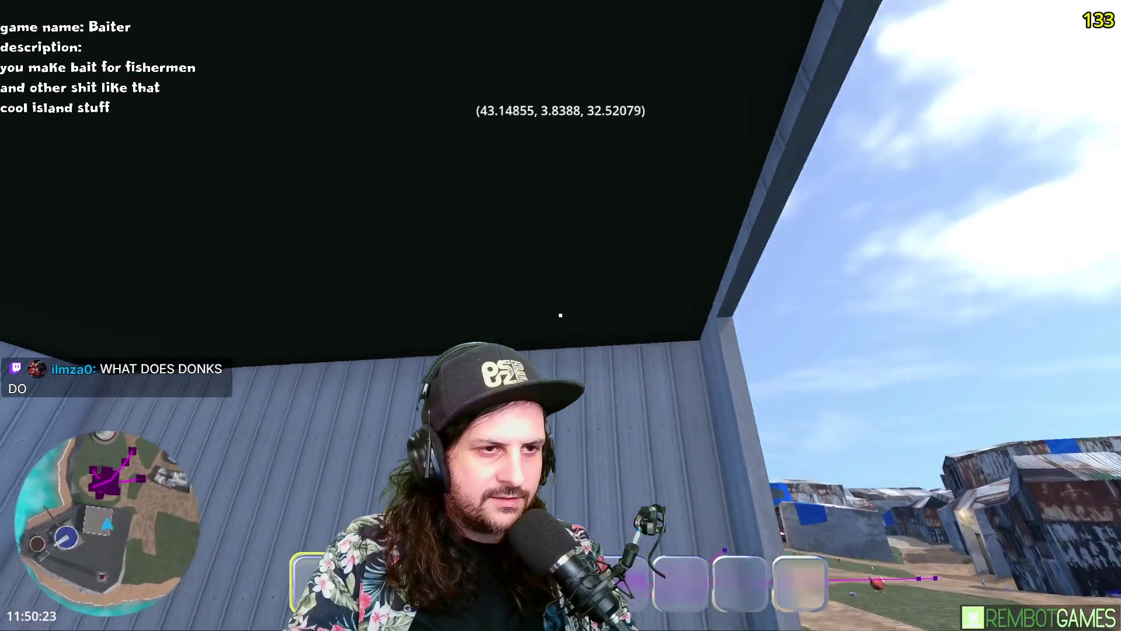
key("s")
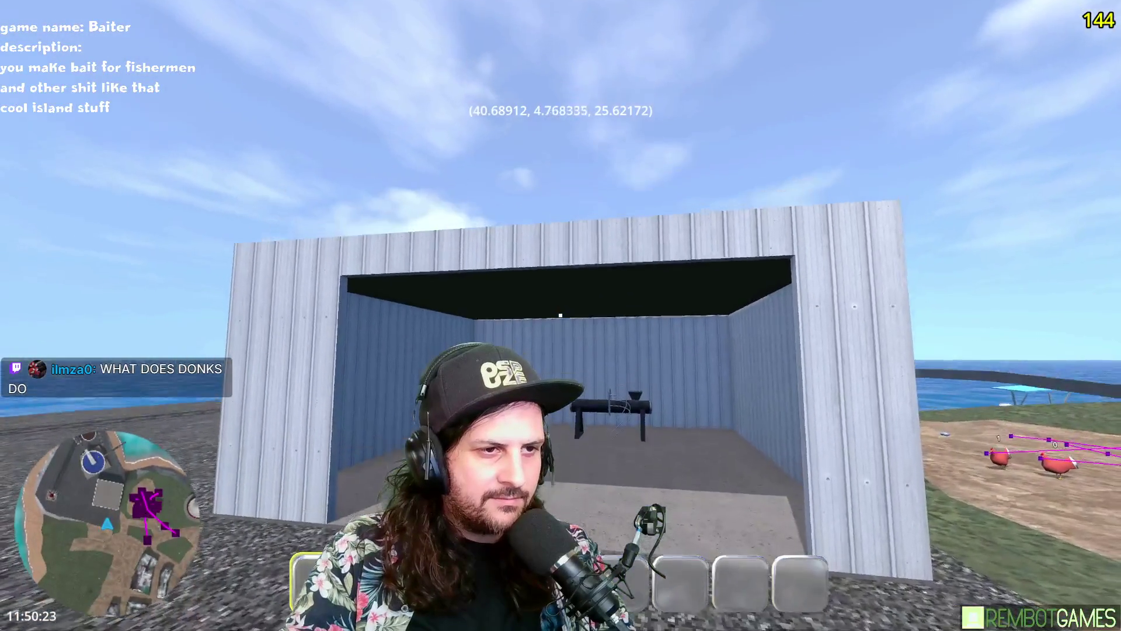
key("w")
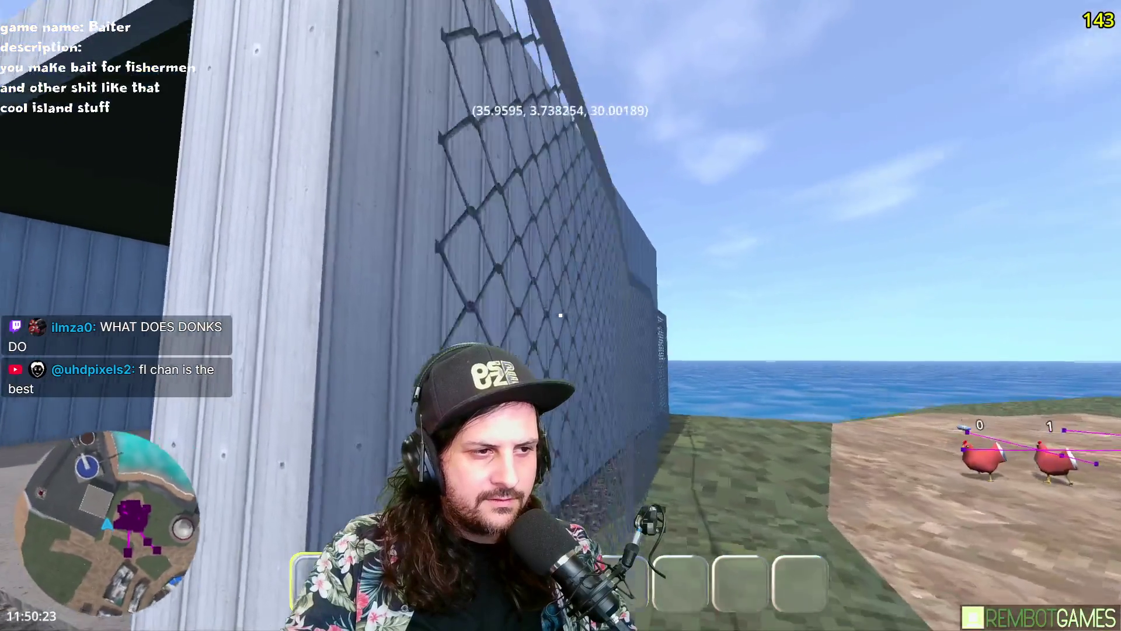
key("w")
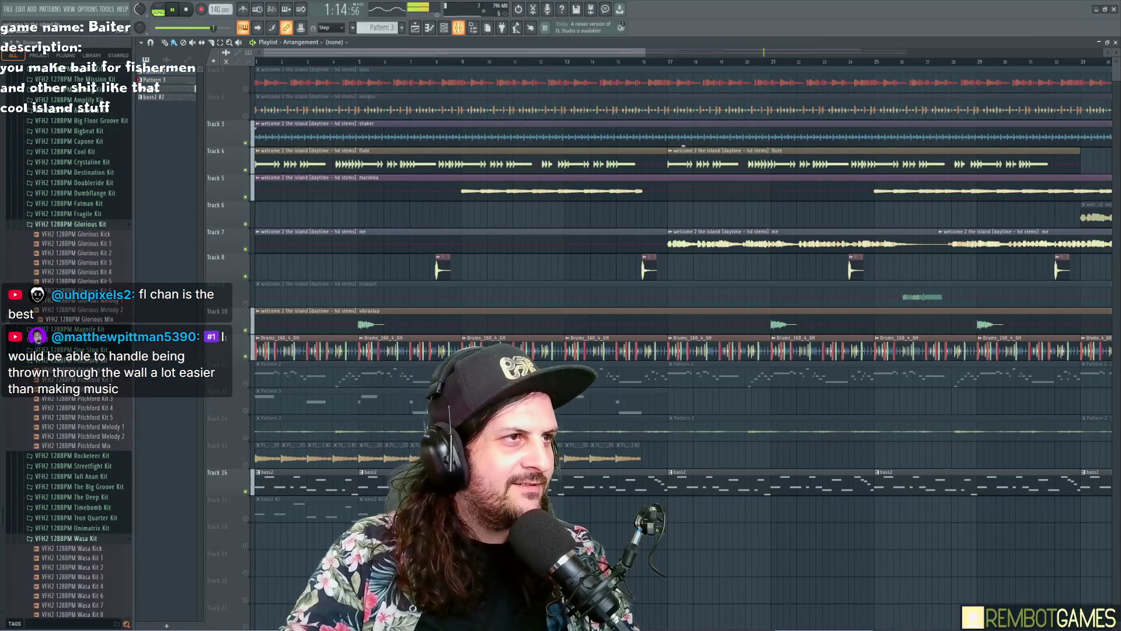
Step: Play the 'welcome 2 the island' arrangement and open the Mixer
left_click(459, 27)
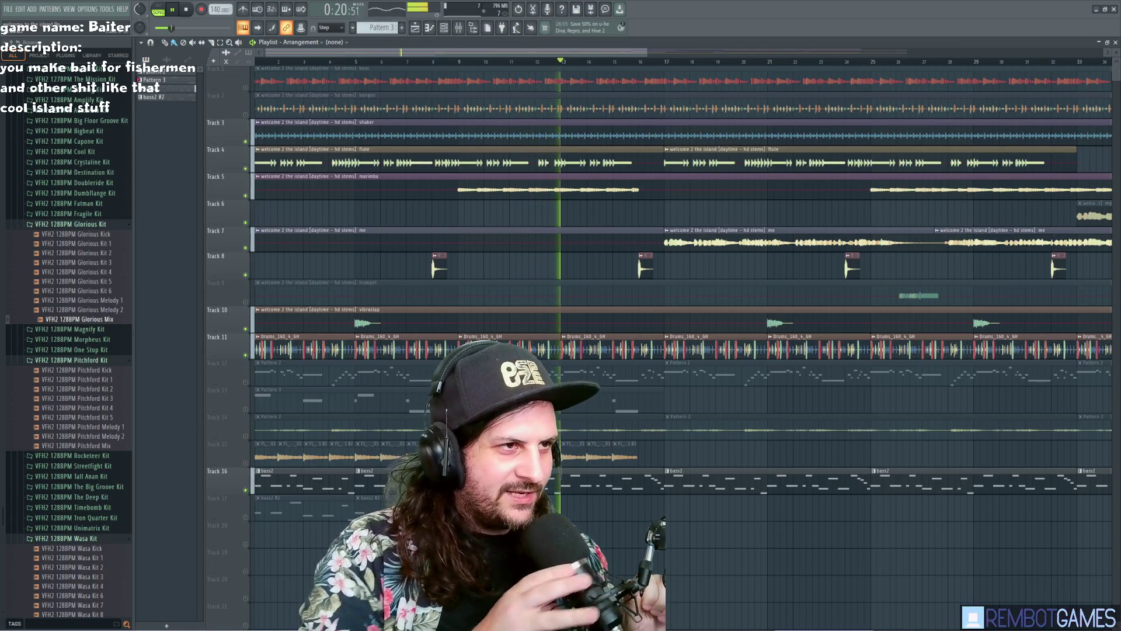
key("F9")
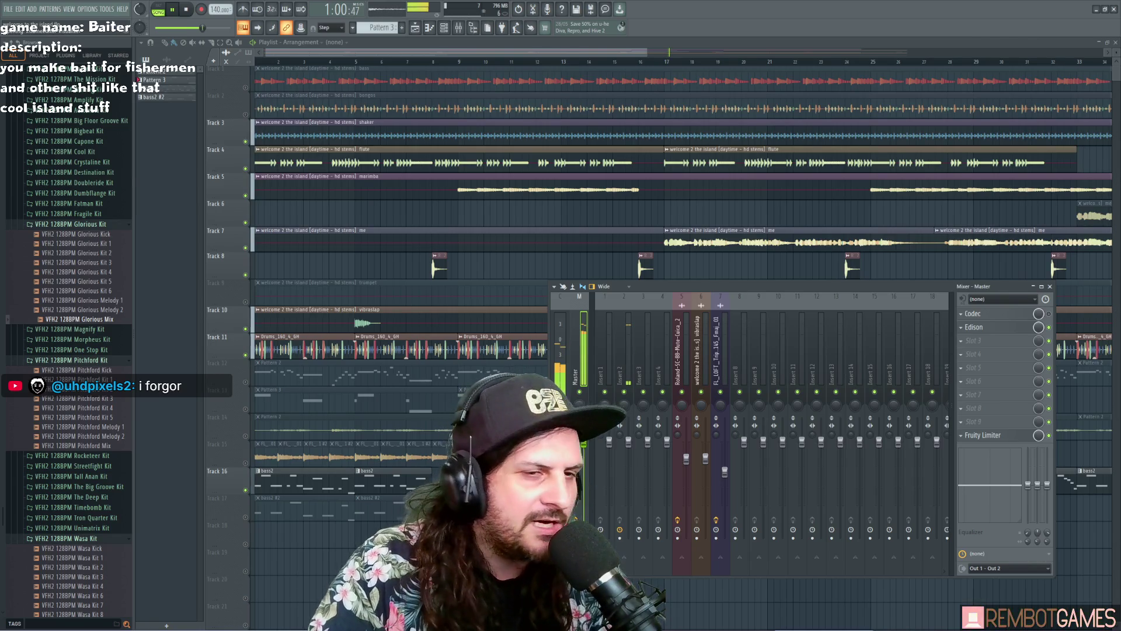
Step: Move the ZGameEditor Visualizer window higher and review its Surface and Main settings
mouse_move(351, 154)
left_mouse_down()
mouse_move(398, 108)
mouse_move(368, 113)
mouse_move(379, 115)
left_mouse_up()
left_click(366, 129)
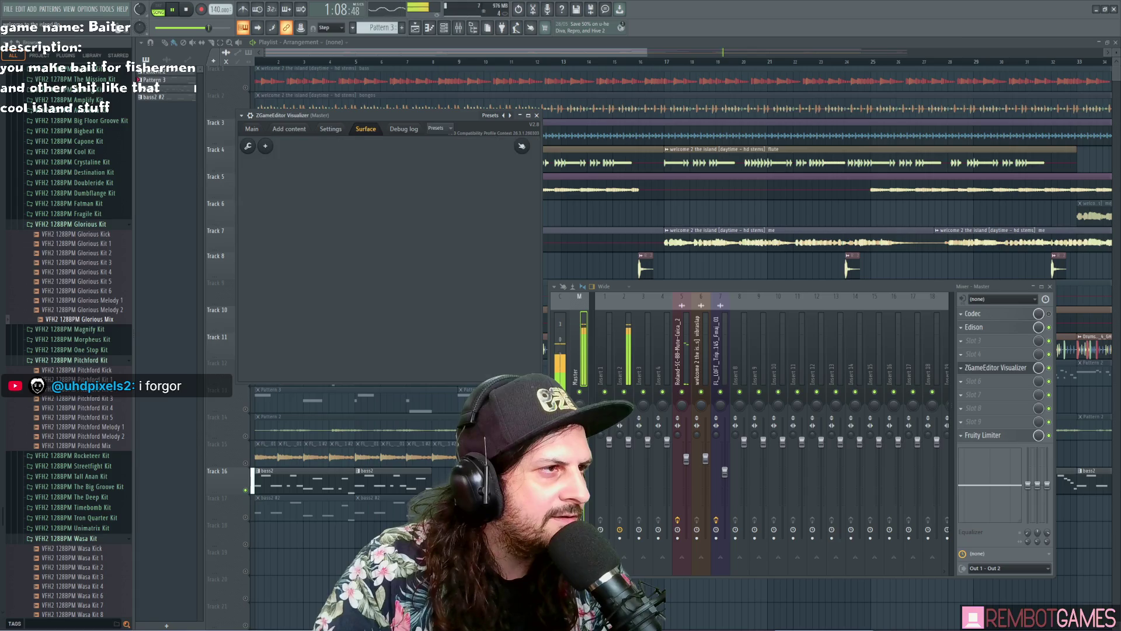
left_click(251, 129)
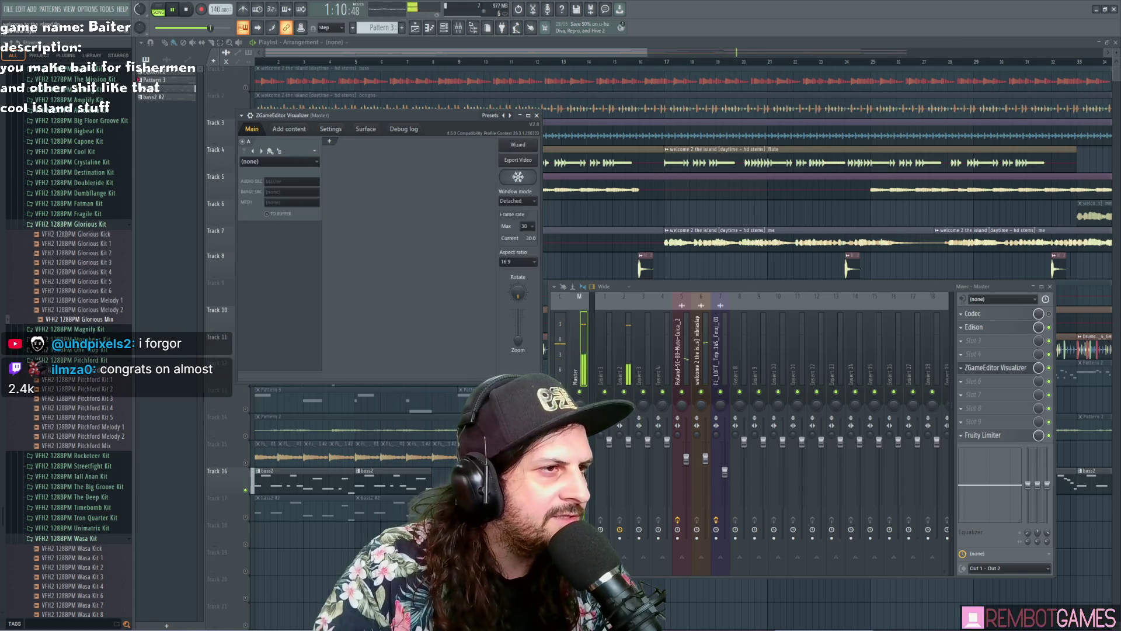
scroll(517, 200, "up", 1)
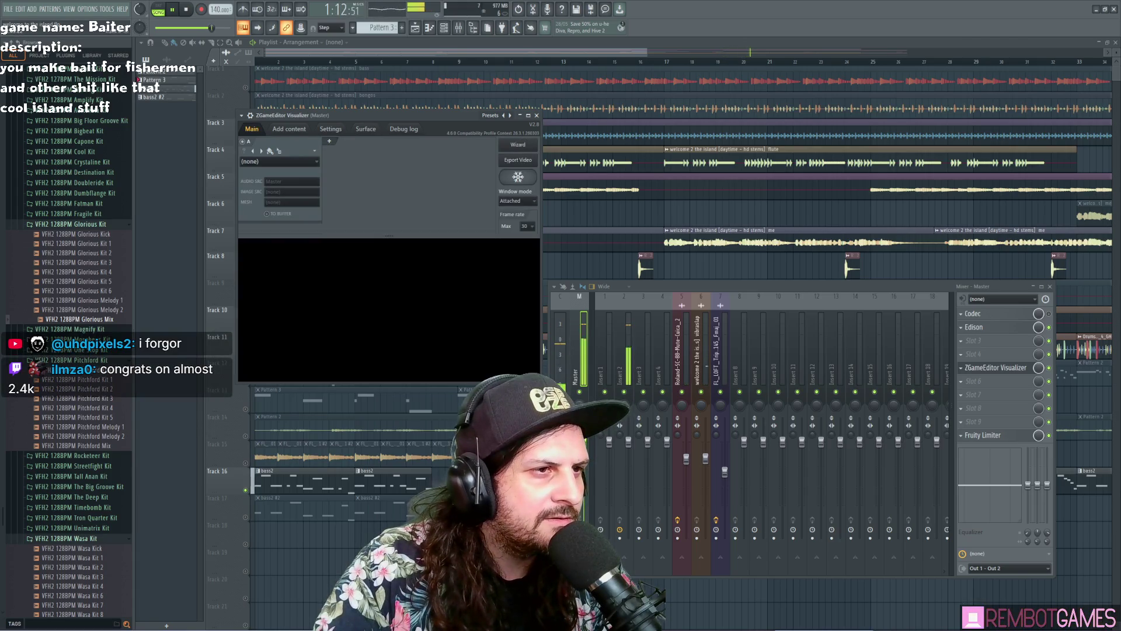
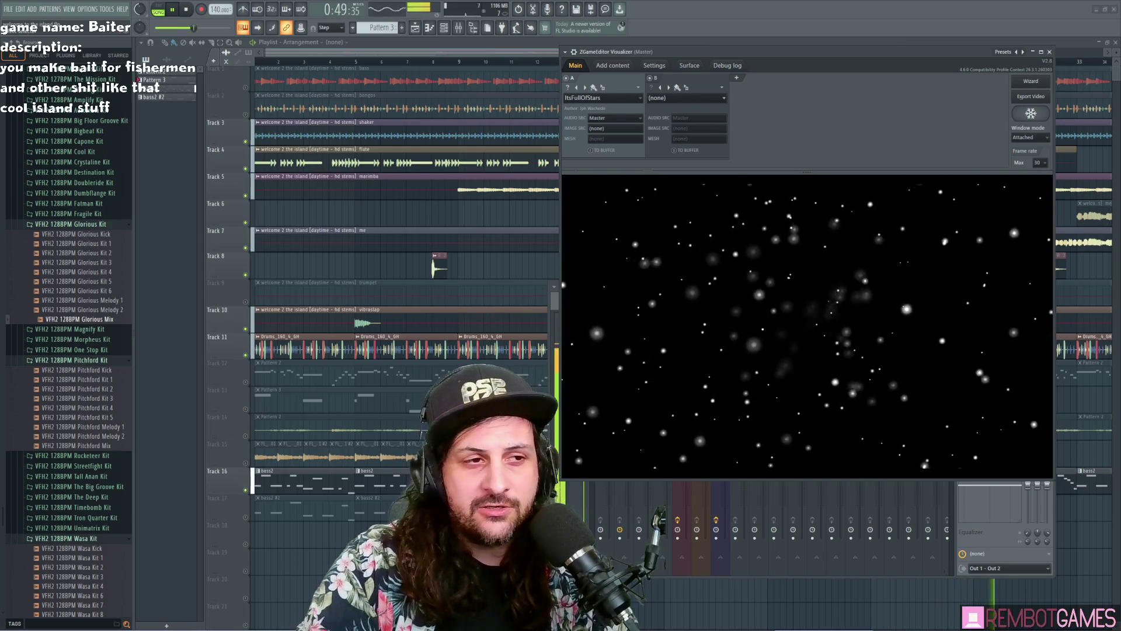
Step: Shift the ZGameEditor Visualizer window left and down, and add BugTails as layer B
left_click_drag(672, 51, 644, 87)
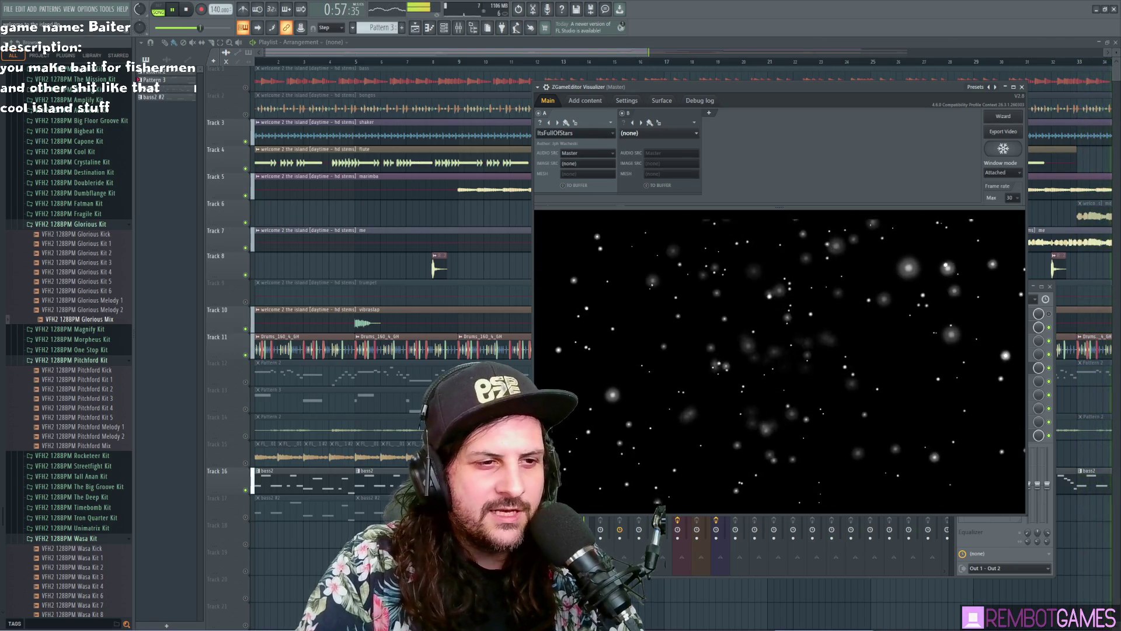
left_click_drag(671, 86, 646, 86)
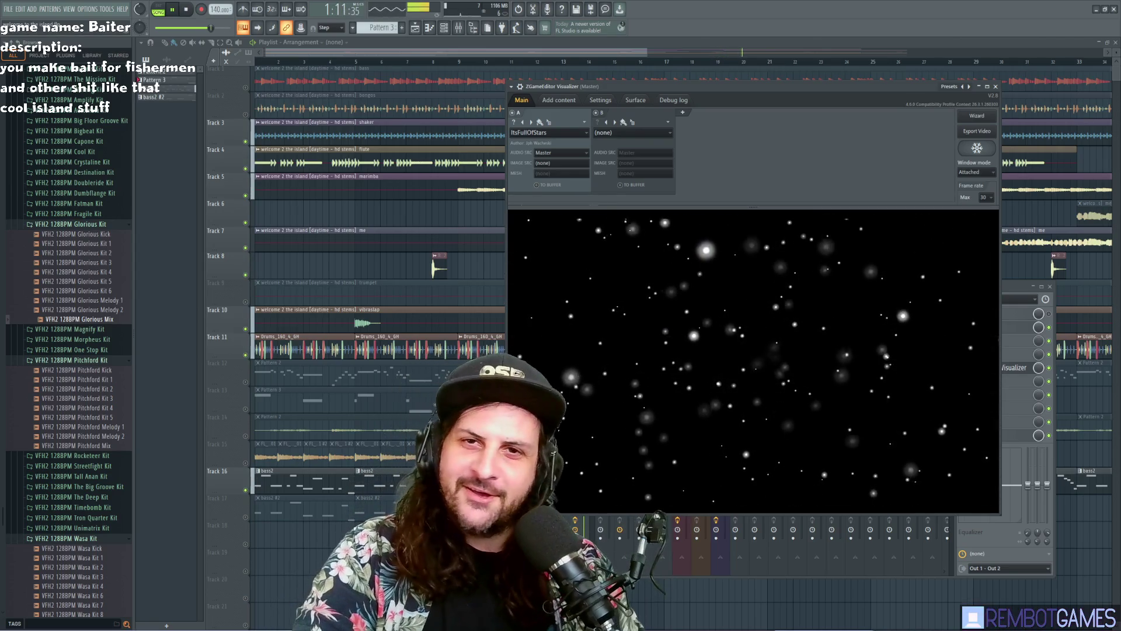
left_click_drag(642, 87, 618, 88)
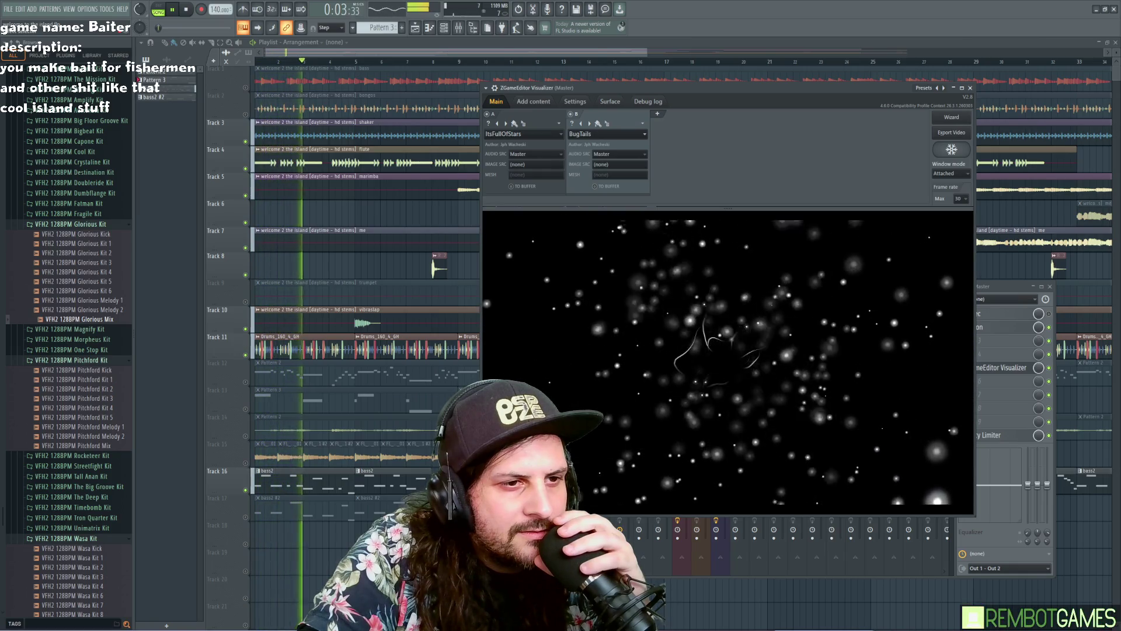
left_click(657, 113)
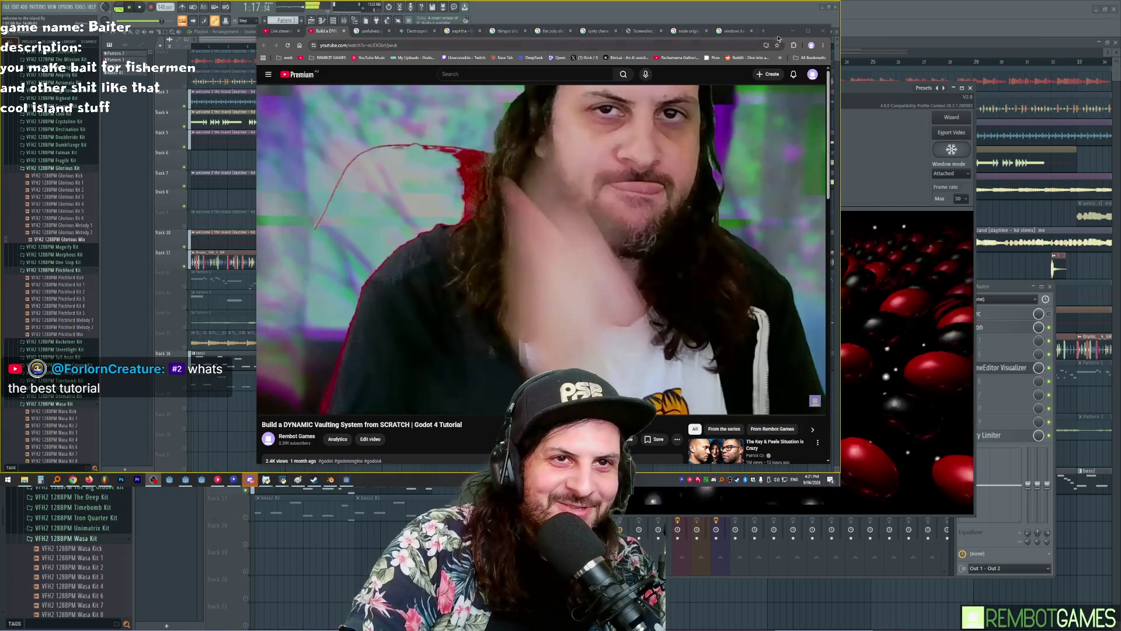
Step: Move the browser showing the Godot vaulting tutorial up and left into view
mouse_move(779, 38)
left_mouse_down()
mouse_move(753, 30)
mouse_move(767, 30)
left_mouse_up()
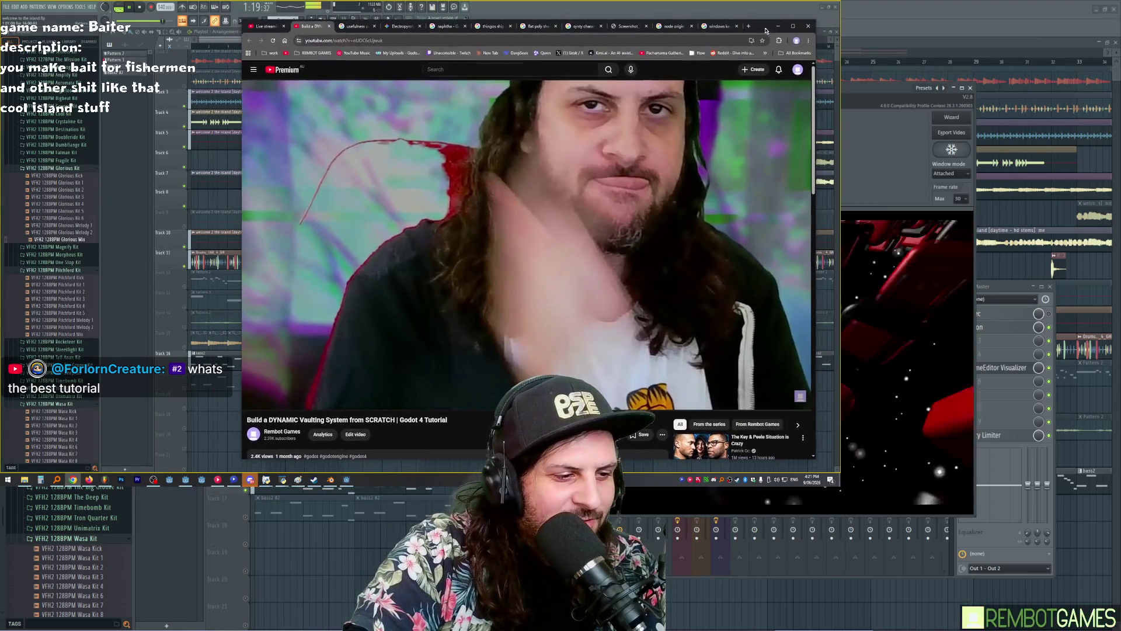
Step: Play and pause the Godot vaulting tutorial a few times, then return to FL Studio
left_click(590, 220)
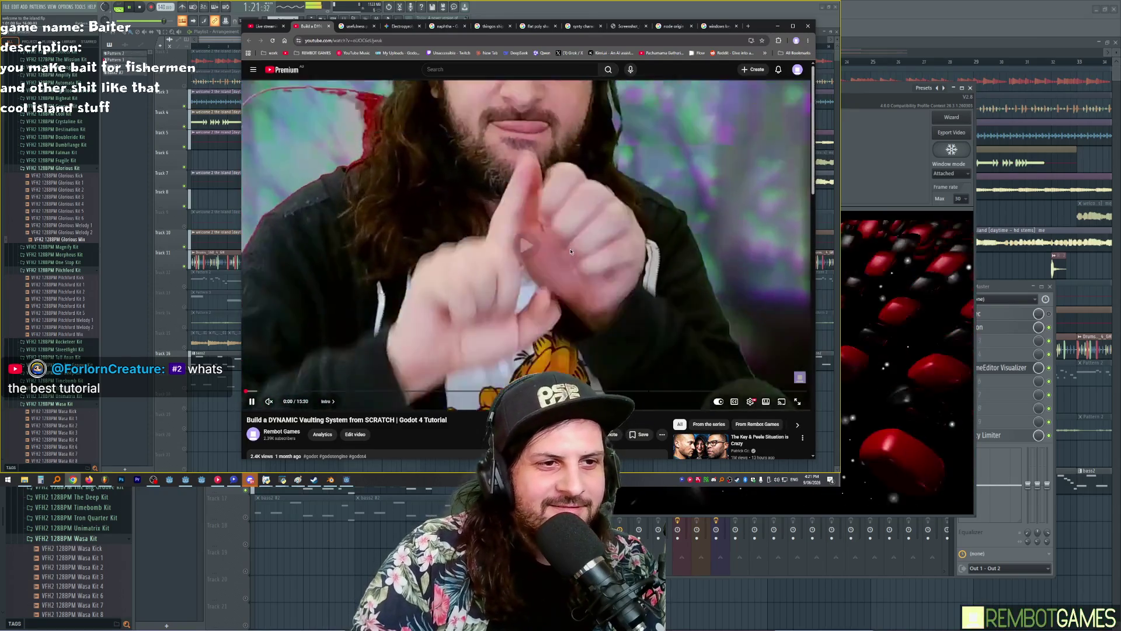
left_click(604, 173)
left_click(605, 172)
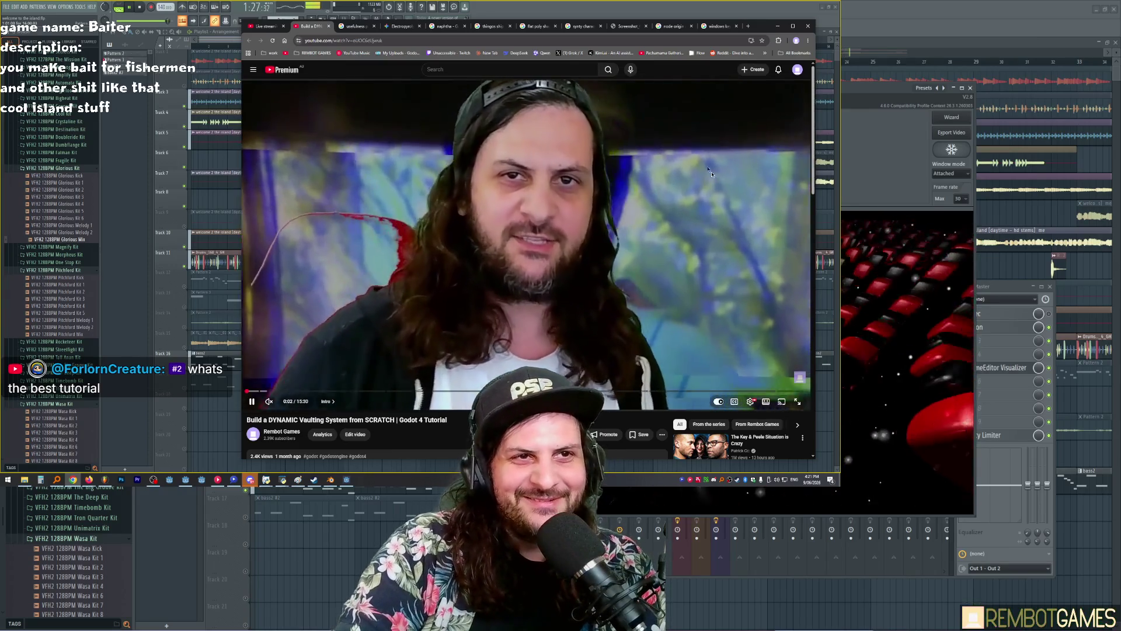
left_click(735, 188)
key("alt+Tab")
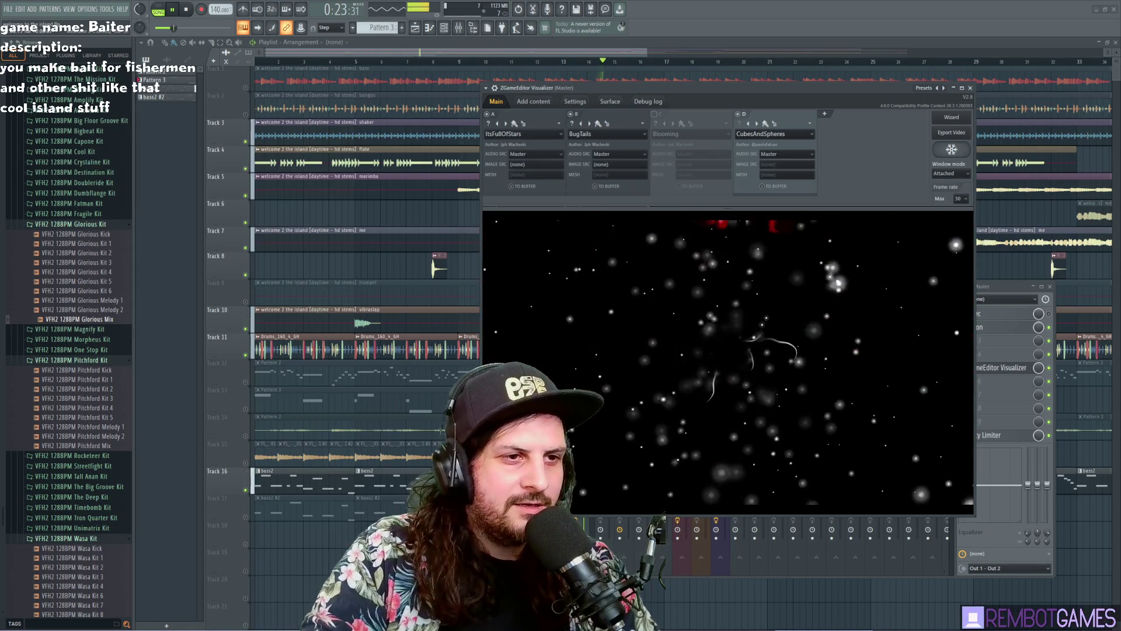
Step: Set visualizer layer D's audio source to Insert 2, reposition the window, and close it
left_click_drag(555, 88, 540, 112)
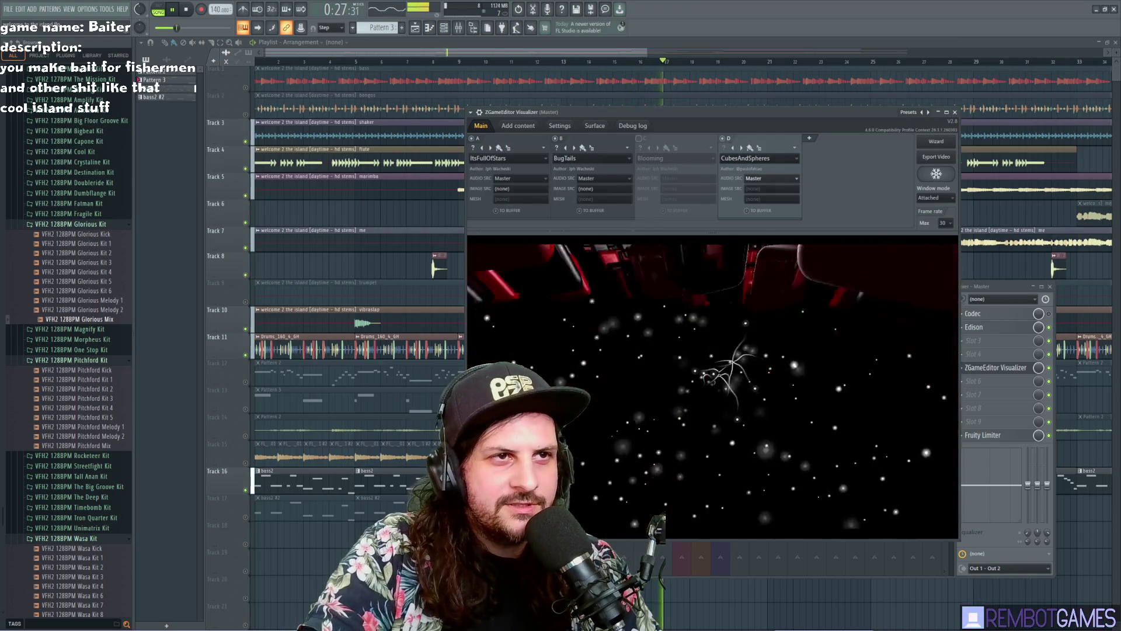
left_click(771, 178)
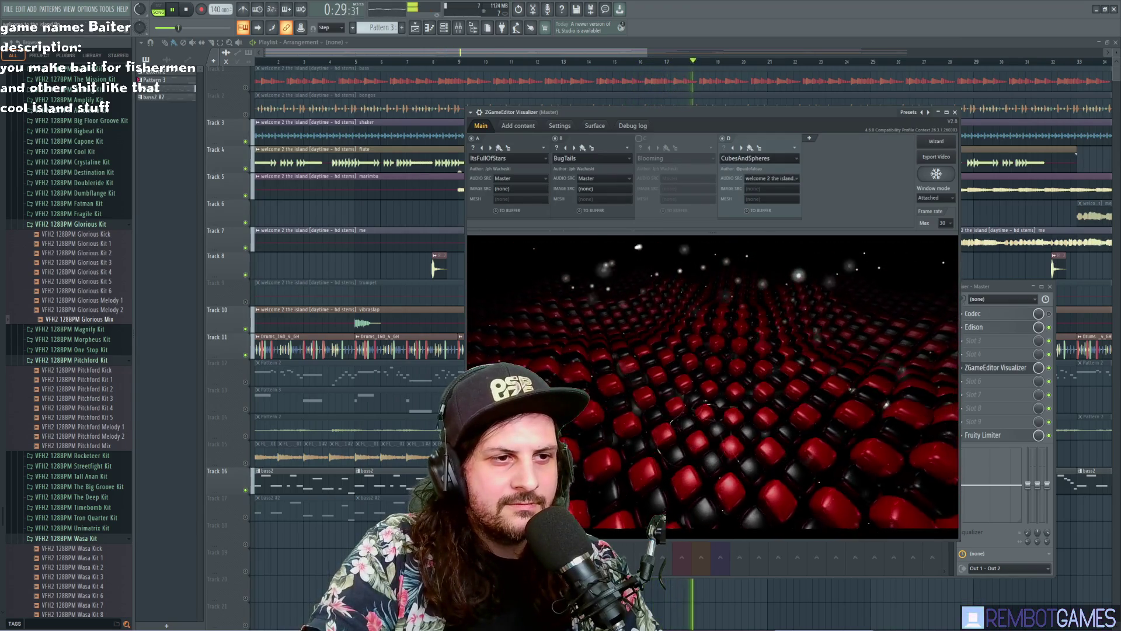
mouse_move(539, 112)
left_mouse_down()
mouse_move(706, 110)
mouse_move(798, 143)
mouse_move(861, 392)
mouse_move(707, 119)
left_mouse_up()
scroll(937, 184, "up", 2)
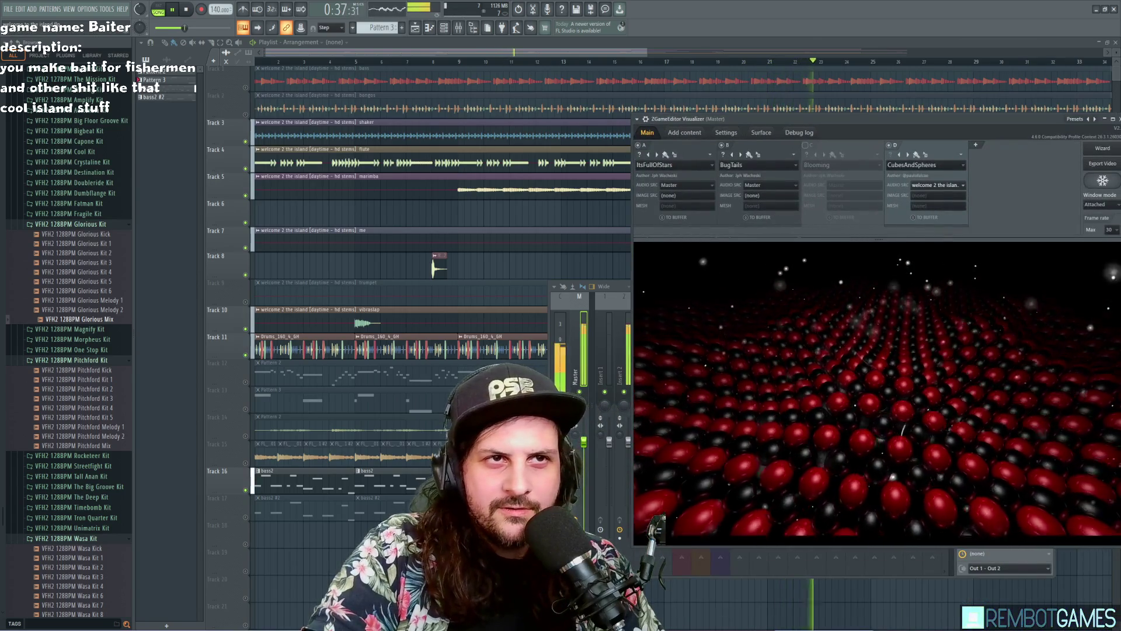
left_click_drag(700, 119, 643, 70)
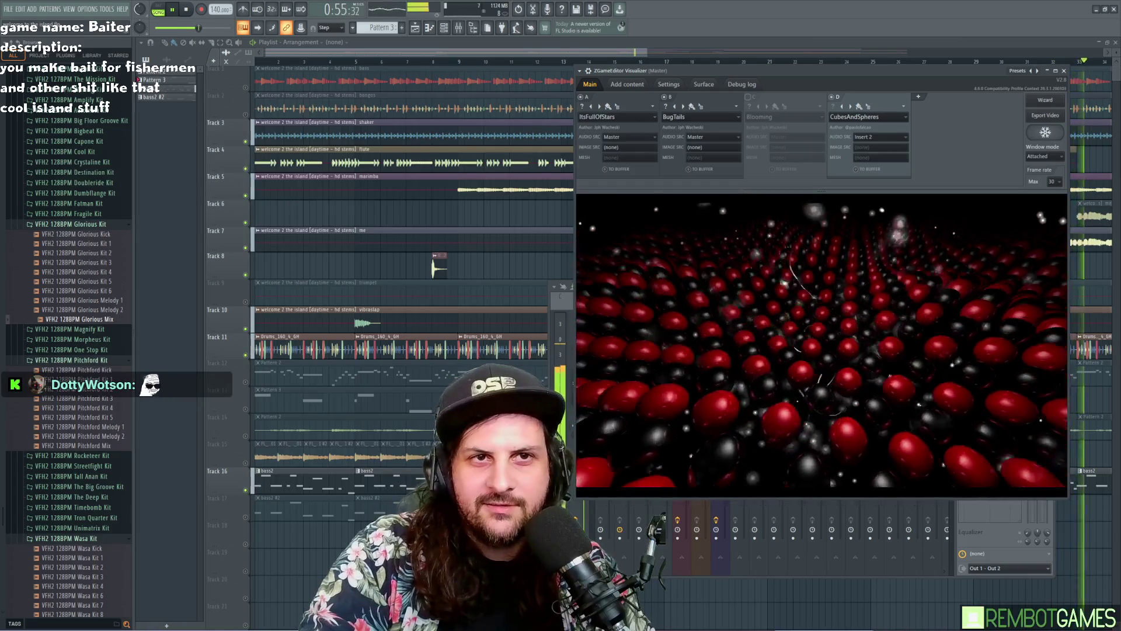
left_click_drag(1064, 70, 1032, 72)
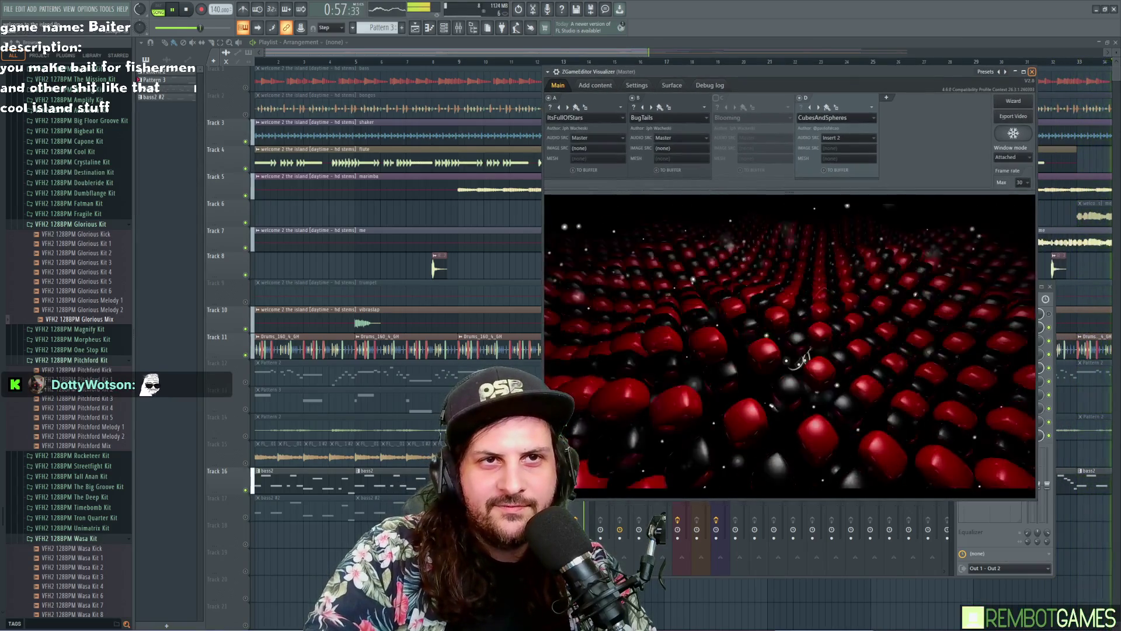
left_click(1032, 71)
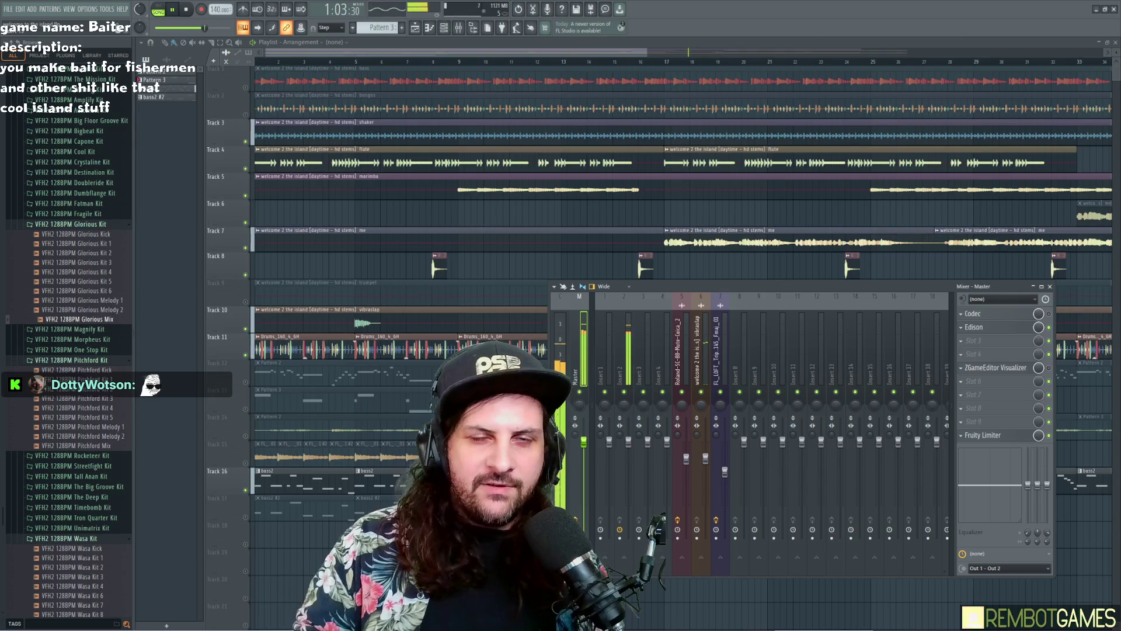
Step: Close the Mixer with F9 and switch to the running Baiter game
key("F9")
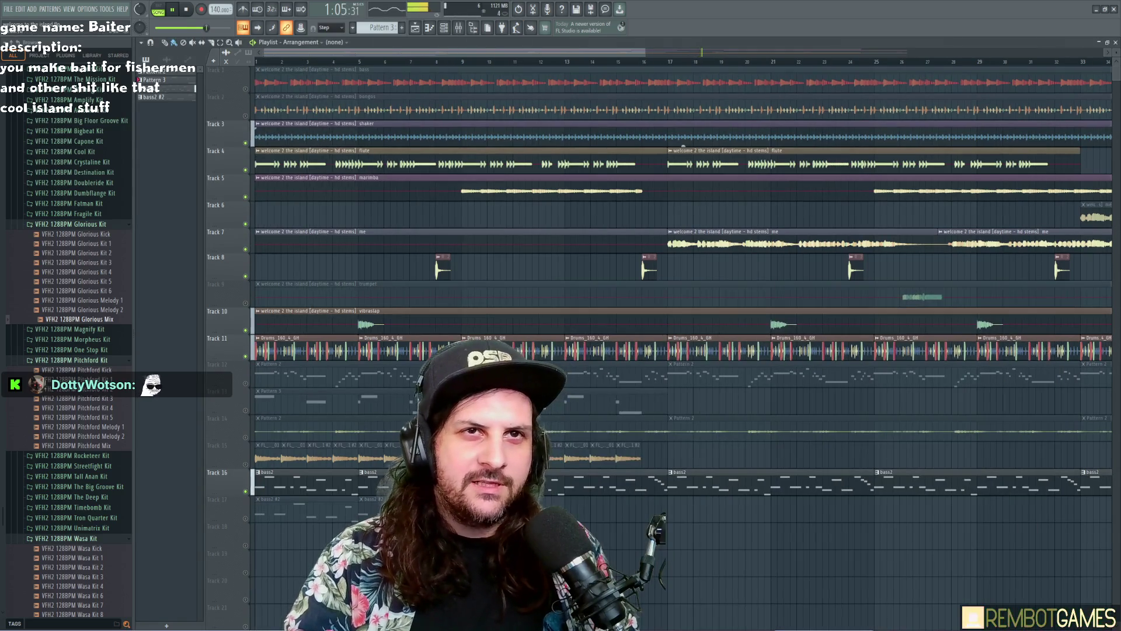
key("alt+Tab")
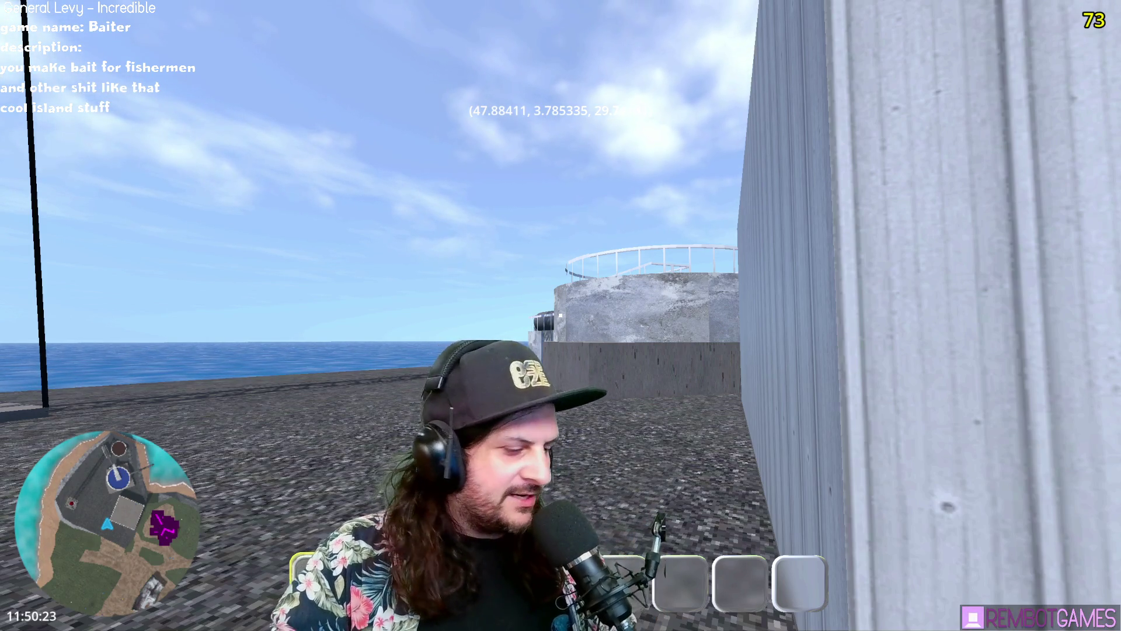
Step: Restart the Baiter game and walk around the bait machine inside the shed
key("alt+Tab")
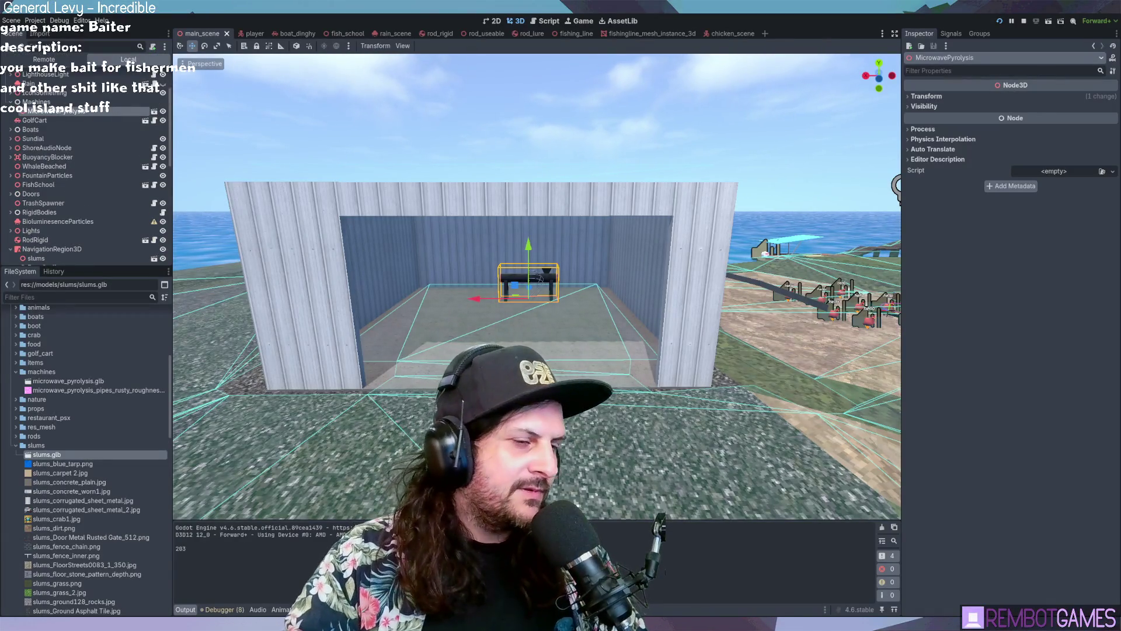
key("alt+Tab")
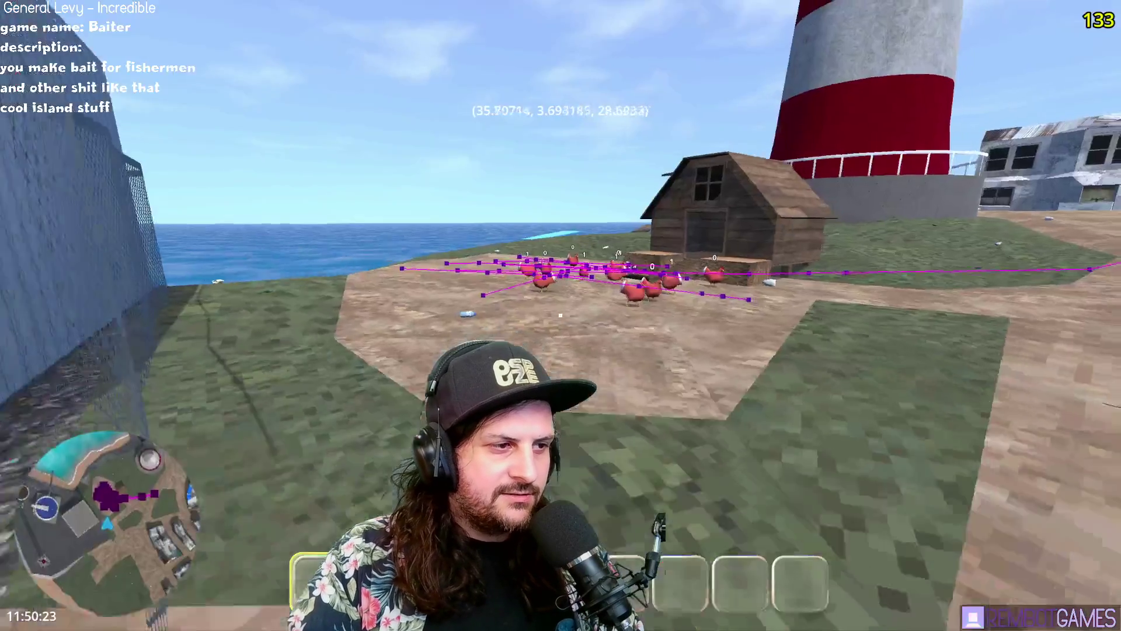
key("w")
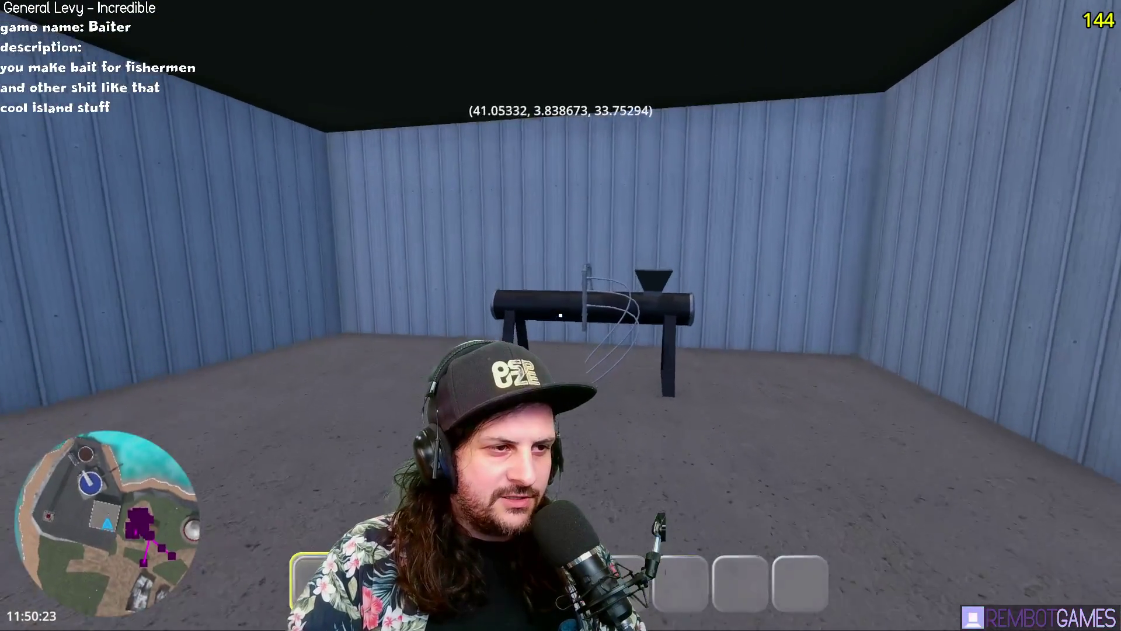
key("a")
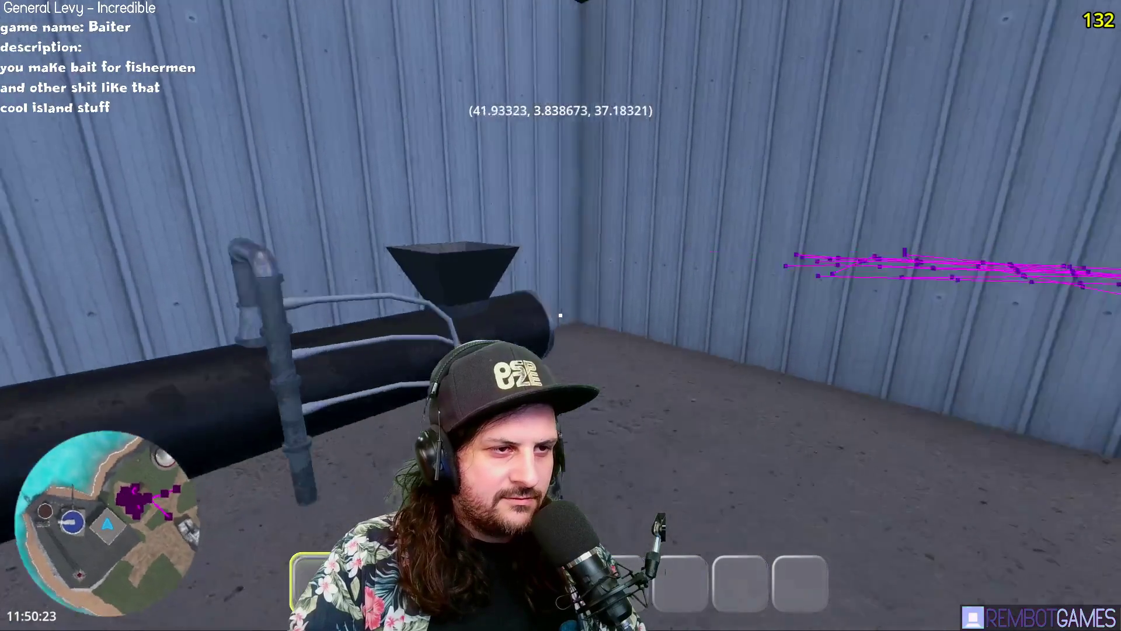
key("w")
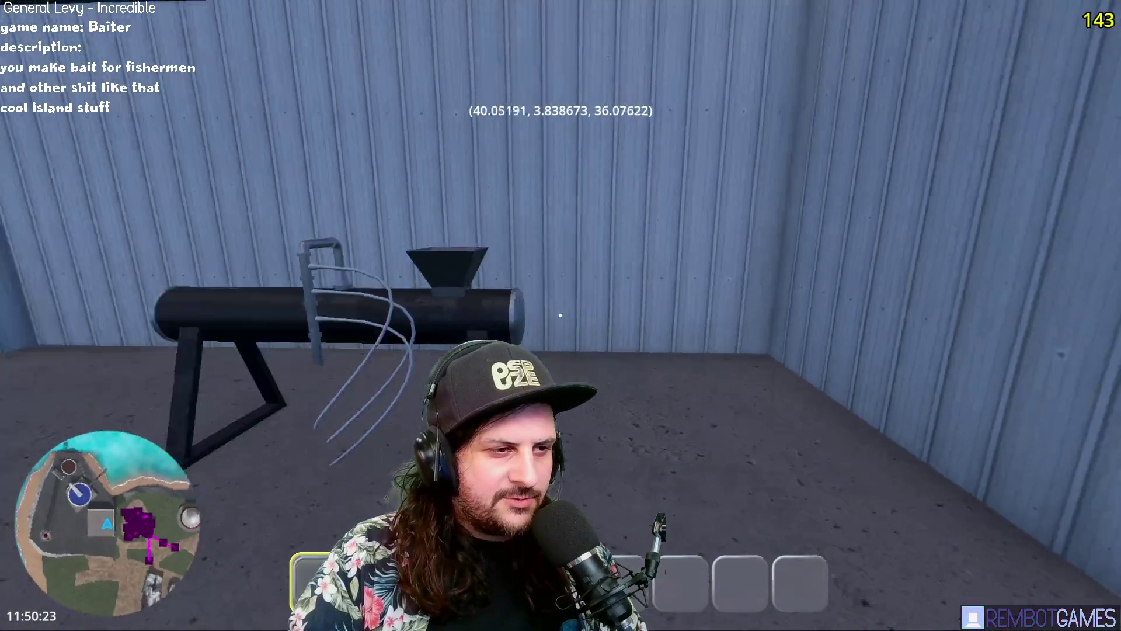
key("s")
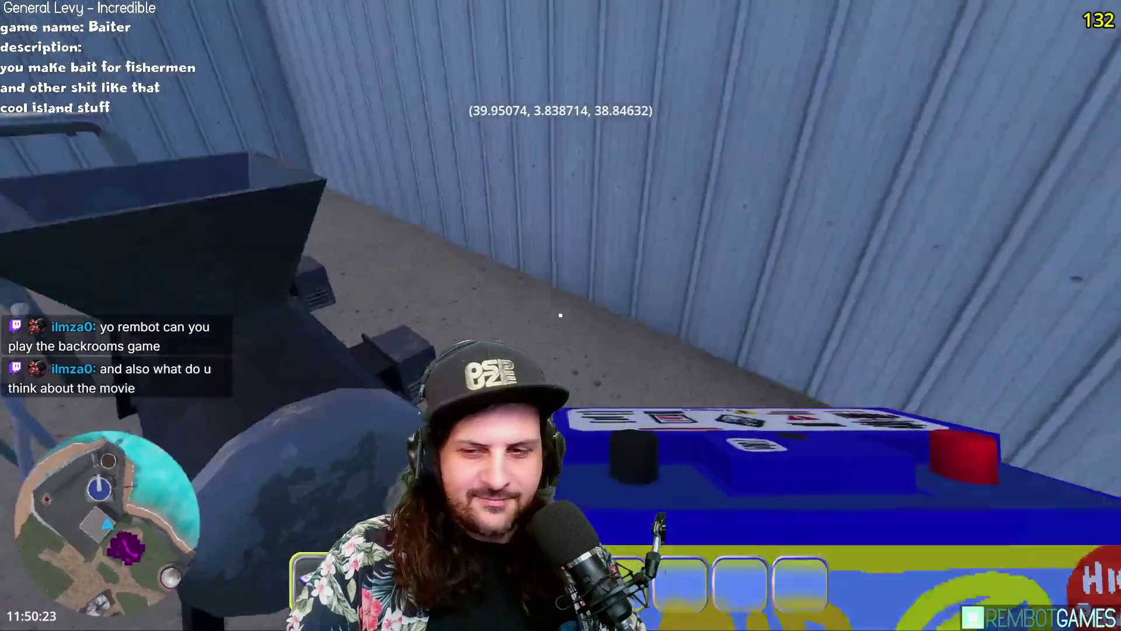
Step: Walk out of the shed toward the lighthouse and drop the yellow box
key("w")
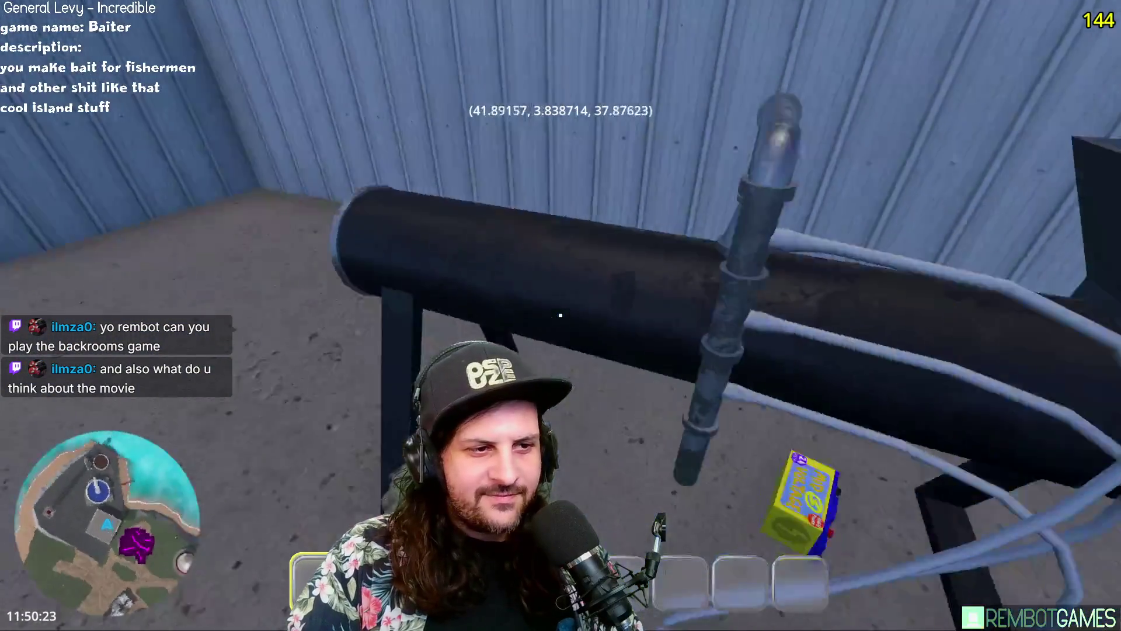
key("w")
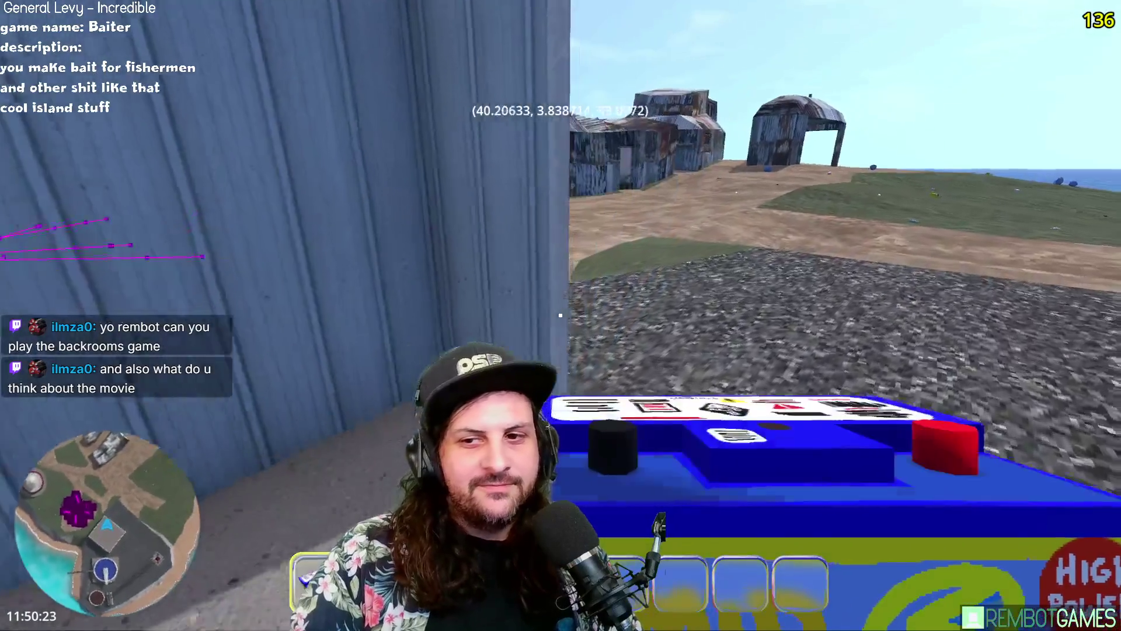
key("w")
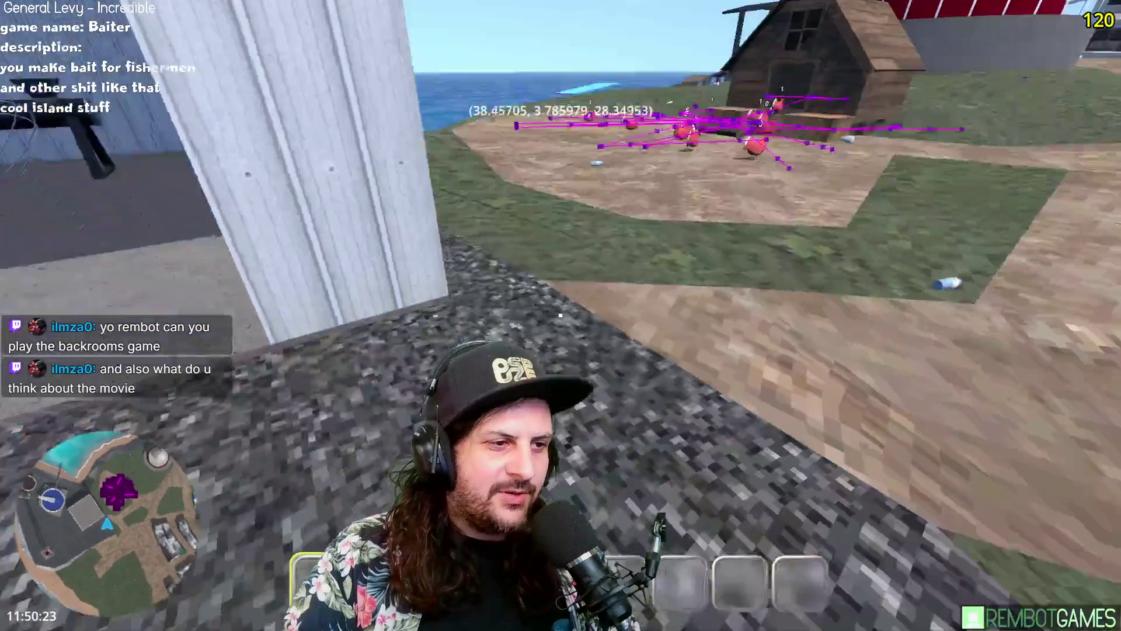
key("w")
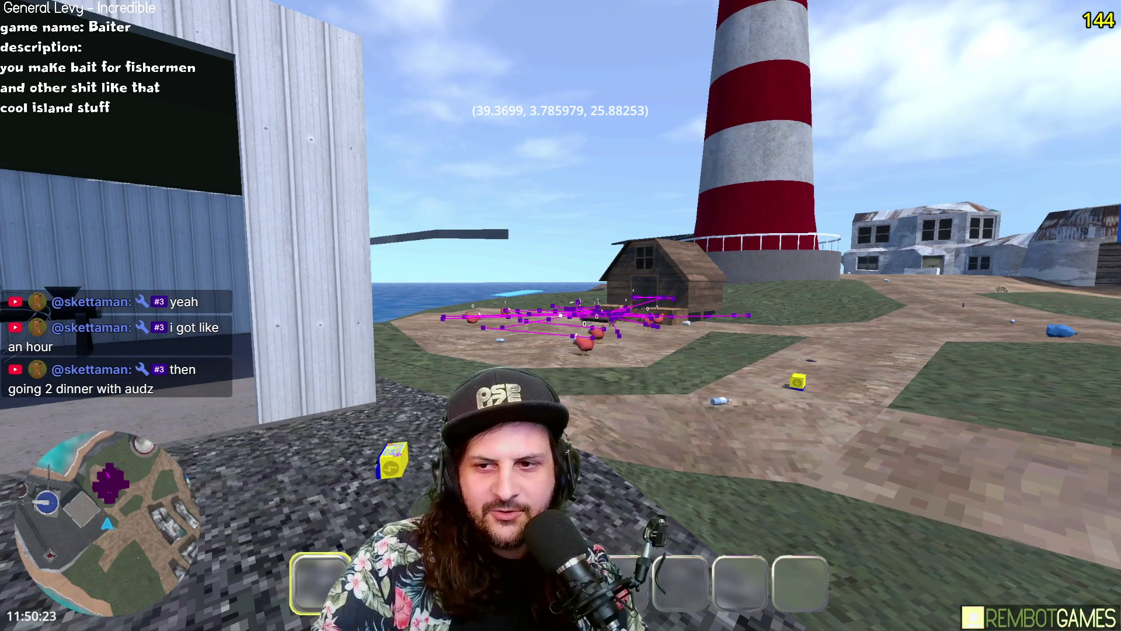
Step: Walk into the hangar and inspect the bait machine on its bench from several sides
key("w")
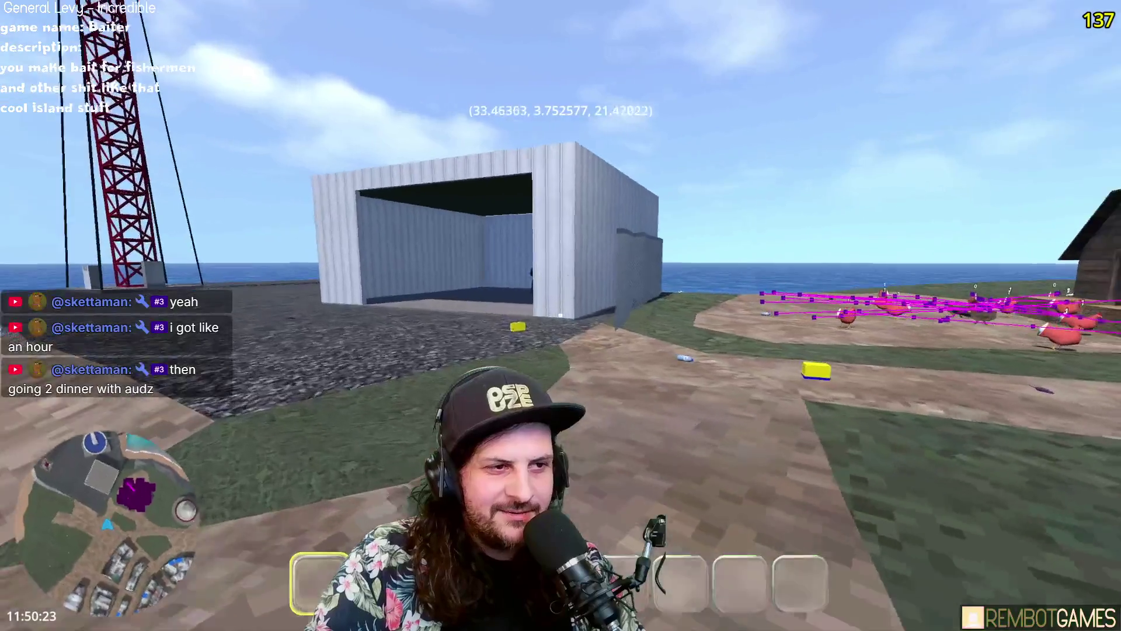
key("w")
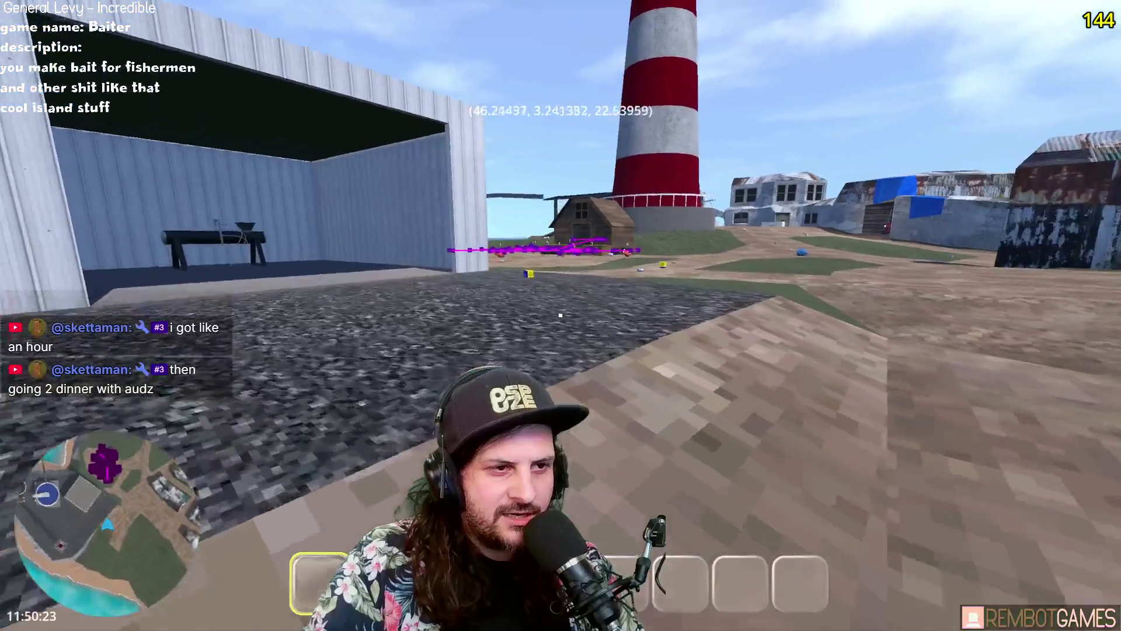
key("w")
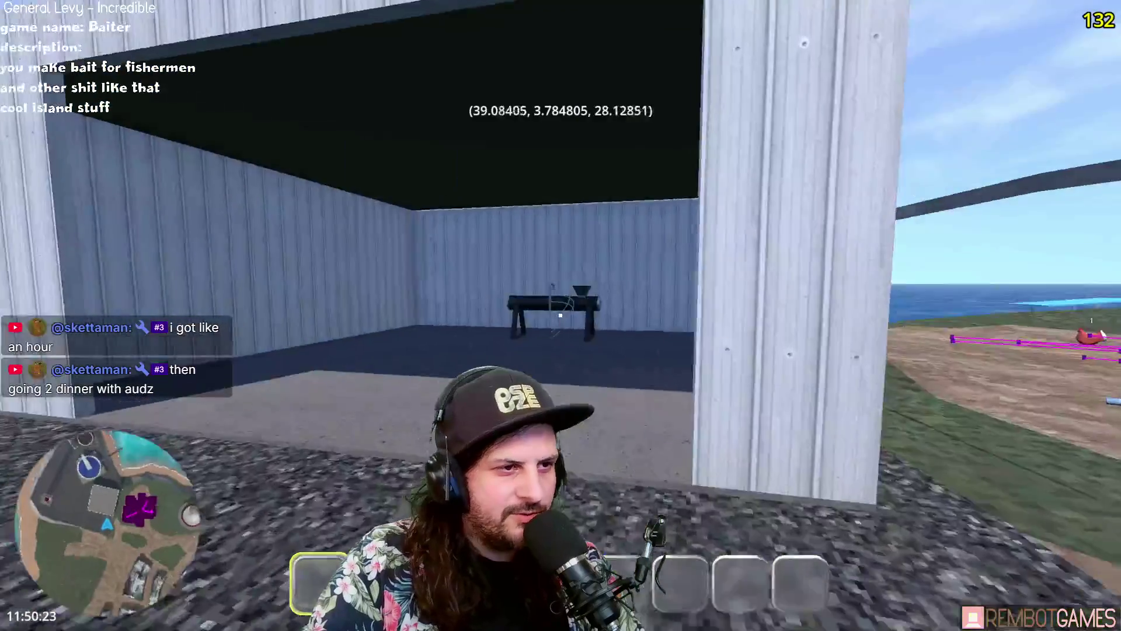
key("w")
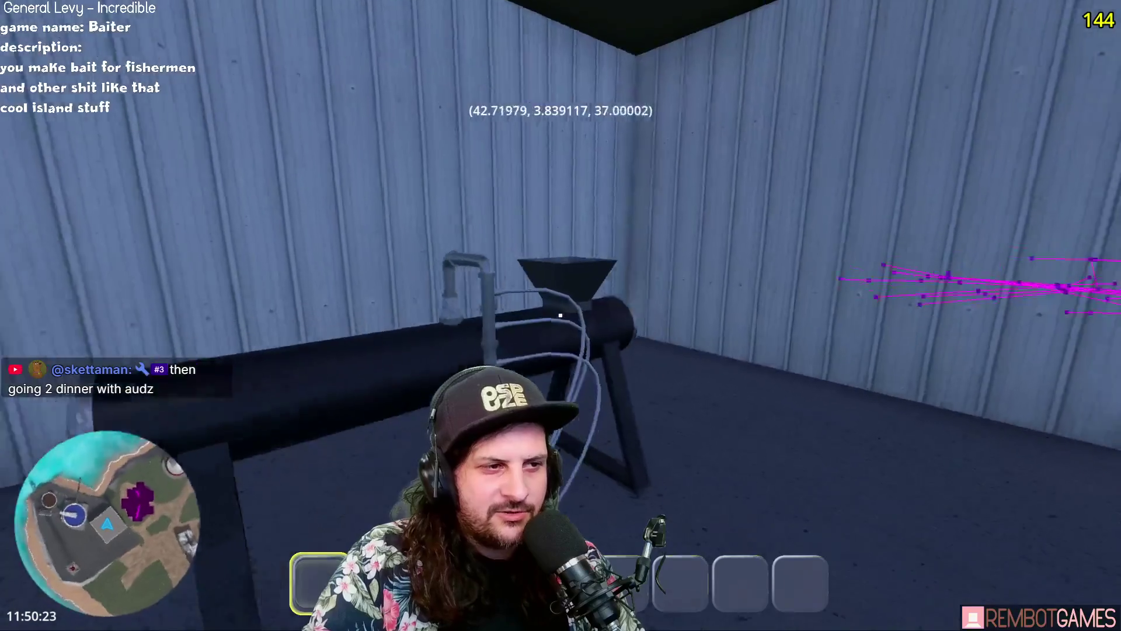
key("w")
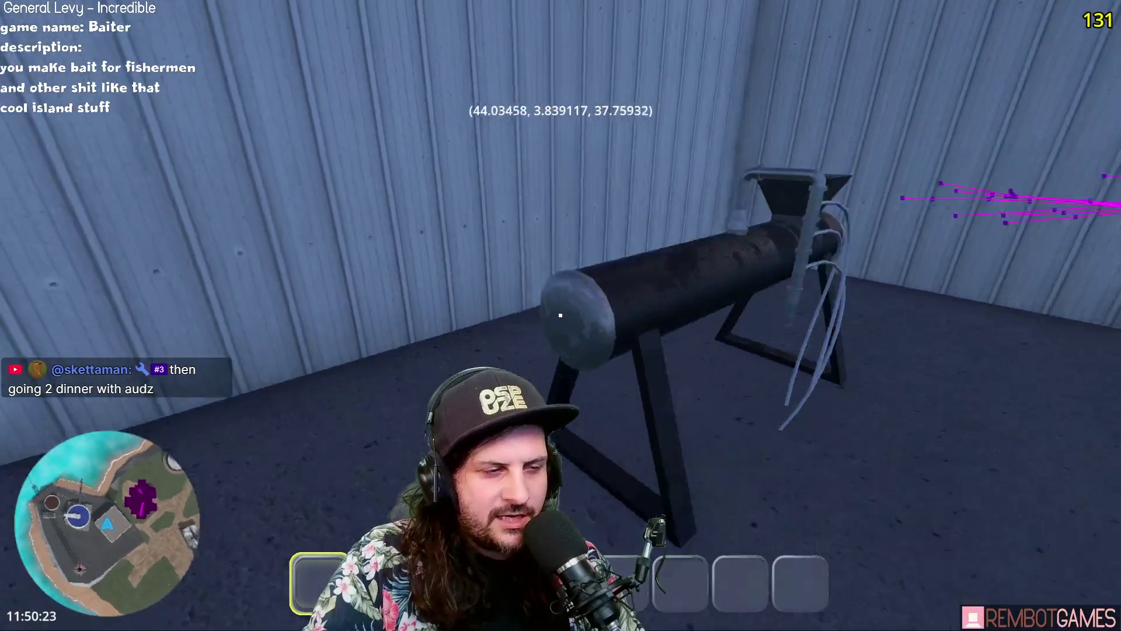
key("w")
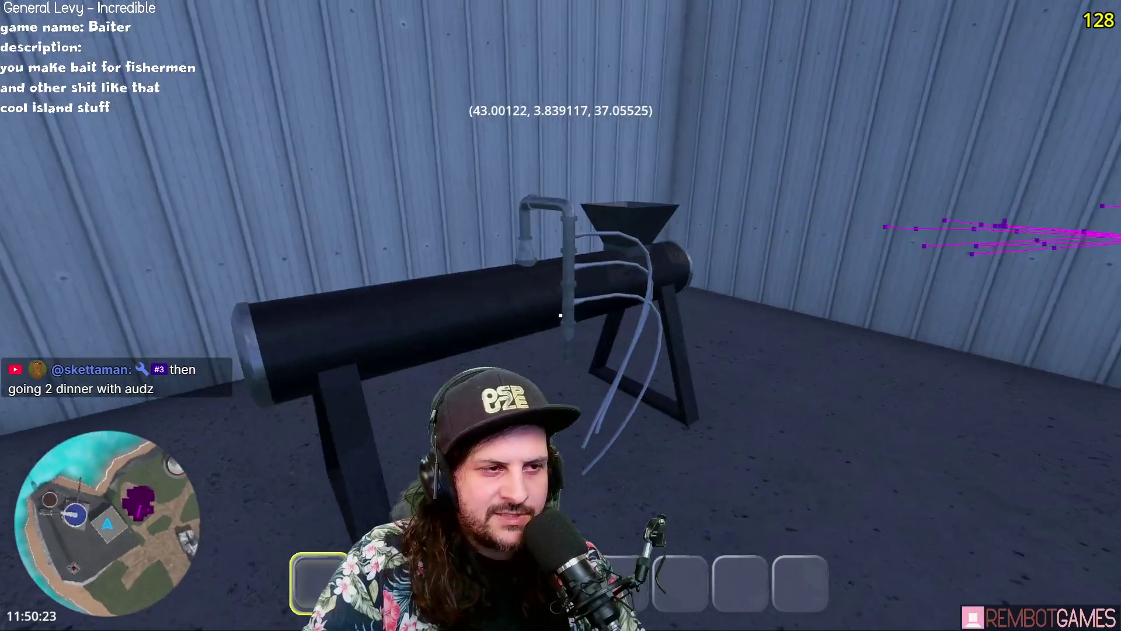
key("w")
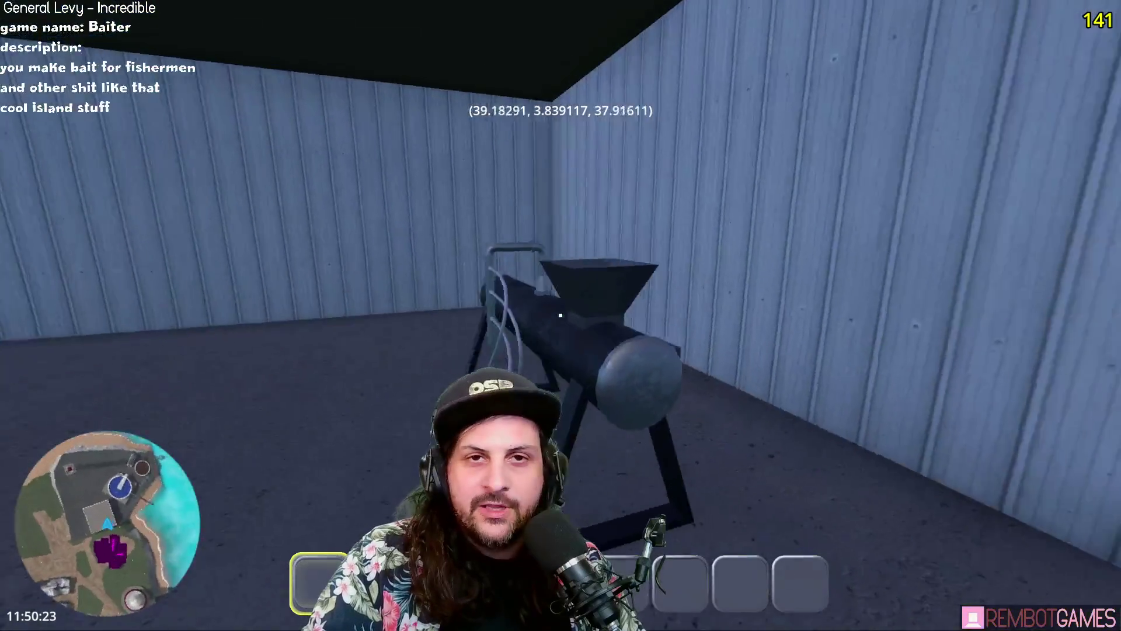
key("w")
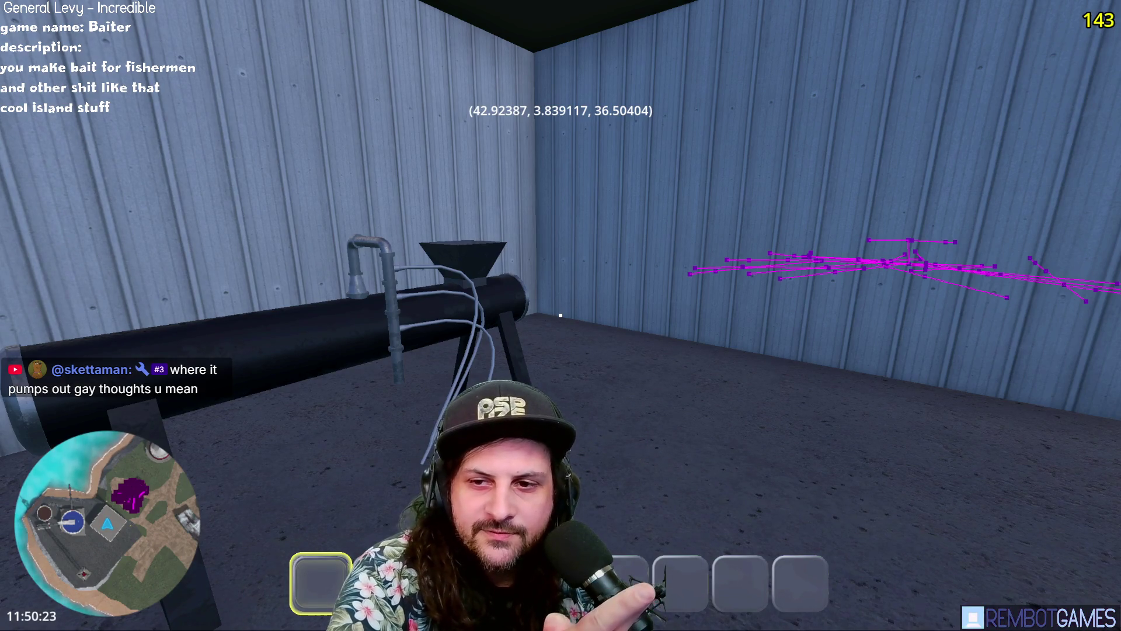
Step: Circle the bait machine and look around the shed's opening and walls
key("w")
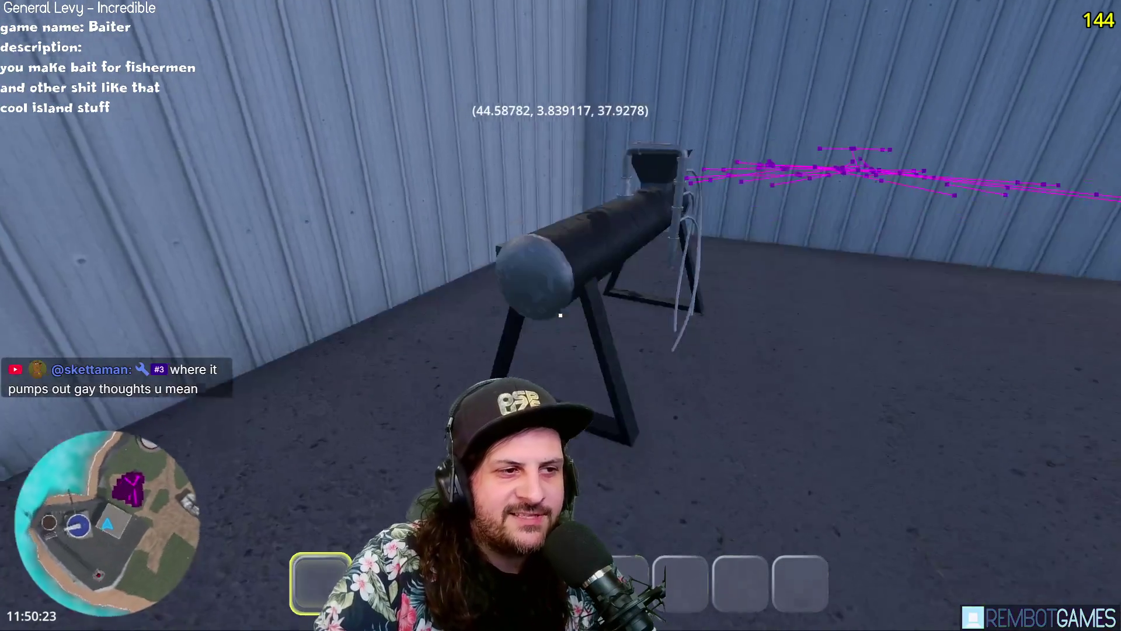
key("w")
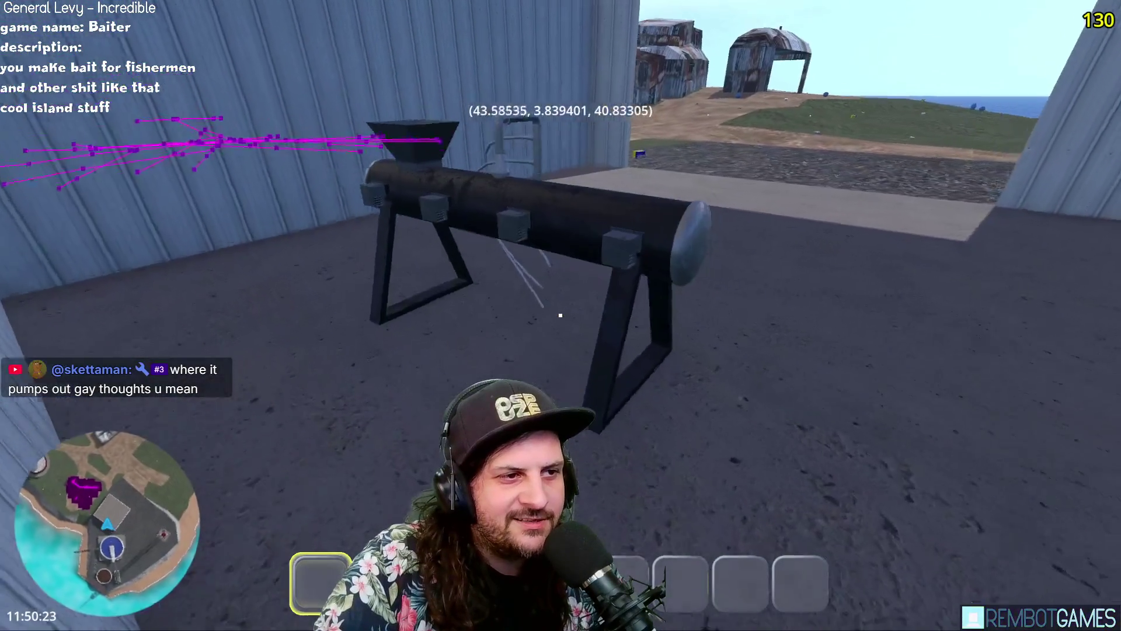
key("w")
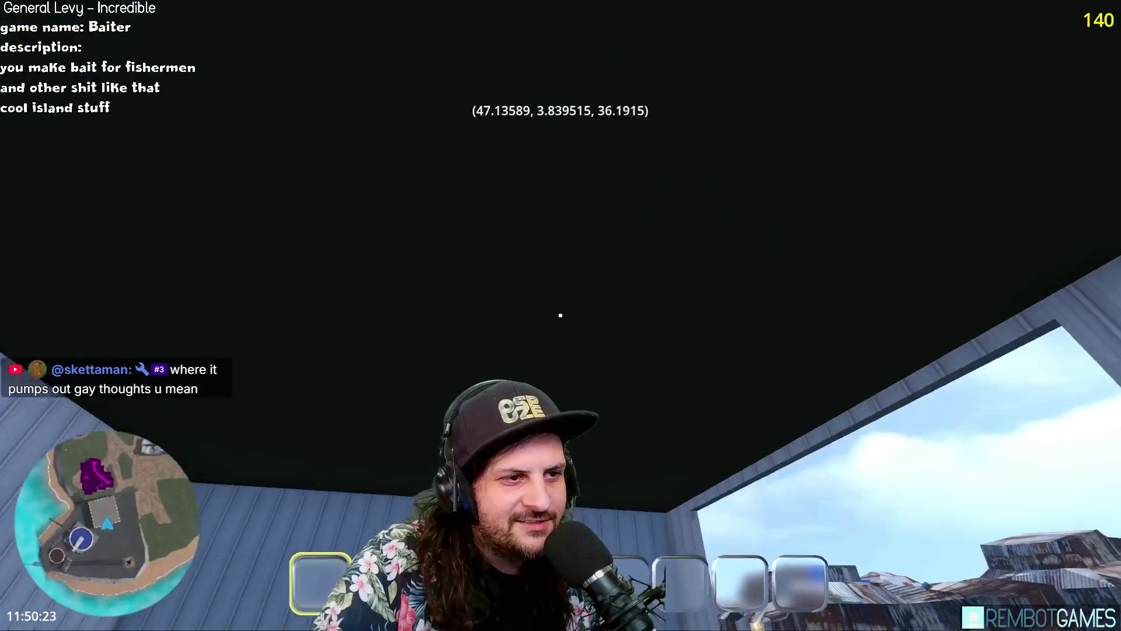
key("w")
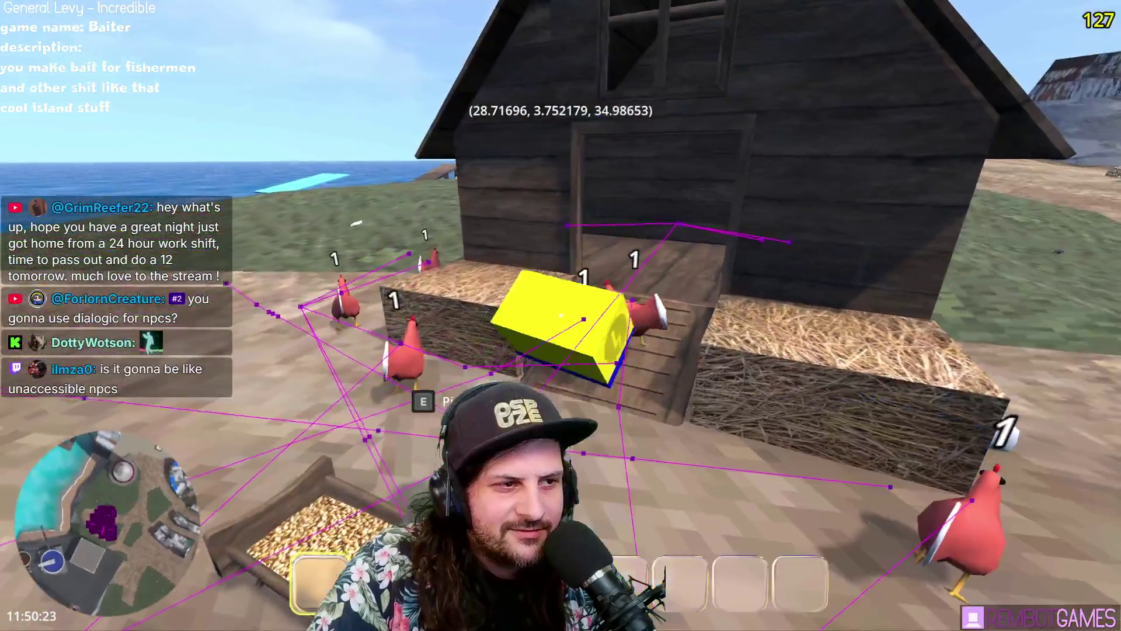
Step: Drop the held block, walk into the hangar toward the bait machine, then back away
left_click(560, 315)
key("w")
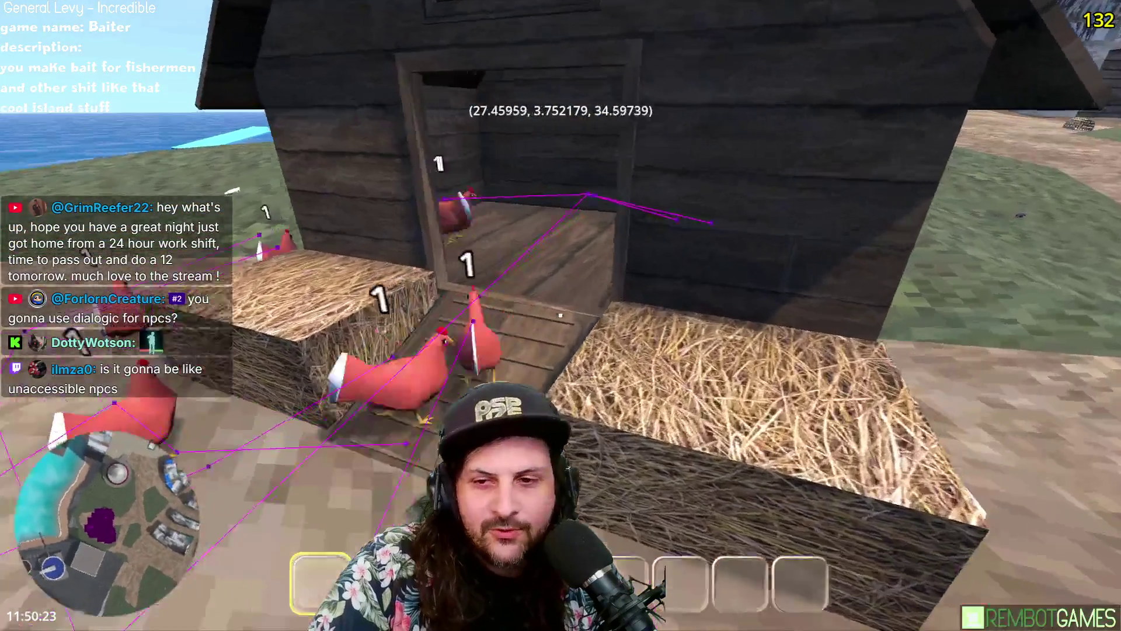
key("w")
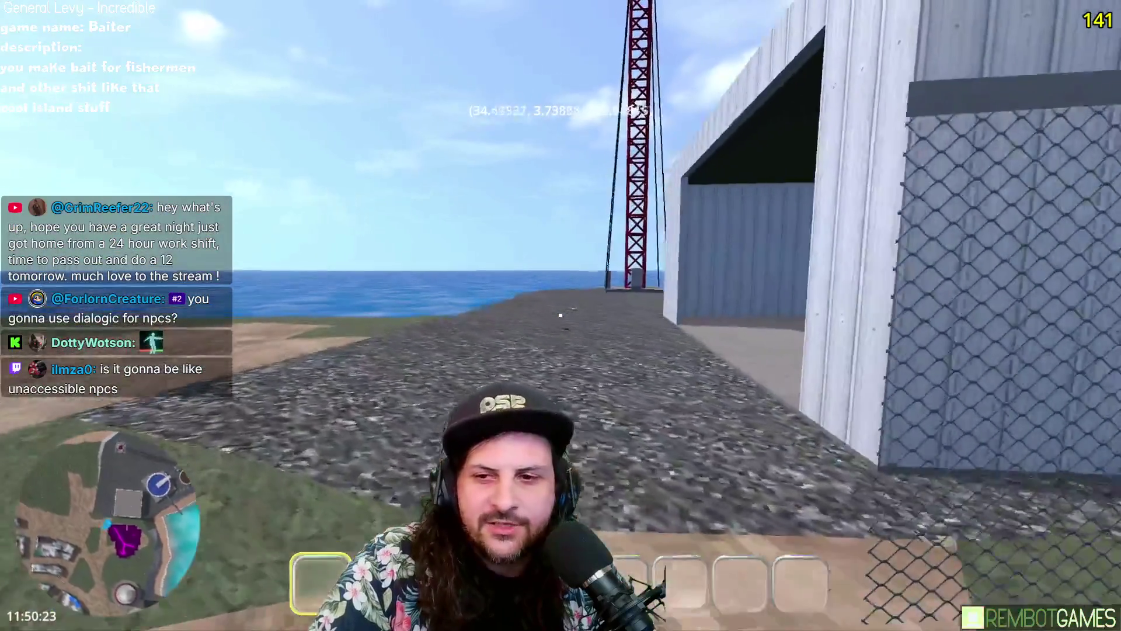
key("w")
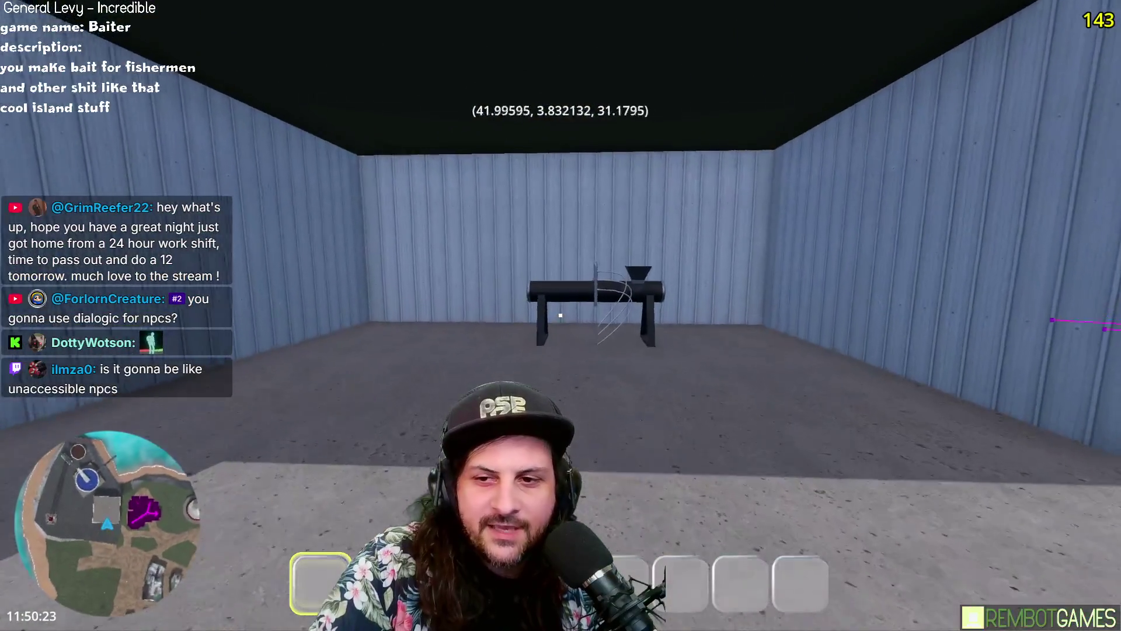
key("s")
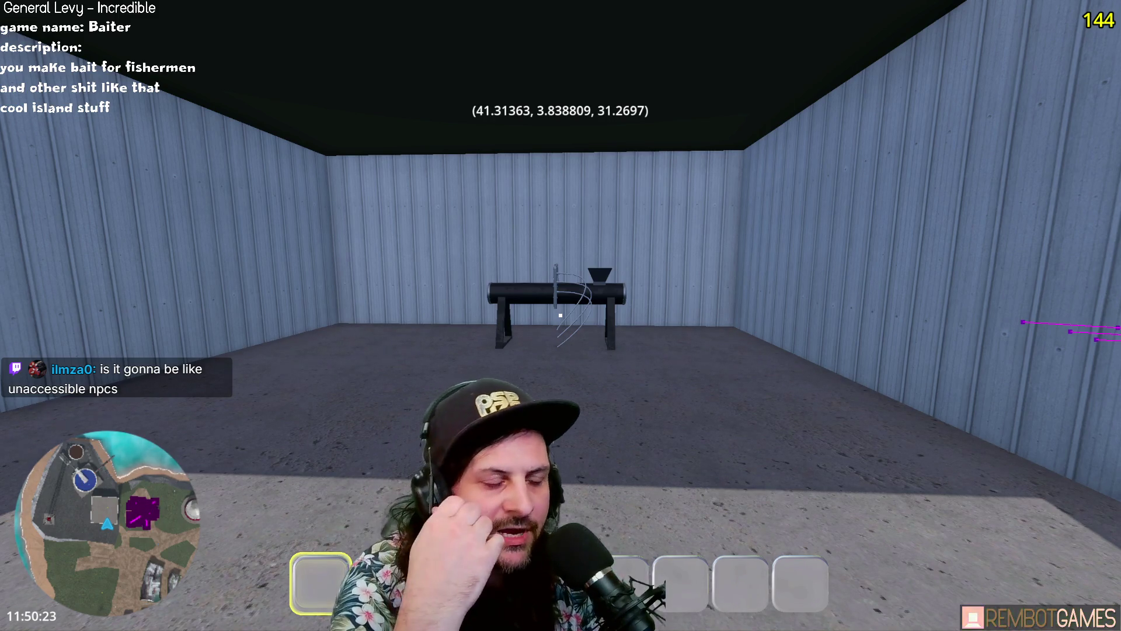
Step: Back out to view the shed's exterior, the concrete tank and the sea below
key("s")
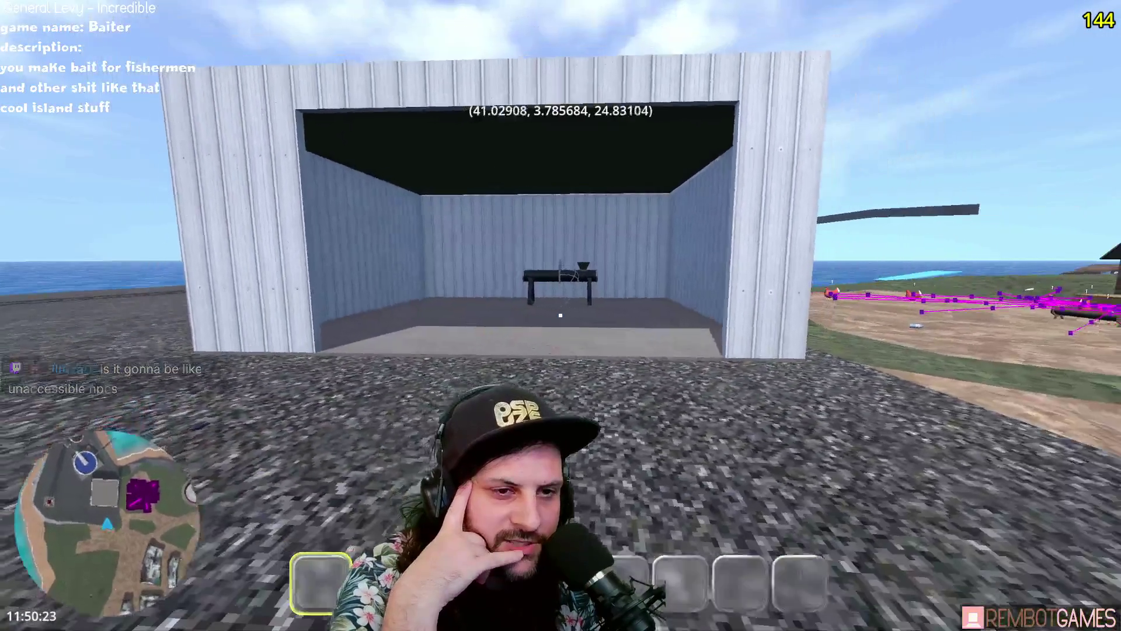
key("w")
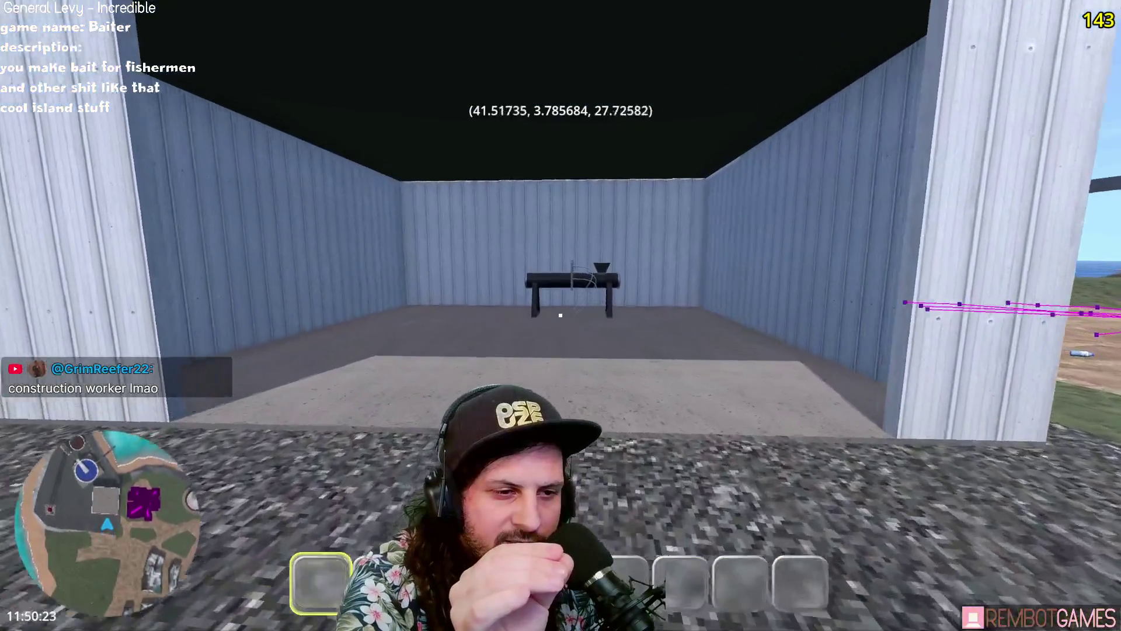
key("d")
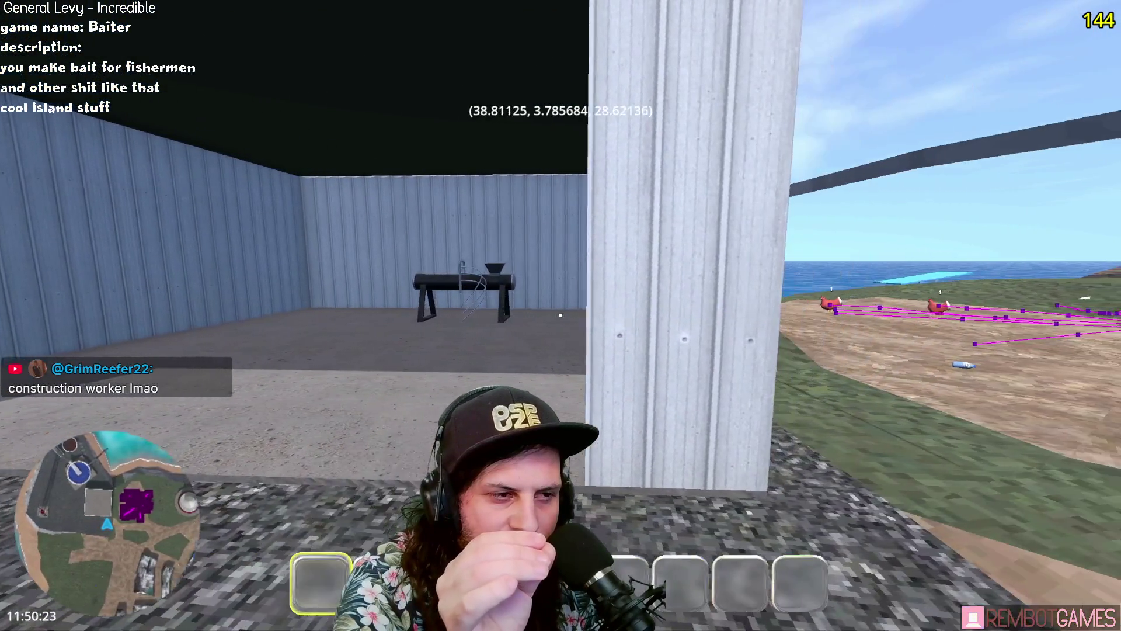
key("a")
key("s")
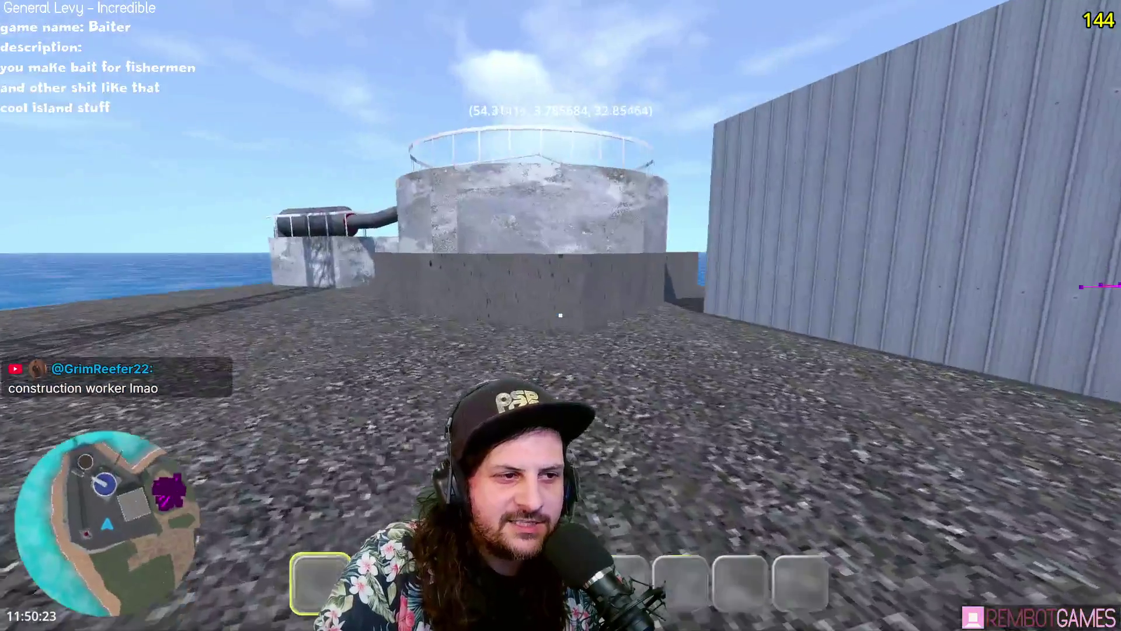
key("s")
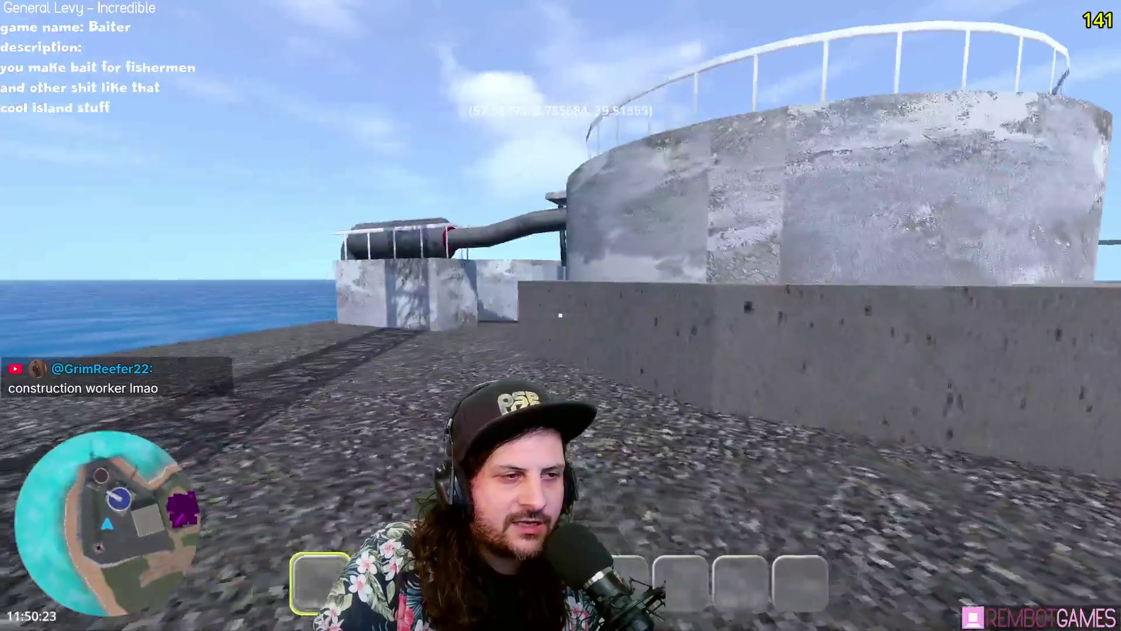
key("w")
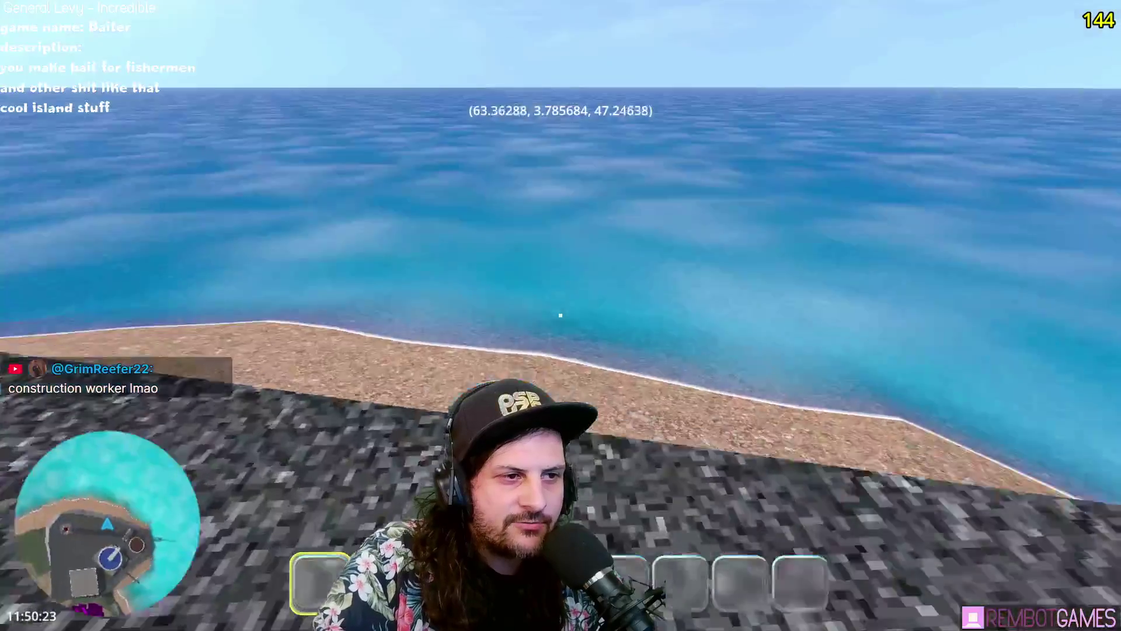
key("s")
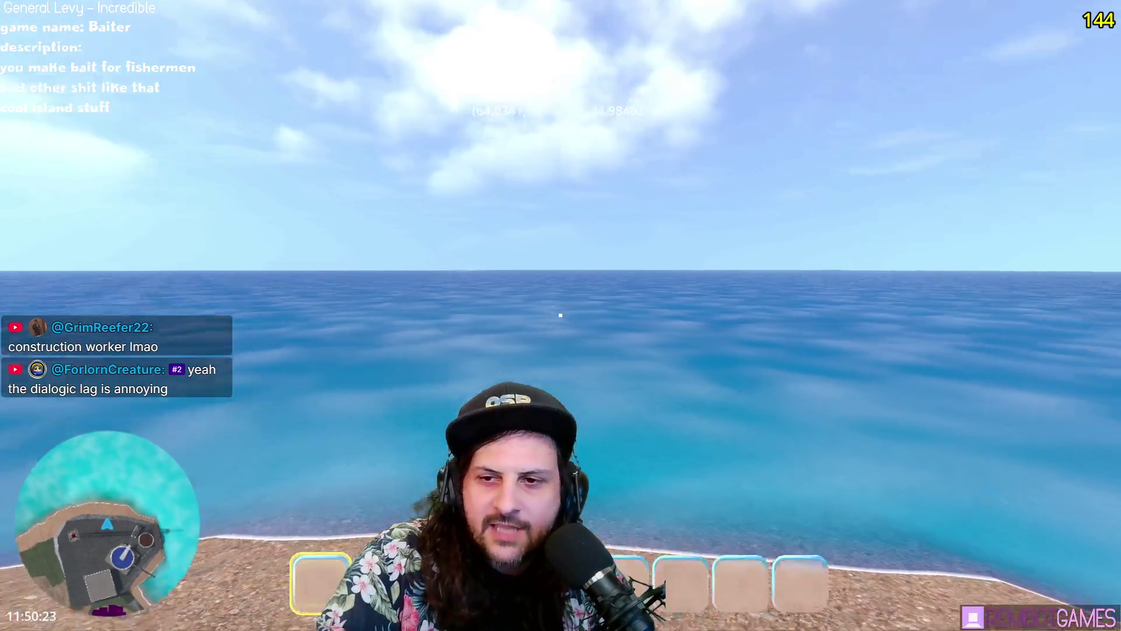
Step: Walk up to the red tower's platform and turn to face the white shed
key("w")
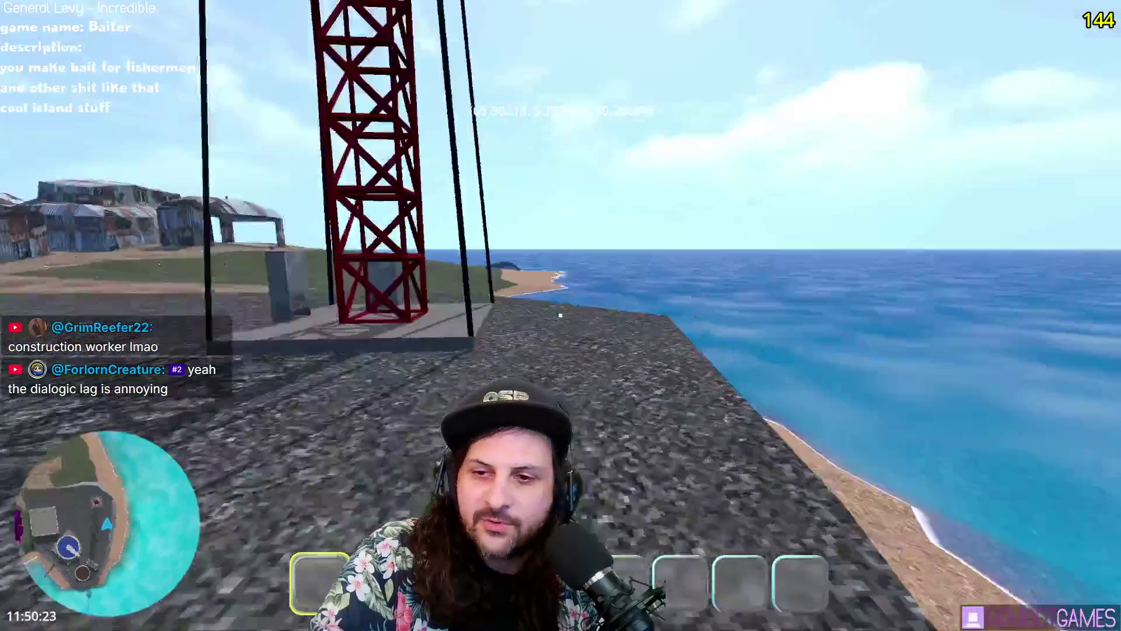
key("w")
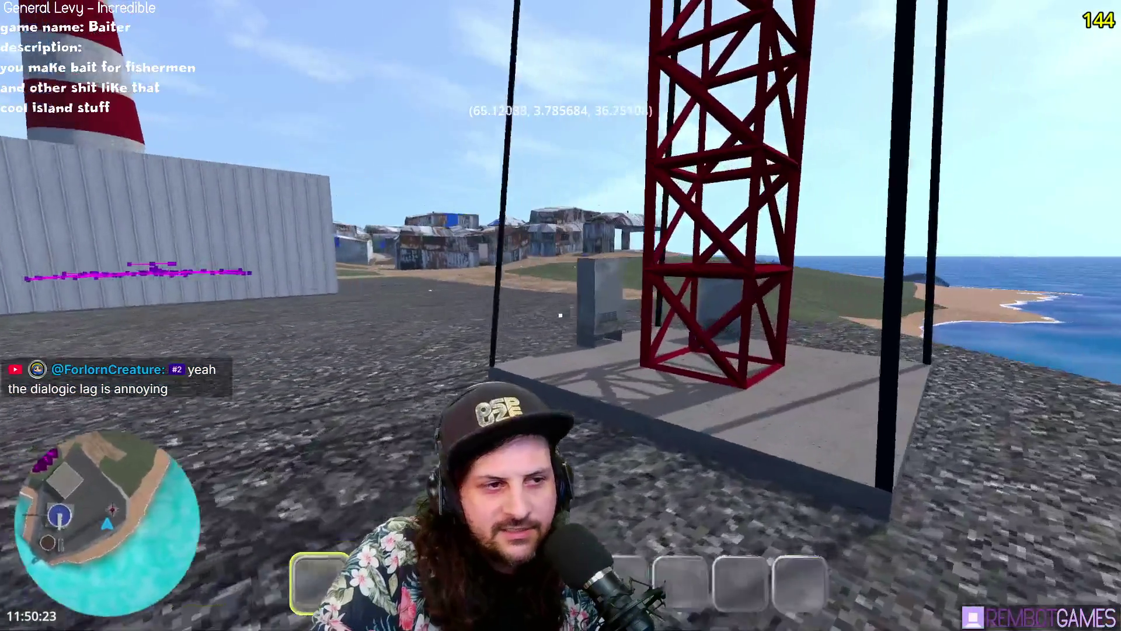
key("w")
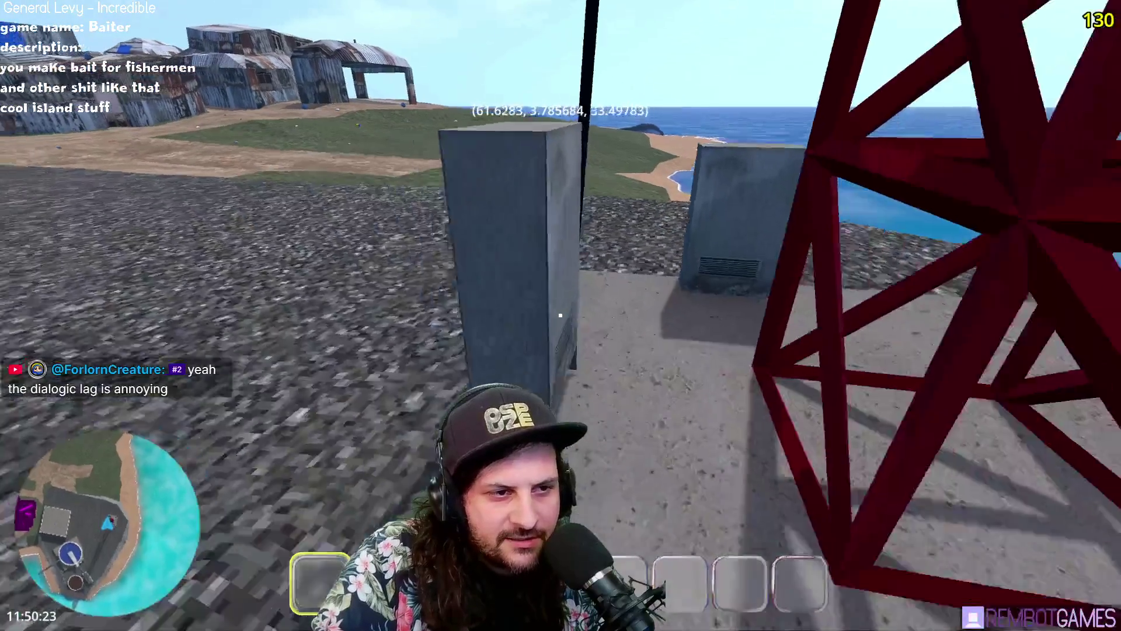
key("w")
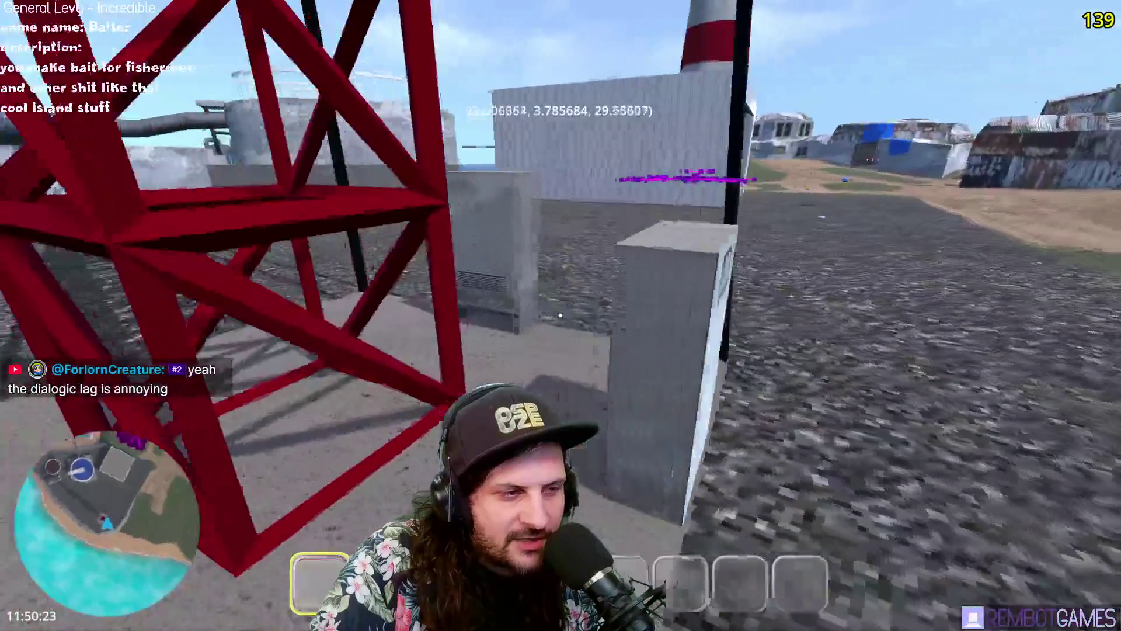
key("w")
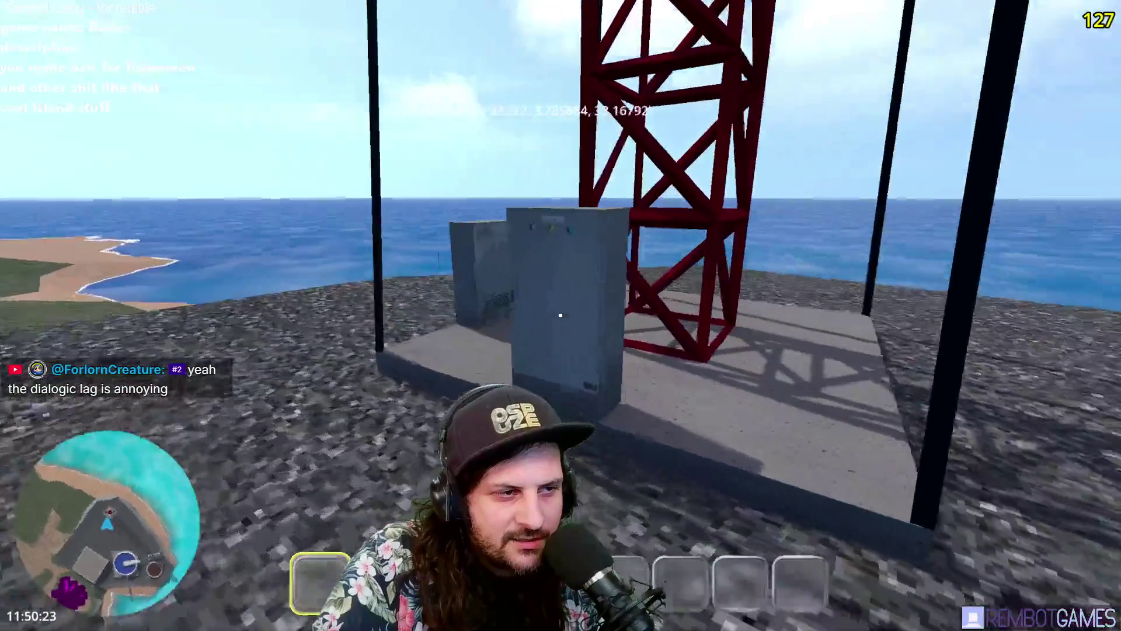
key("w")
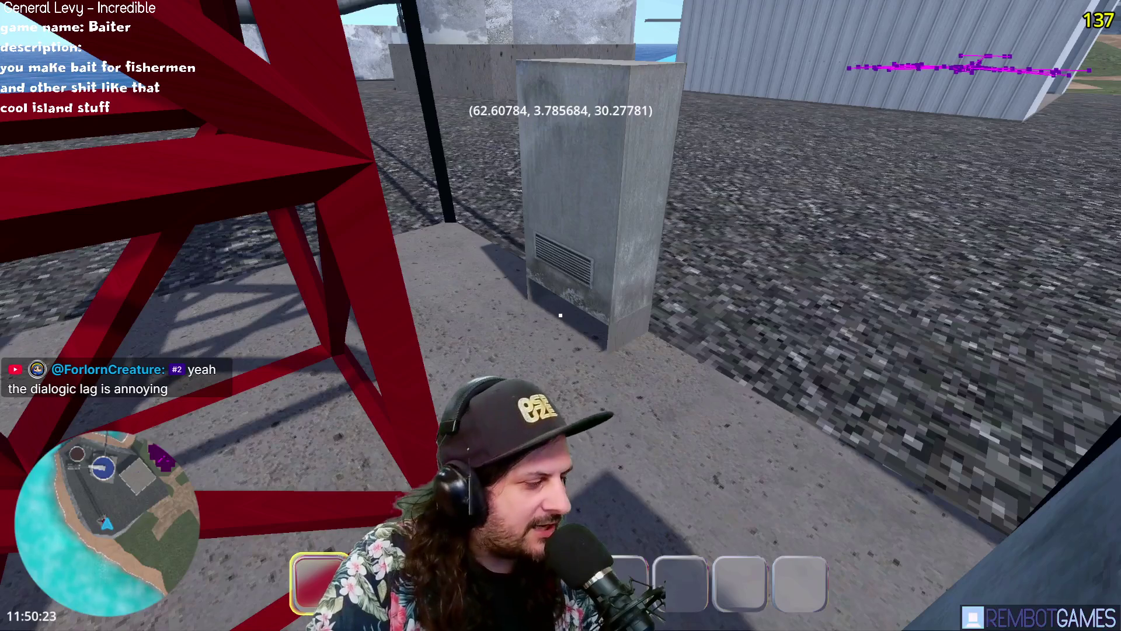
Step: Walk around the concrete box toward the shed and lighthouse, then past the water tank
key("w")
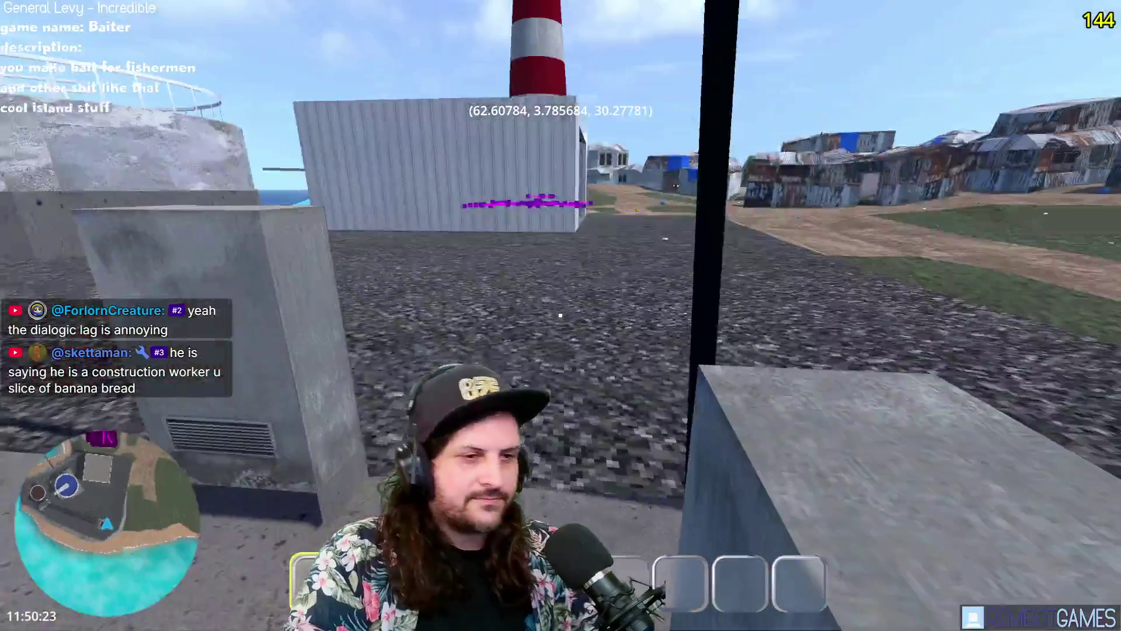
key("w")
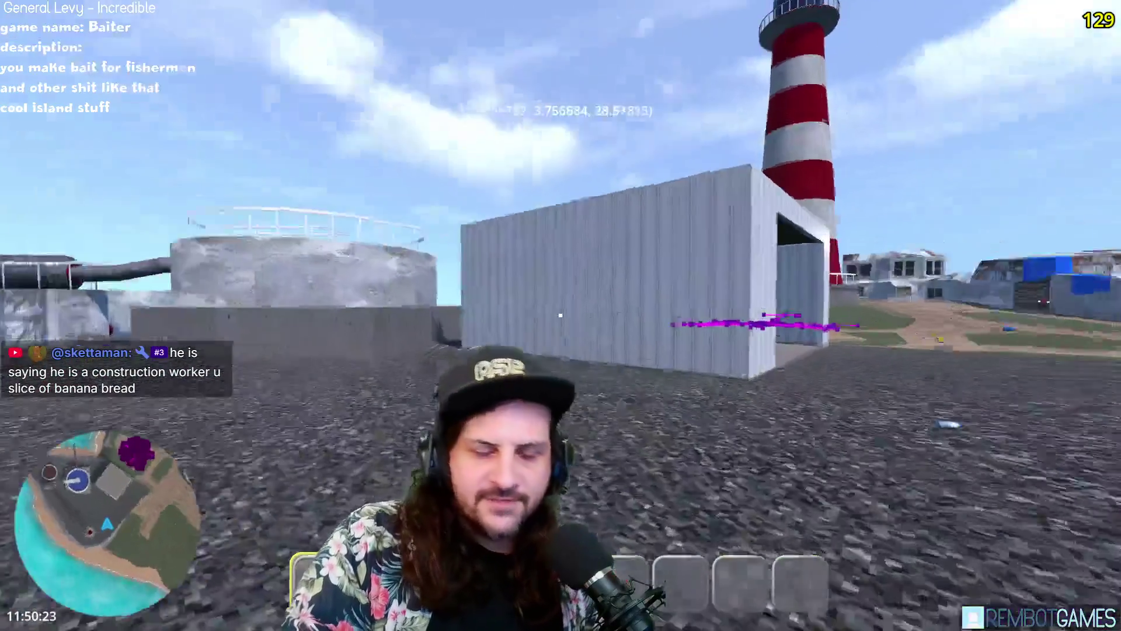
key("w")
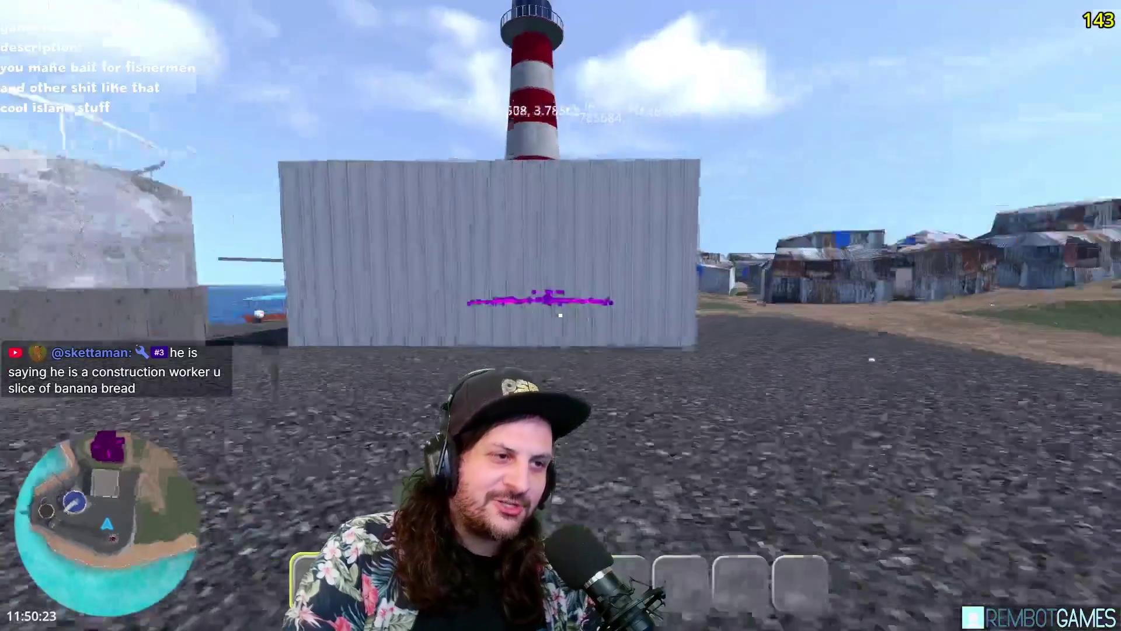
key("w")
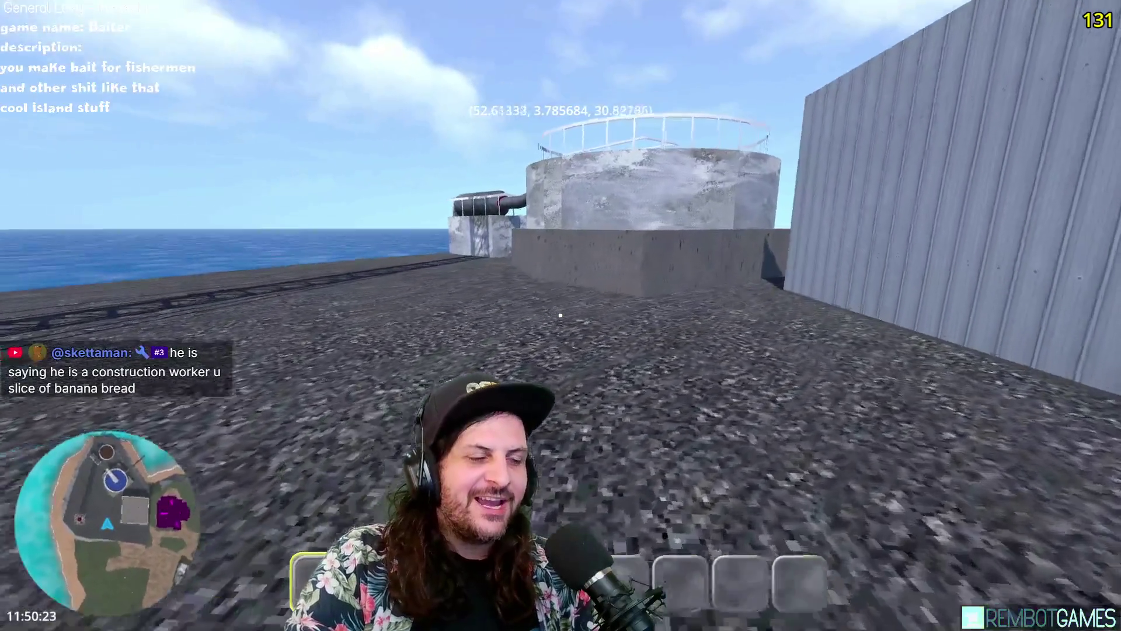
key("s")
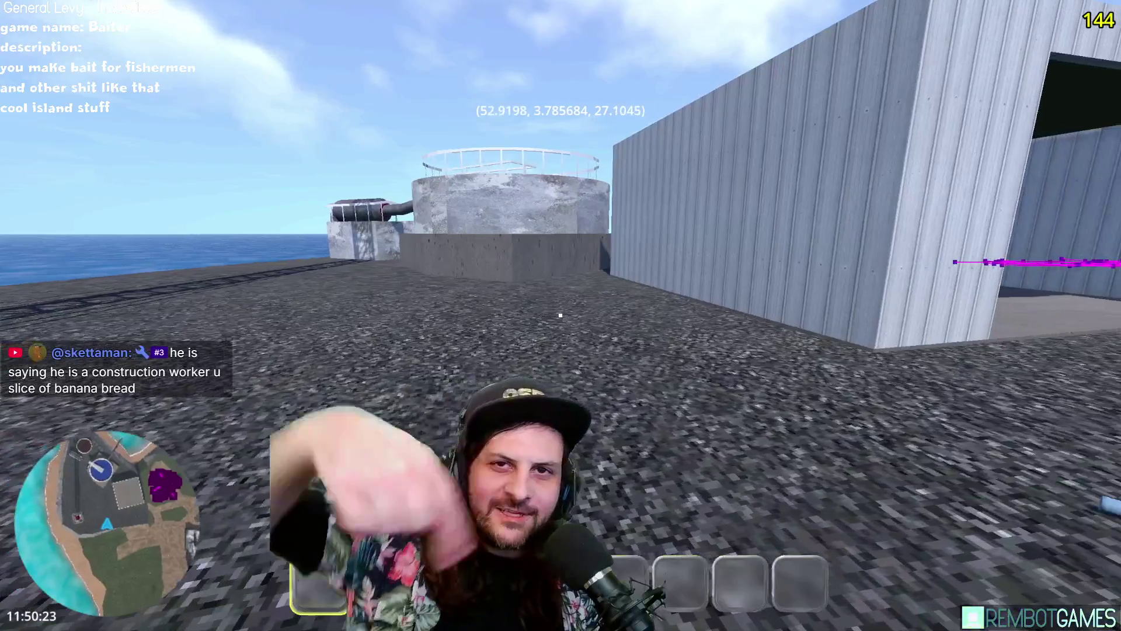
key("w")
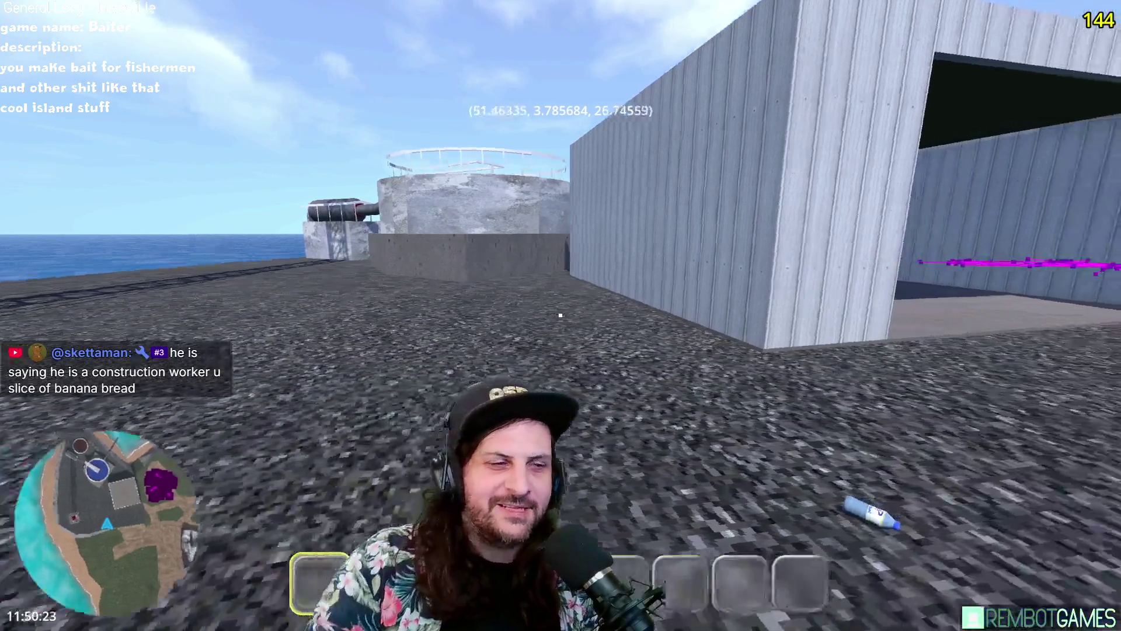
key("w")
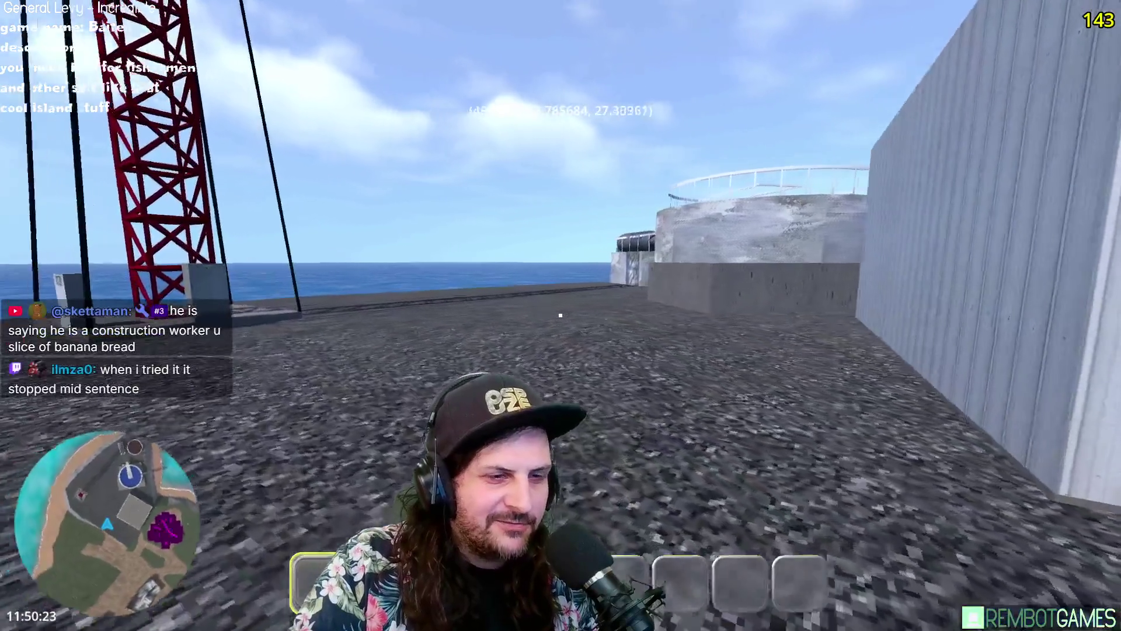
key("w")
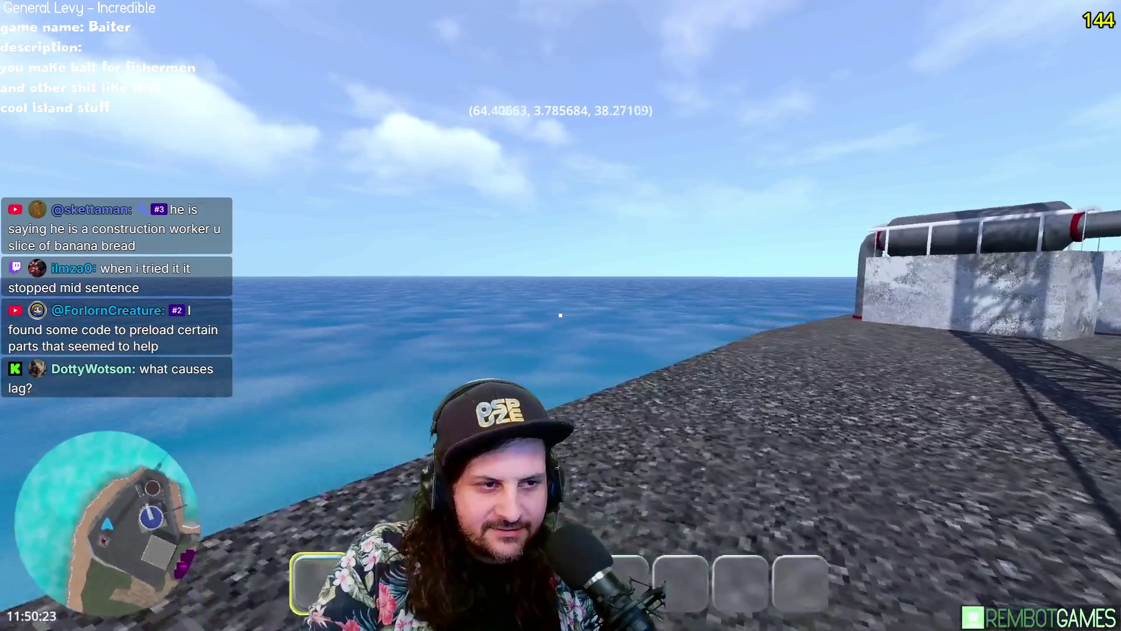
Step: Keep walking to the island edge beside the concrete tank, overlooking the sea
key("w")
key("w")
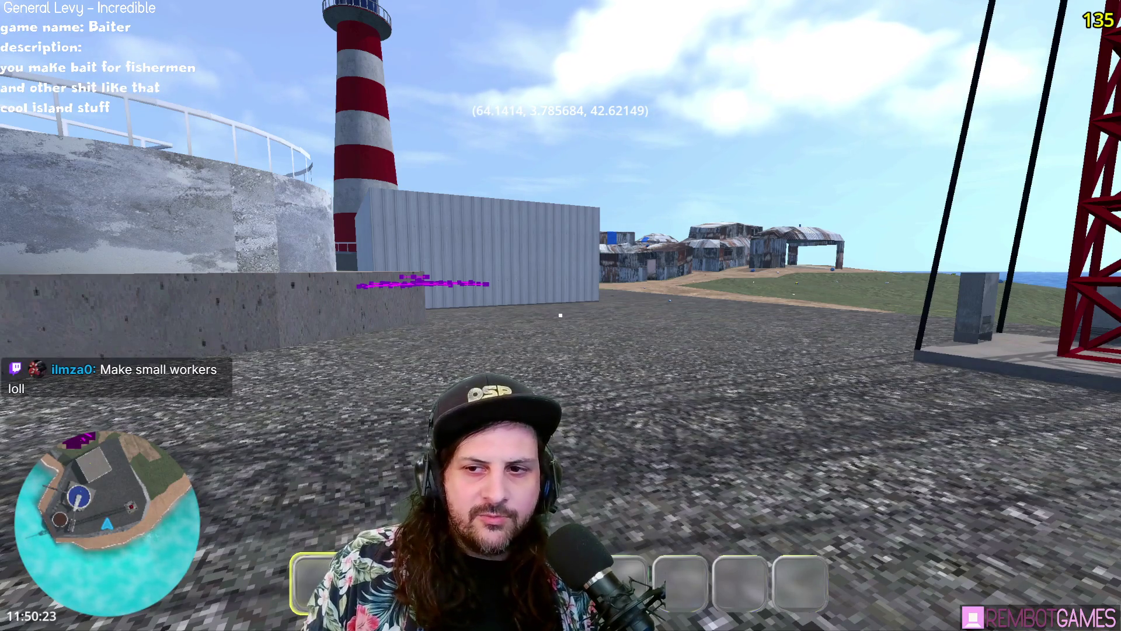
Step: Walk along the white shed wall and climb onto the water tank's rim
key("w")
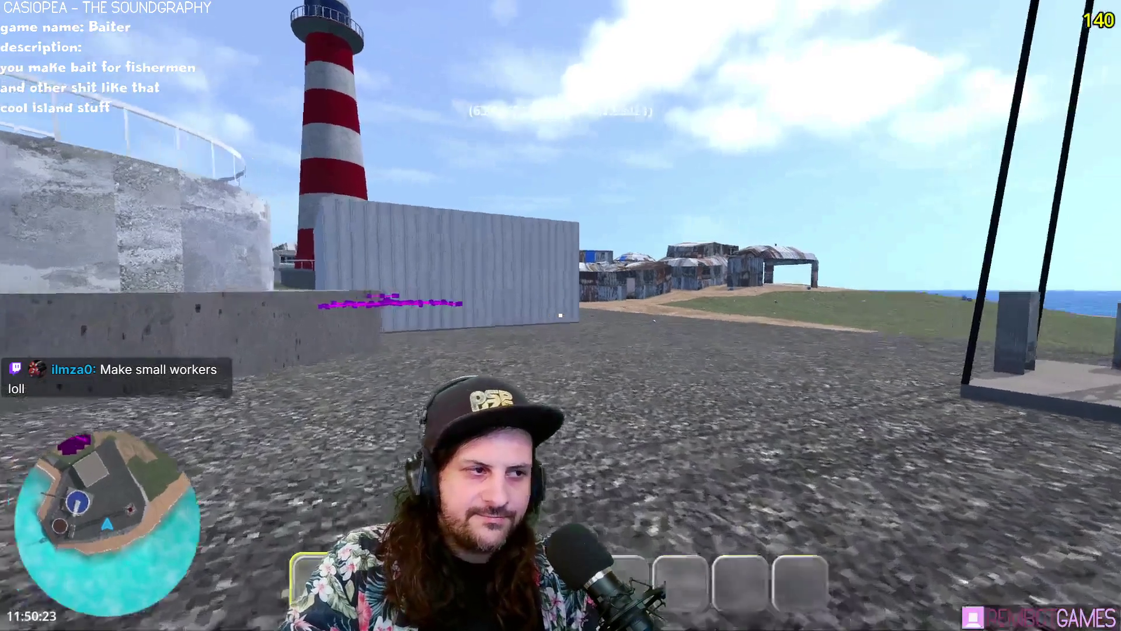
key("w")
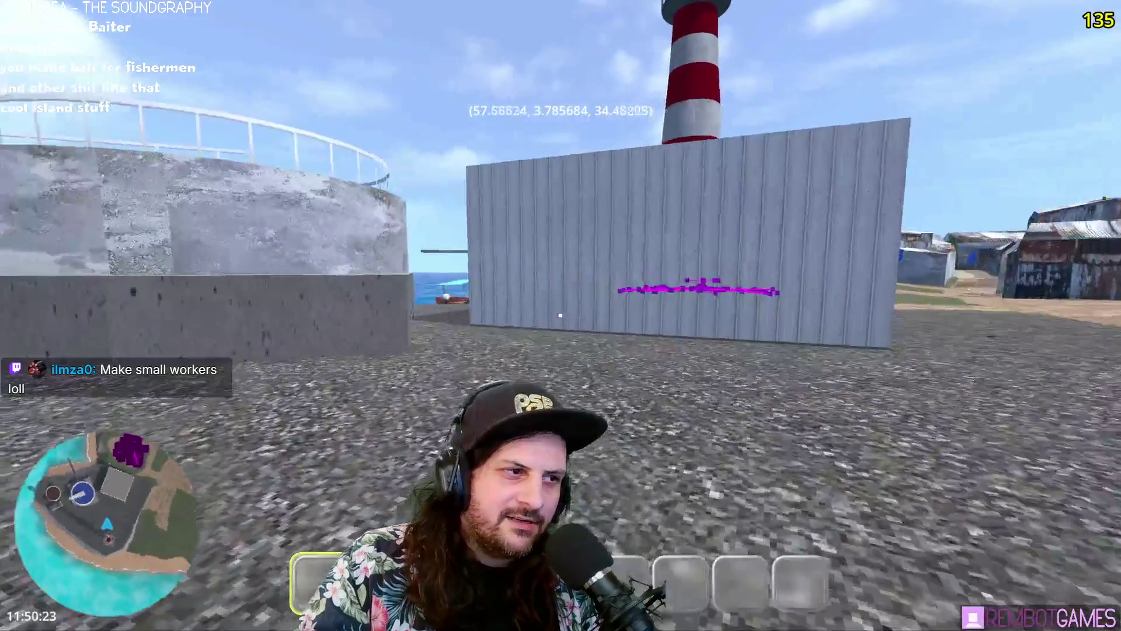
key("w")
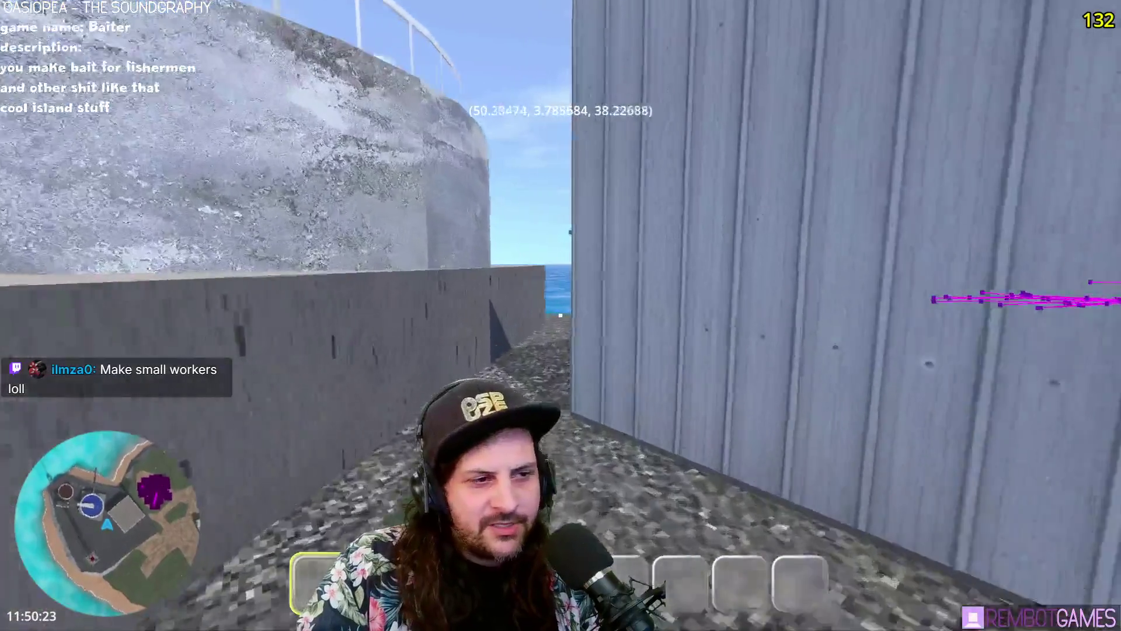
key("w")
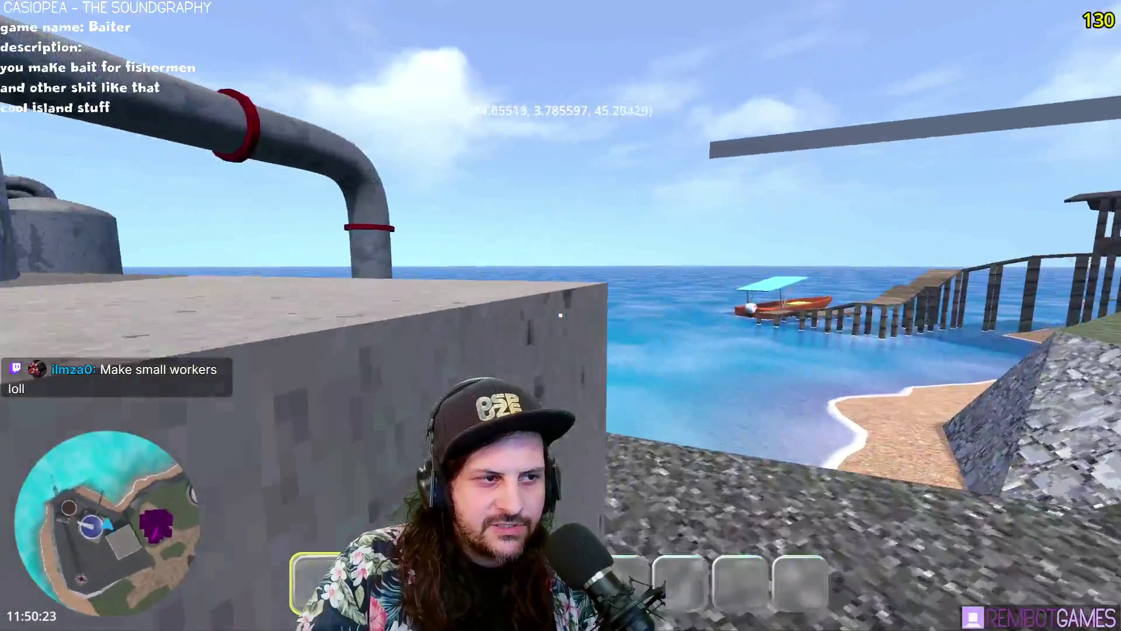
key("w")
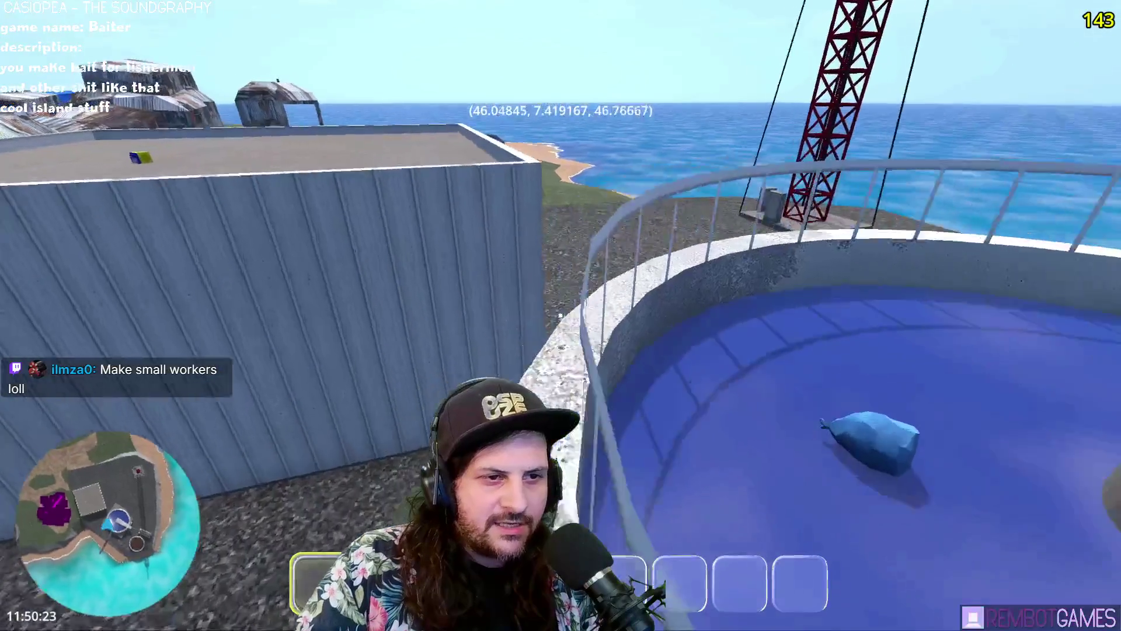
Step: Cross the rooftop into the machine room, head back out, then stop the game with F8
key("w")
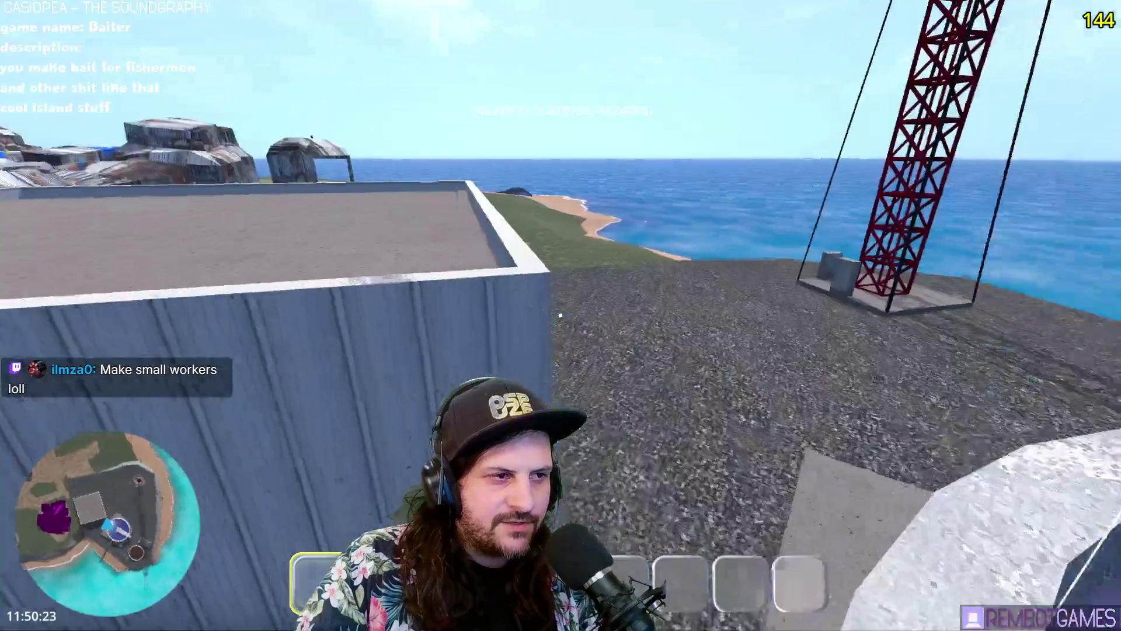
key("w")
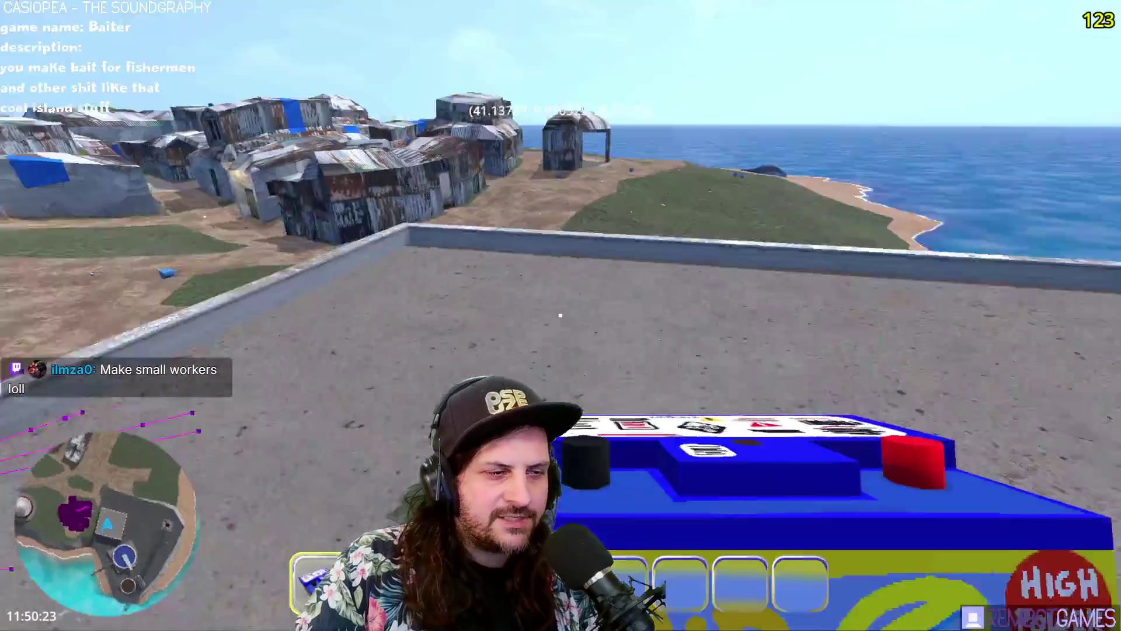
key("w")
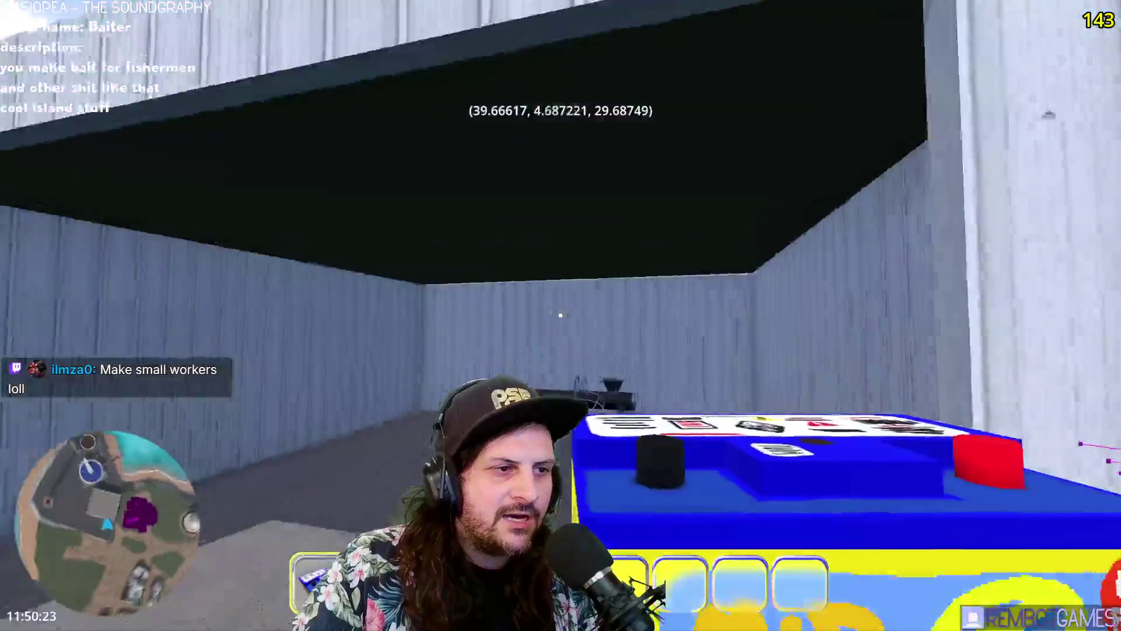
key("w")
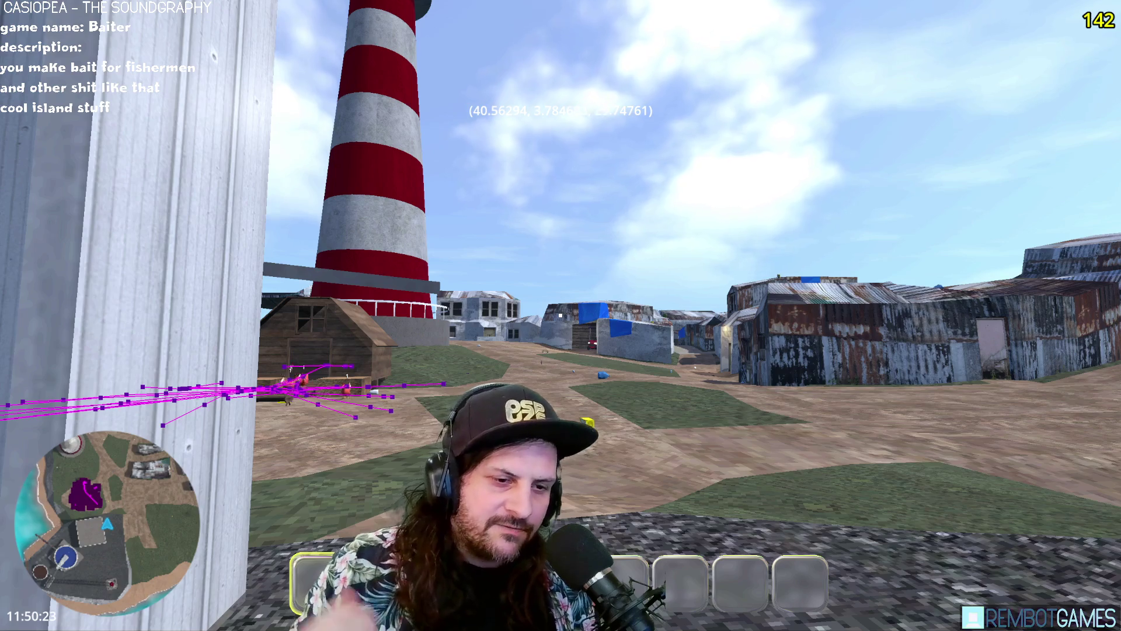
key("F8")
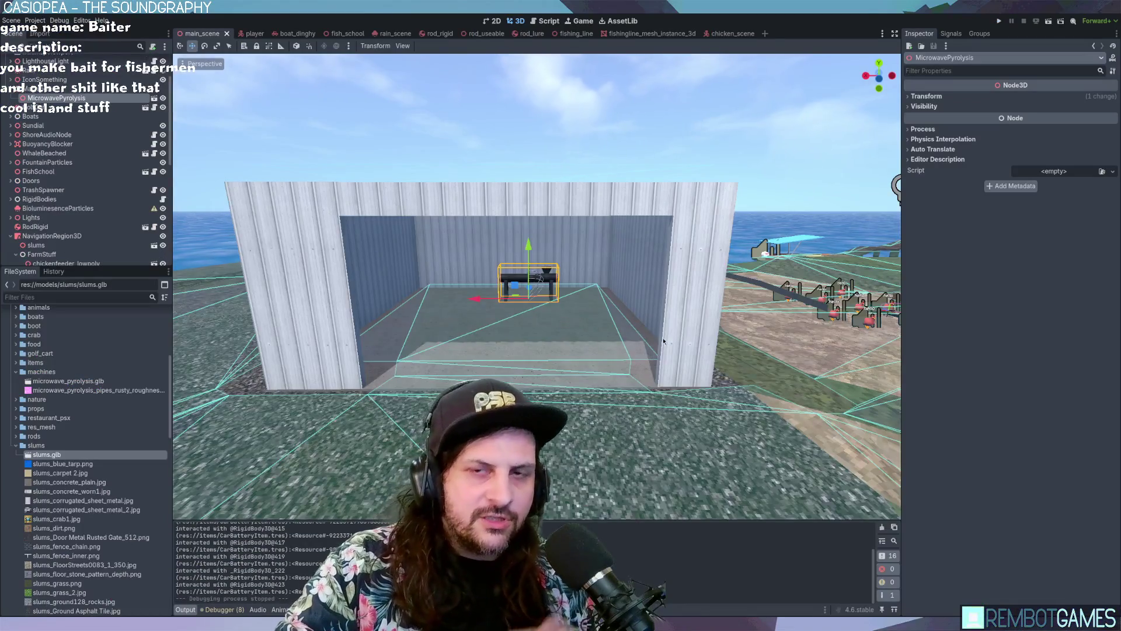
Step: Orbit the view around the shed, checking the debugger's Errors list before returning to Output
mouse_move(717, 278)
middle_mouse_down()
mouse_move(730, 251)
mouse_move(681, 246)
mouse_move(692, 234)
middle_mouse_up()
left_click(225, 610)
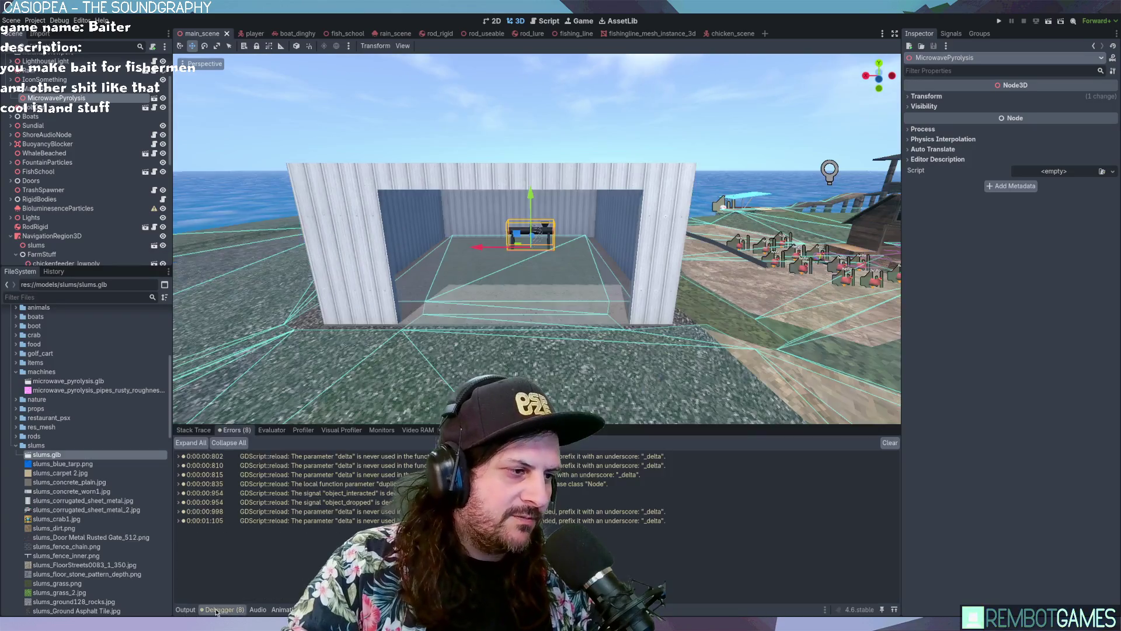
left_click(185, 609)
mouse_move(578, 263)
middle_mouse_down()
mouse_move(587, 239)
mouse_move(652, 263)
mouse_move(691, 217)
middle_mouse_up()
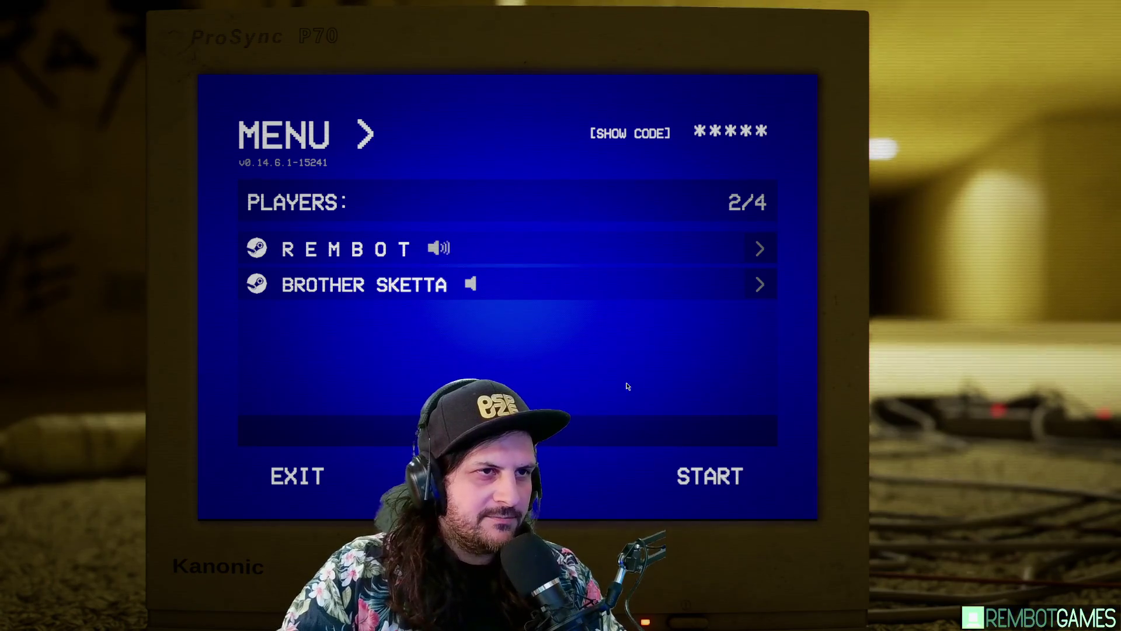
Step: Start the Backrooms match, then check the pause menu's audio settings and resume play
left_click(693, 493)
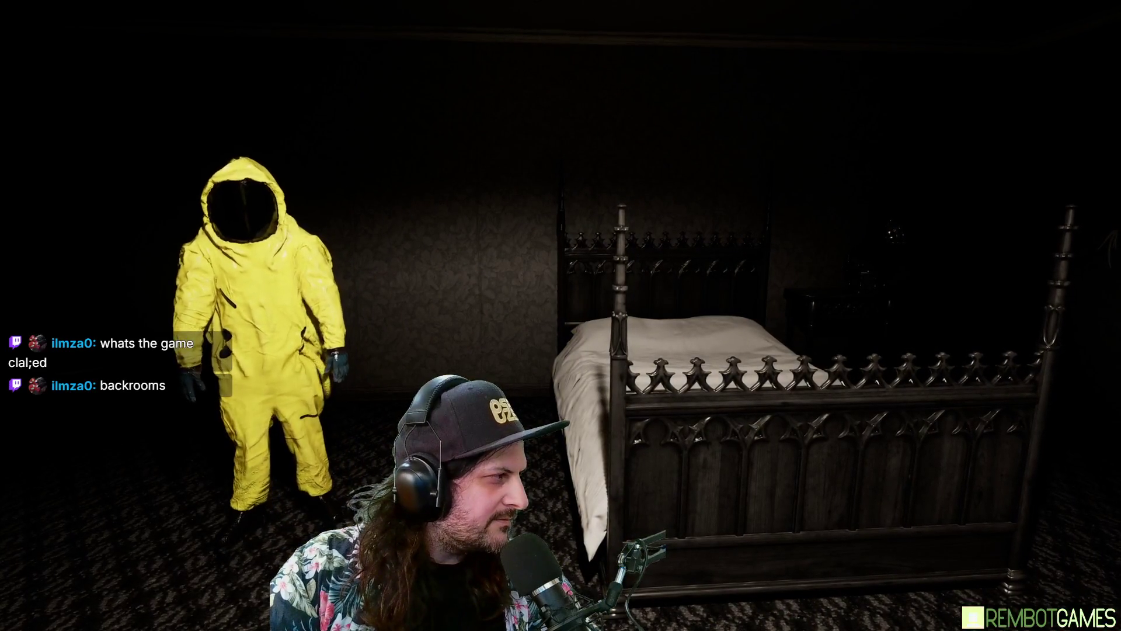
key("Escape")
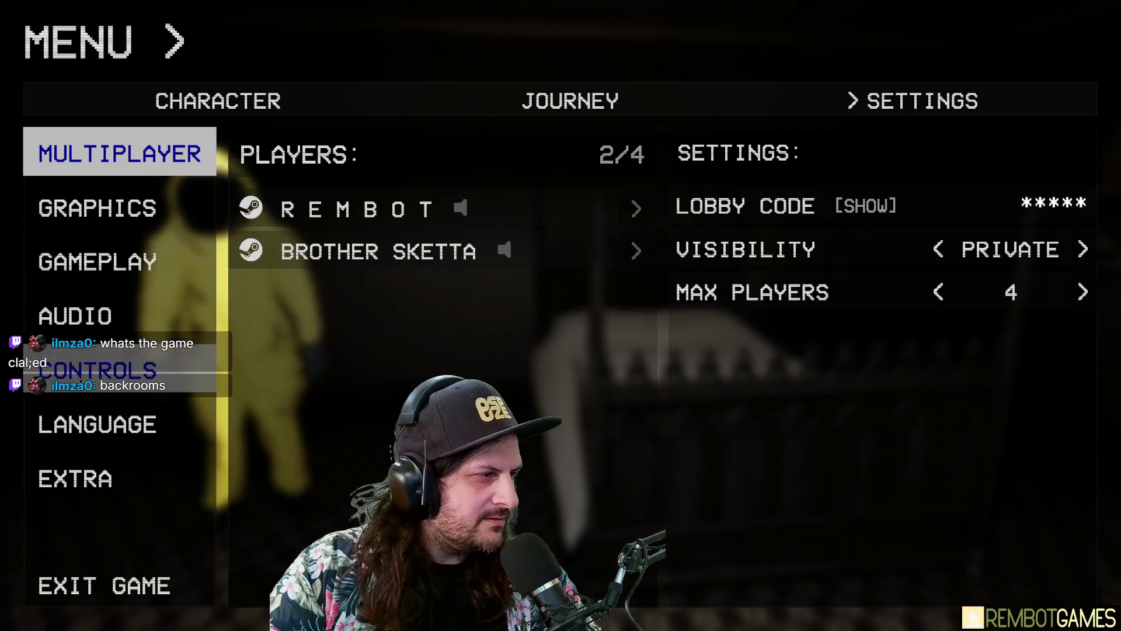
left_click(75, 319)
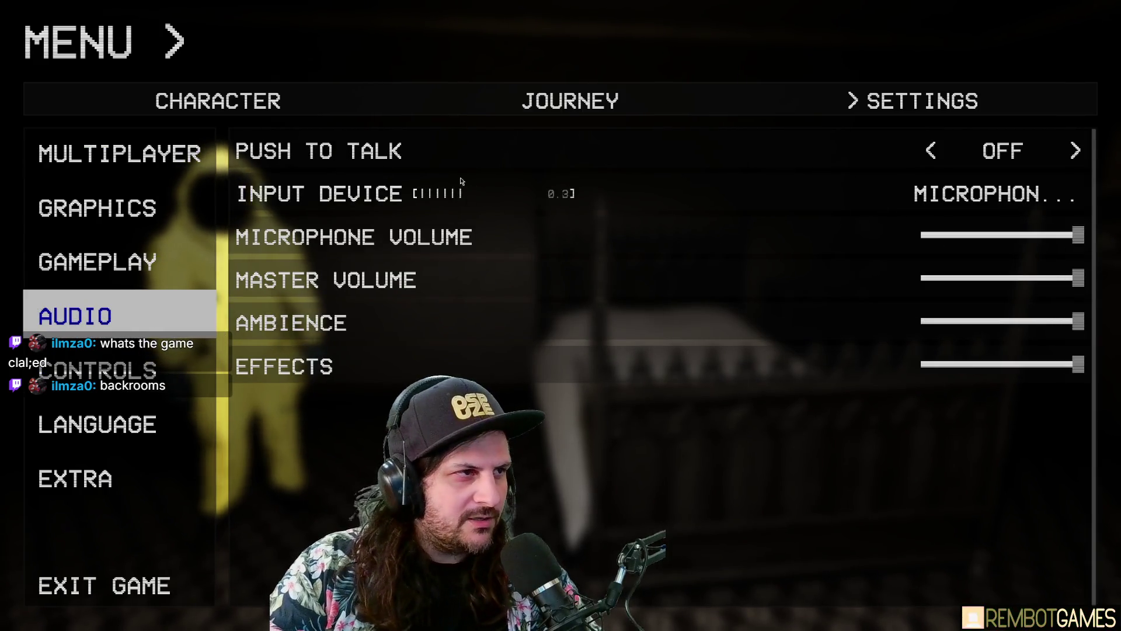
key("Escape")
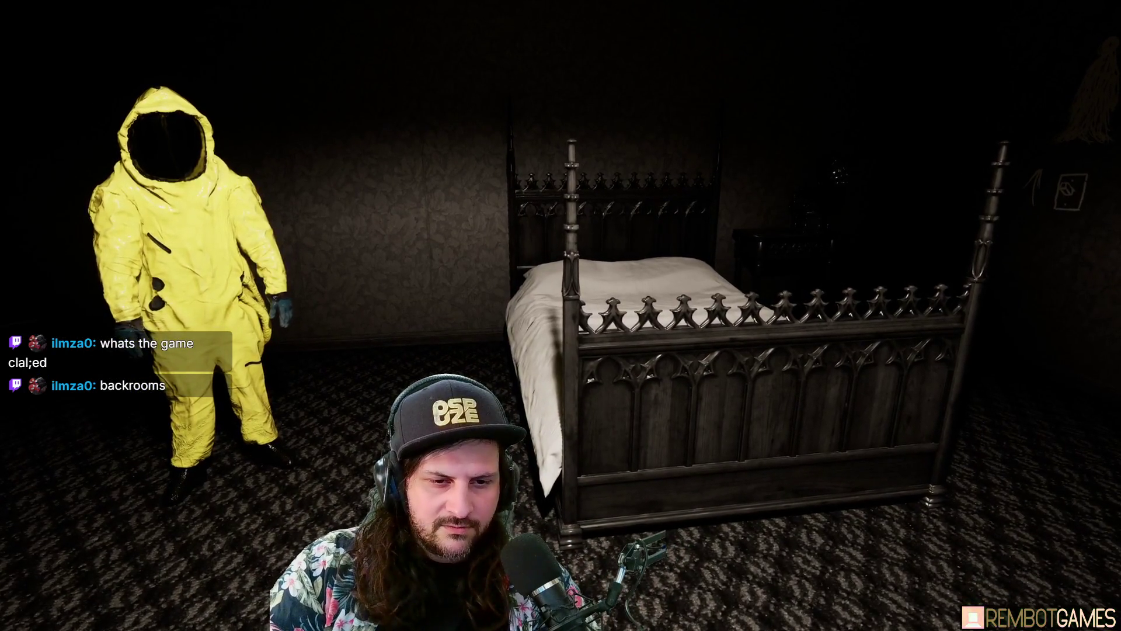